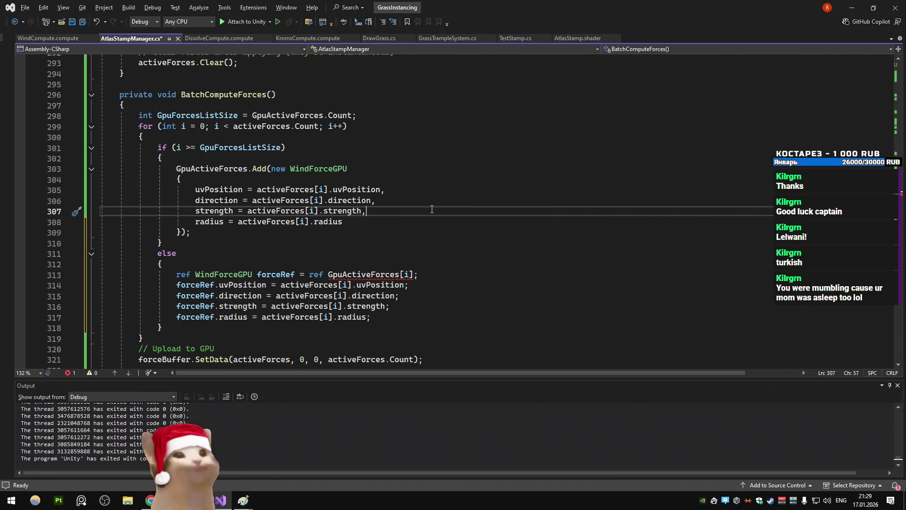
# Check the YouTube lofi radio stream, then return to BatchComputeForces in AtlasStampManager.cs
pyautogui.click(339, 243)
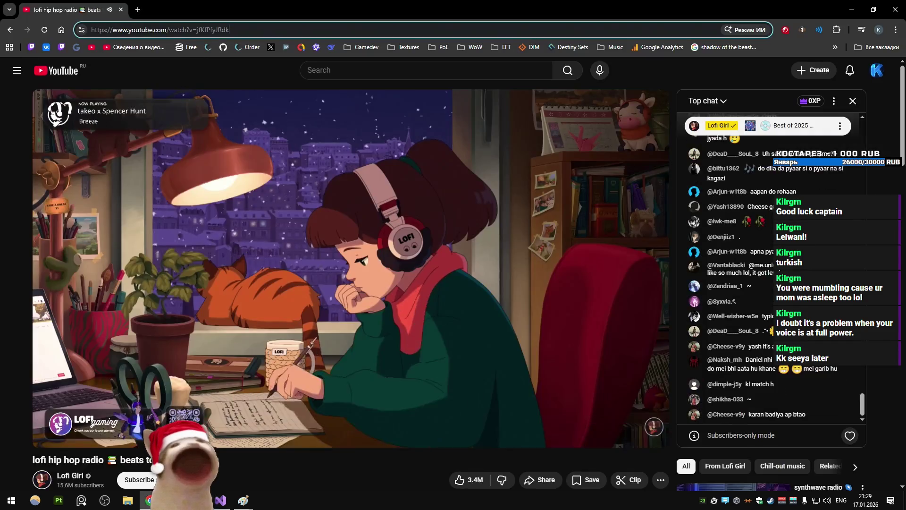
pyautogui.hotkey('alt', 'Tab')
pyautogui.hotkey('alt', 'Tab')
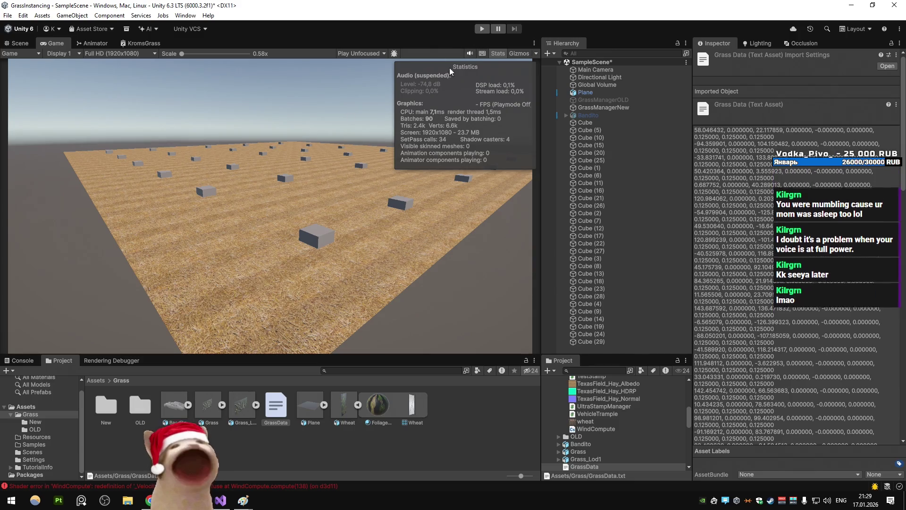
pyautogui.click(243, 501)
pyautogui.click(220, 500)
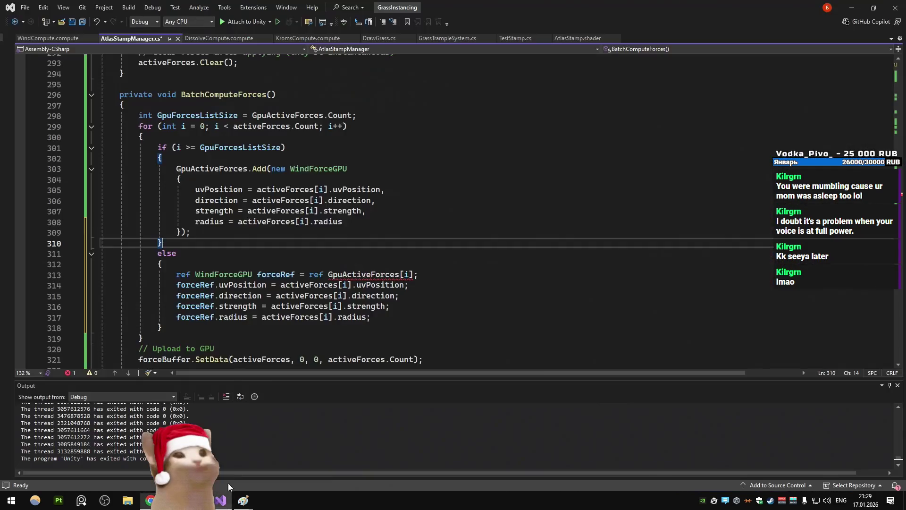
# Undo the last two ref-based edits to the else block
pyautogui.click(337, 285)
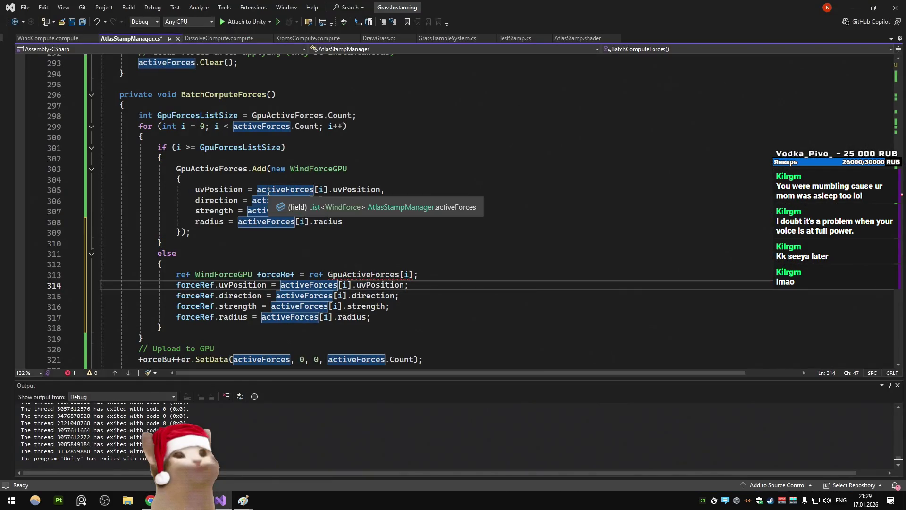
pyautogui.moveTo(257, 167)
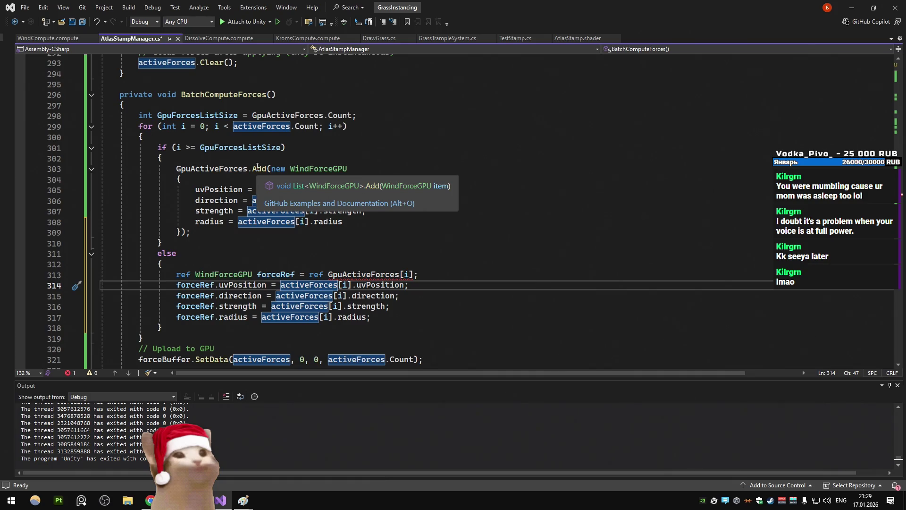
pyautogui.click(250, 149)
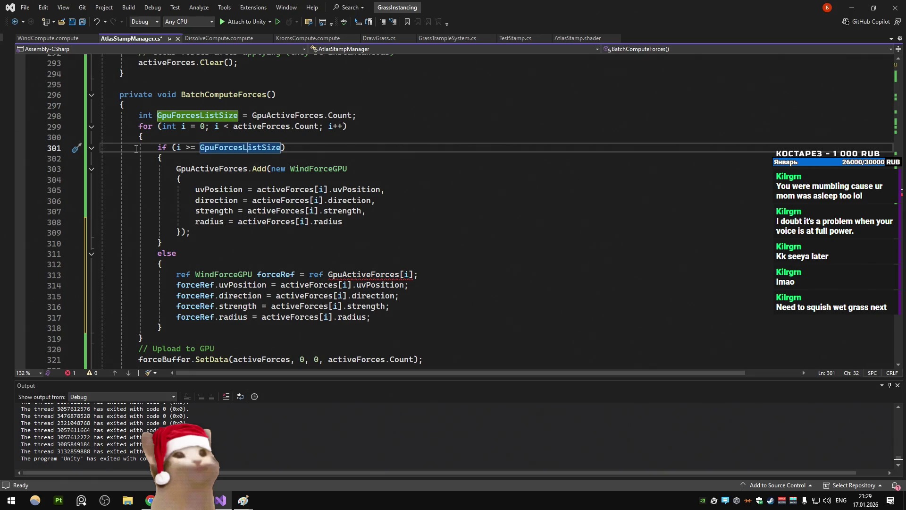
pyautogui.hotkey('ctrl', 'z')
pyautogui.hotkey('ctrl', 'z')
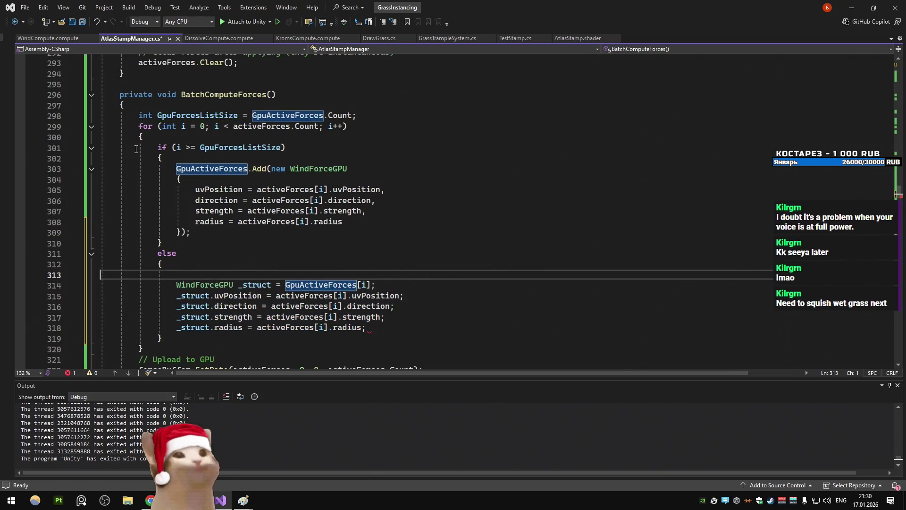
pyautogui.hotkey('ctrl', 'z')
pyautogui.hotkey('ctrl', 'z')
# Accept Copilot's direct GpuActiveForces[i] field assignments and begin line 312 as 'WindForceGPU struct ='
pyautogui.press('BackSpace')
pyautogui.press('BackSpace')
pyautogui.press('BackSpace')
pyautogui.hotkey('ctrl', 'BackSpace')
pyautogui.write('gpu')
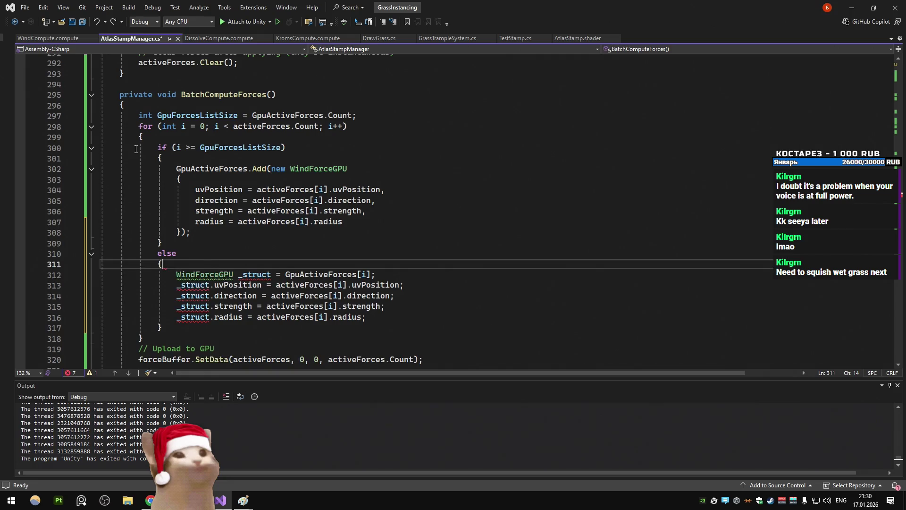
pyautogui.press('Tab')
pyautogui.hotkey('ctrl', 'BackSpace')
pyautogui.hotkey('ctrl', 'BackSpace')
pyautogui.hotkey('ctrl', 'BackSpace')
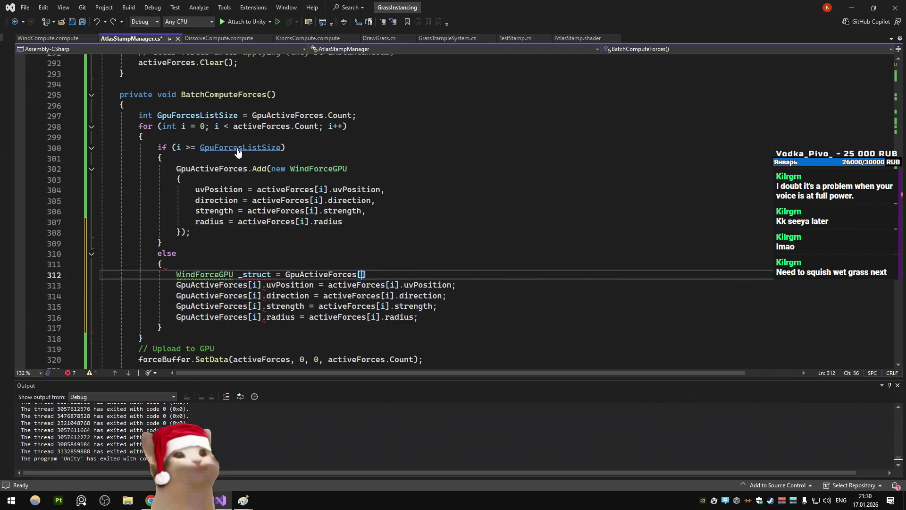
pyautogui.write('g')
pyautogui.hotkey('ctrl', 'Left')
pyautogui.press('Delete')
pyautogui.press('End')
pyautogui.write('=')
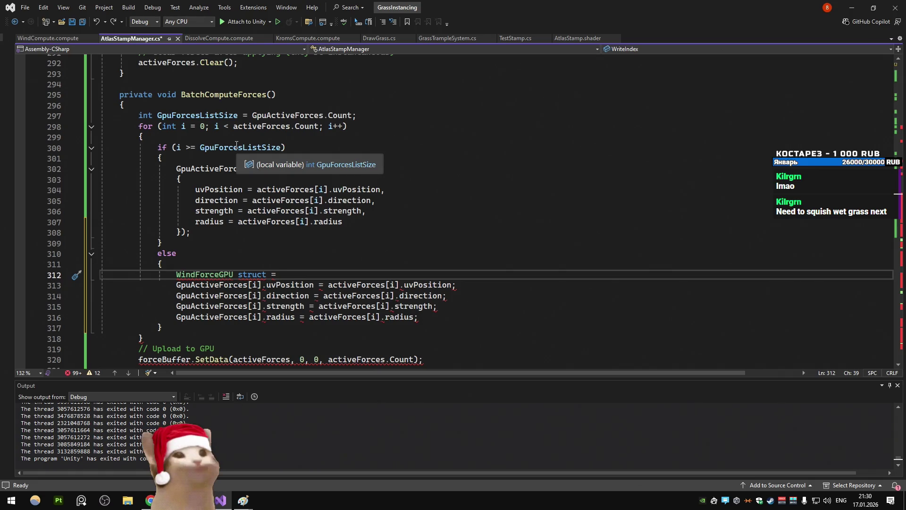
pyautogui.click(299, 284)
# Review the BatchComputeForces if/else block, then jump to the WindForceGPU struct definition
pyautogui.click(222, 265)
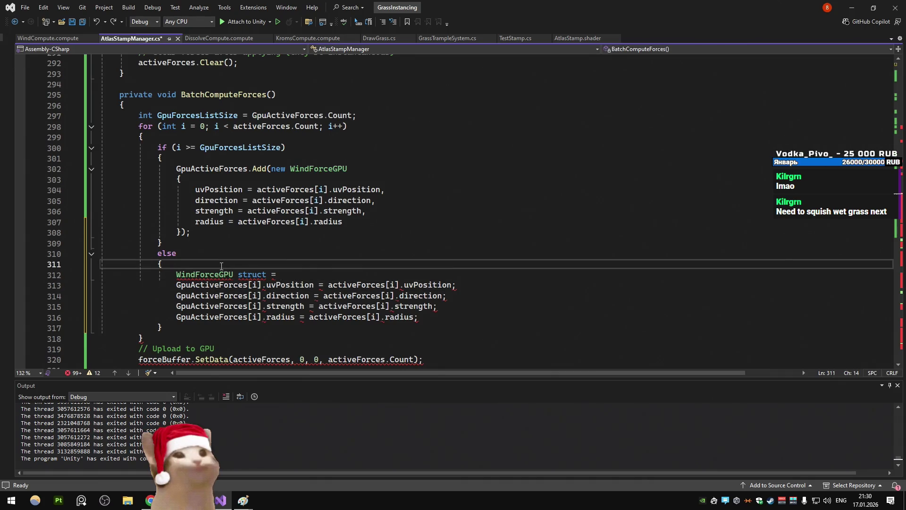
pyautogui.scroll(-2, 221, 265)
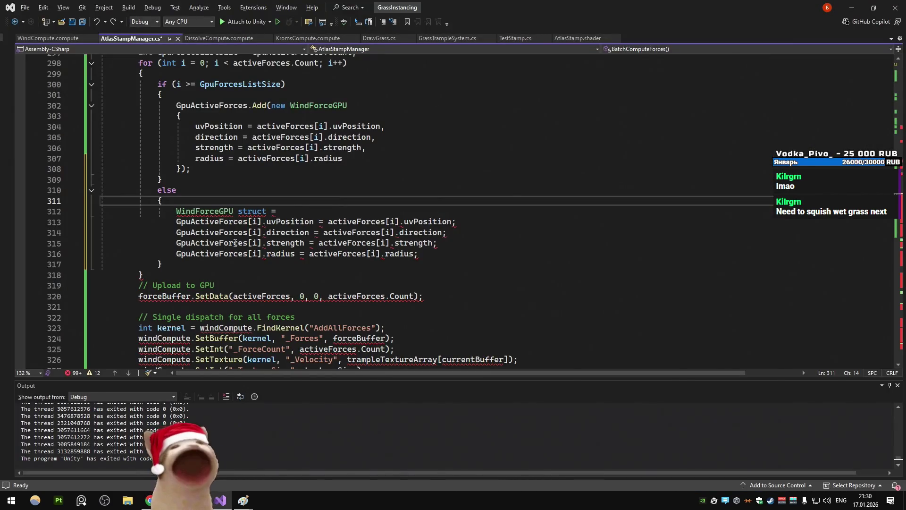
pyautogui.scroll(3, 234, 243)
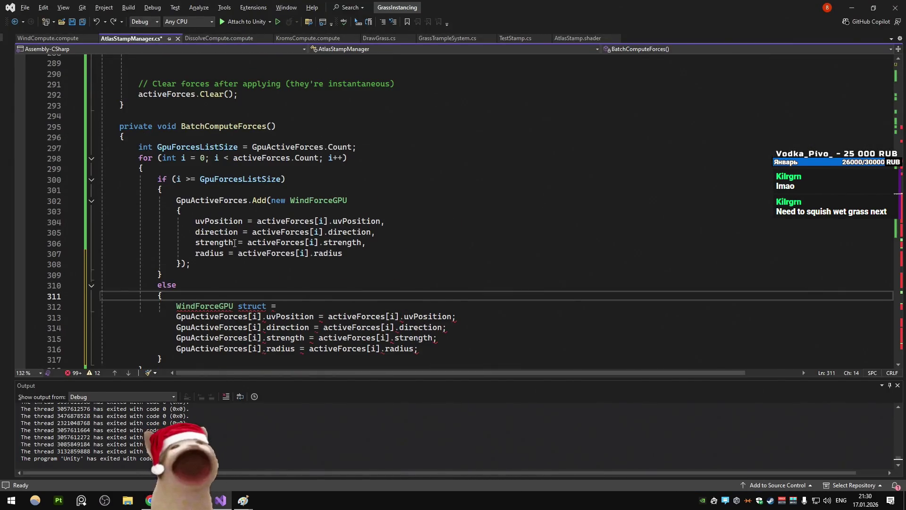
pyautogui.scroll(-2, 235, 243)
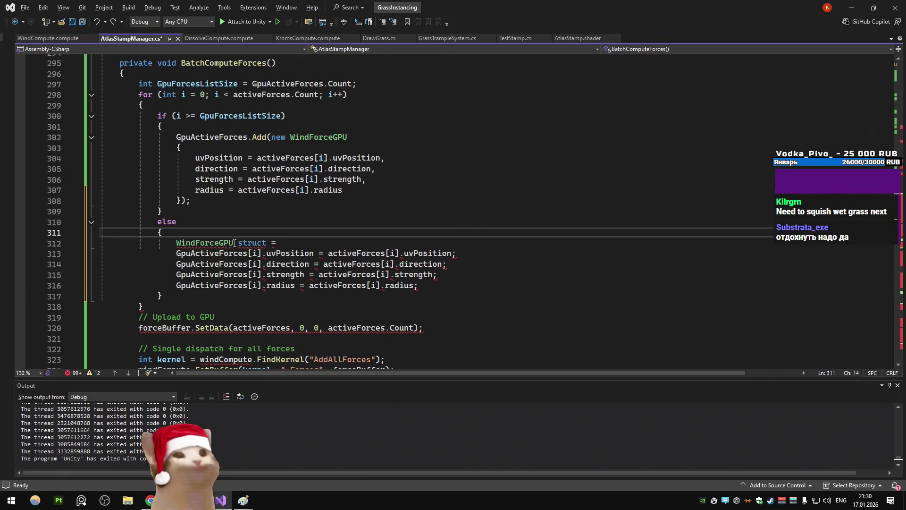
pyautogui.press('Up')
pyautogui.press('Up')
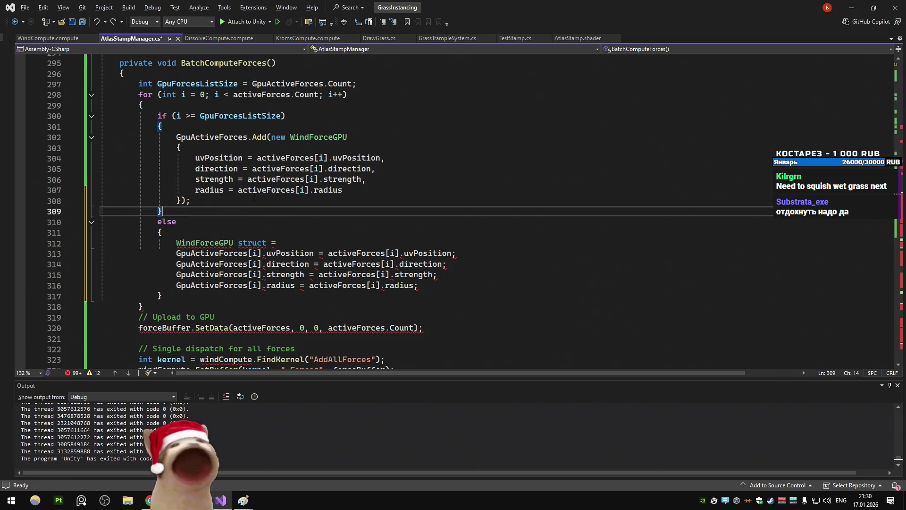
pyautogui.scroll(-4, 255, 196)
pyautogui.scroll(4, 255, 195)
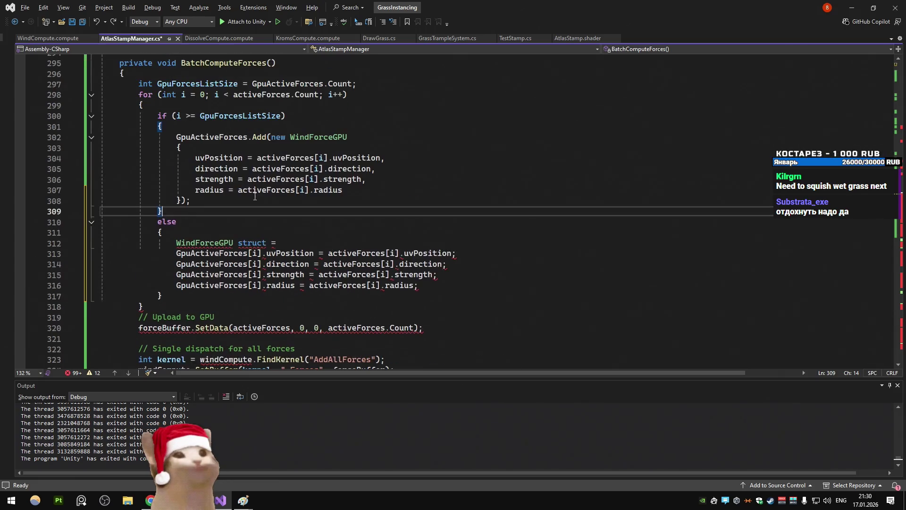
pyautogui.scroll(-2, 255, 196)
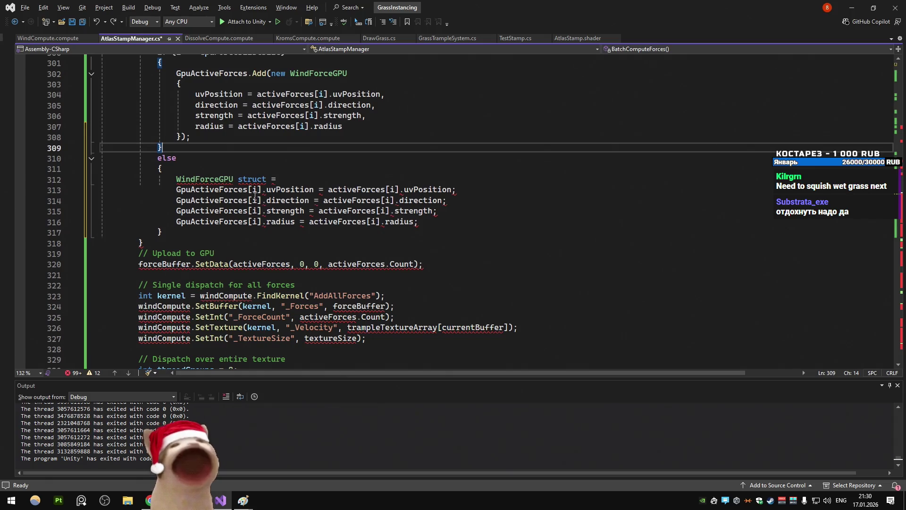
pyautogui.scroll(7, 254, 196)
pyautogui.scroll(3, 255, 196)
pyautogui.scroll(-4, 255, 196)
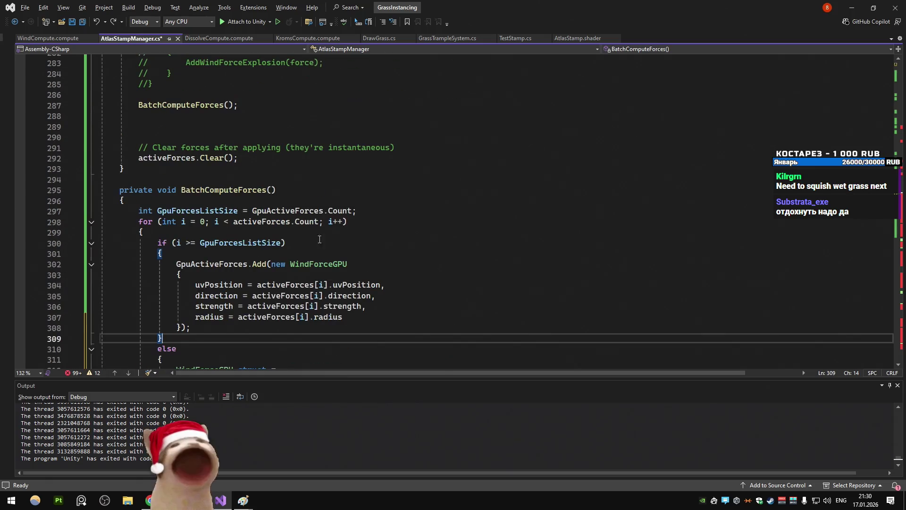
pyautogui.scroll(2, 304, 264)
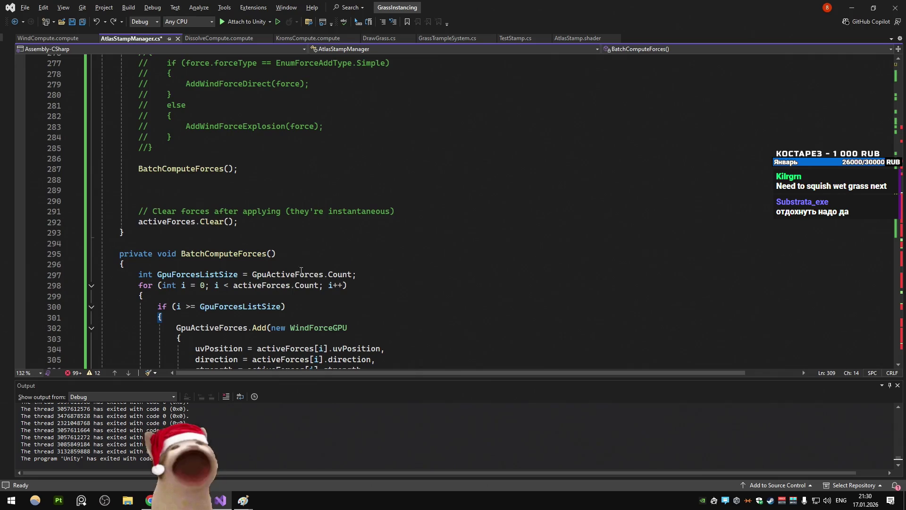
pyautogui.keyDown('ctrl'); pyautogui.click(329, 327); pyautogui.keyUp('ctrl')
# Inspect the WindForce struct fields, including the EnumForceAddType forceType field
pyautogui.click(310, 147)
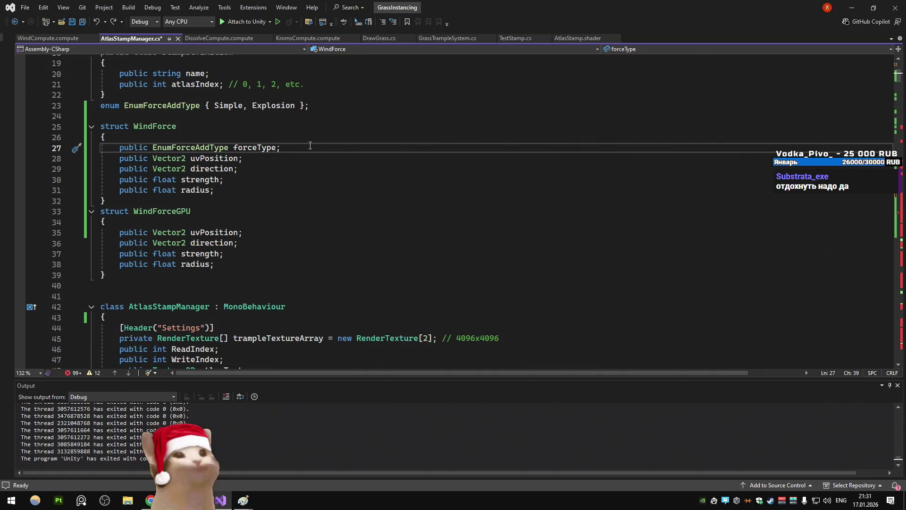
pyautogui.moveTo(217, 197)
pyautogui.mouseDown()
pyautogui.moveTo(103, 168)
pyautogui.moveTo(103, 148)
pyautogui.mouseUp()
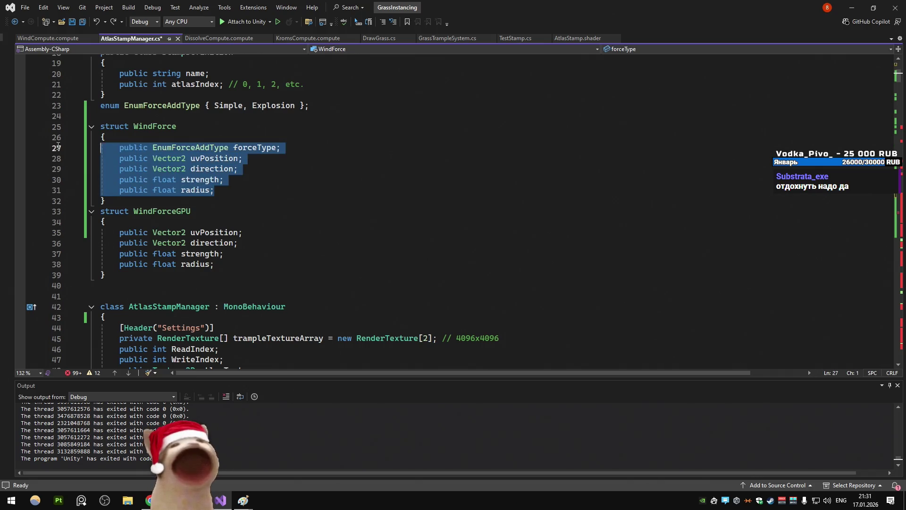
pyautogui.click(247, 128)
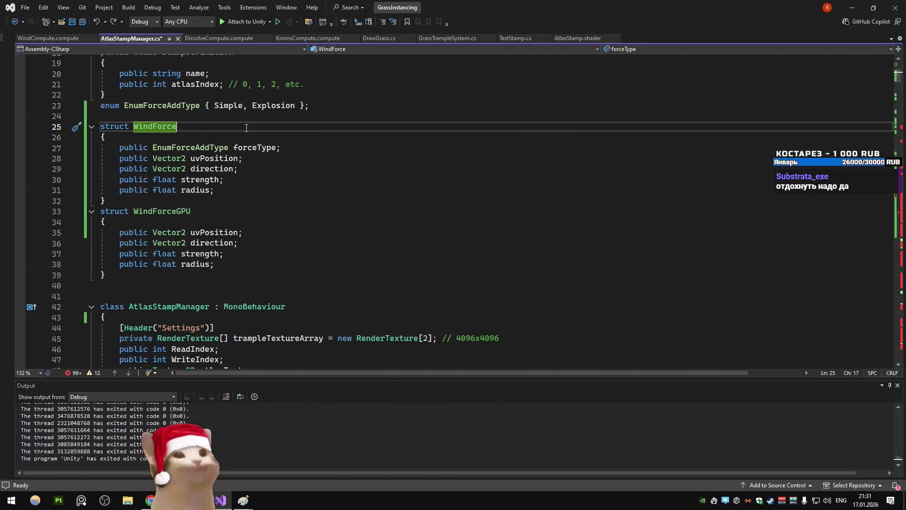
pyautogui.click(234, 148)
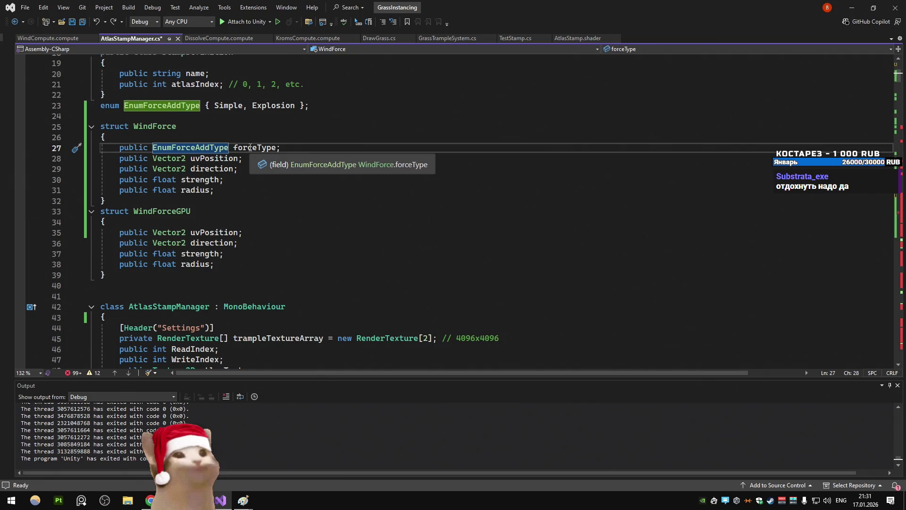
pyautogui.moveTo(271, 148); pyautogui.dragTo(101, 148)
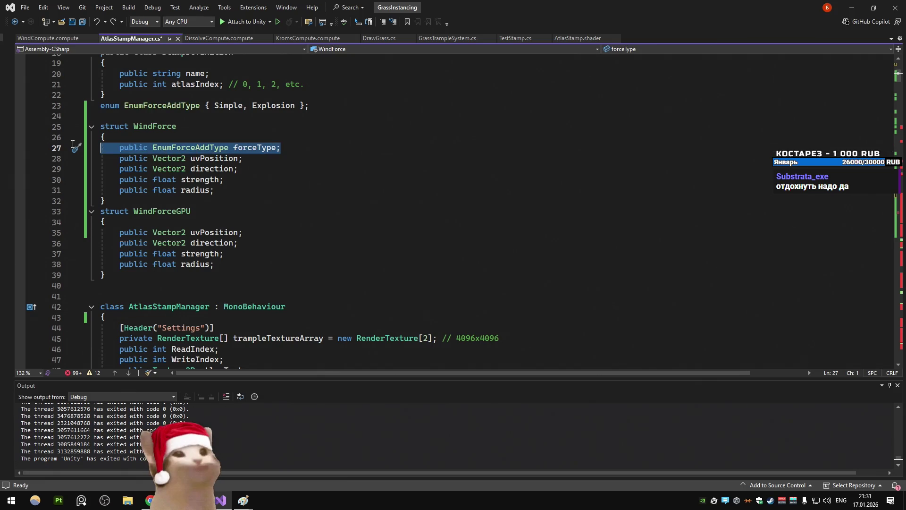
pyautogui.click(193, 148)
pyautogui.doubleClick(192, 148)
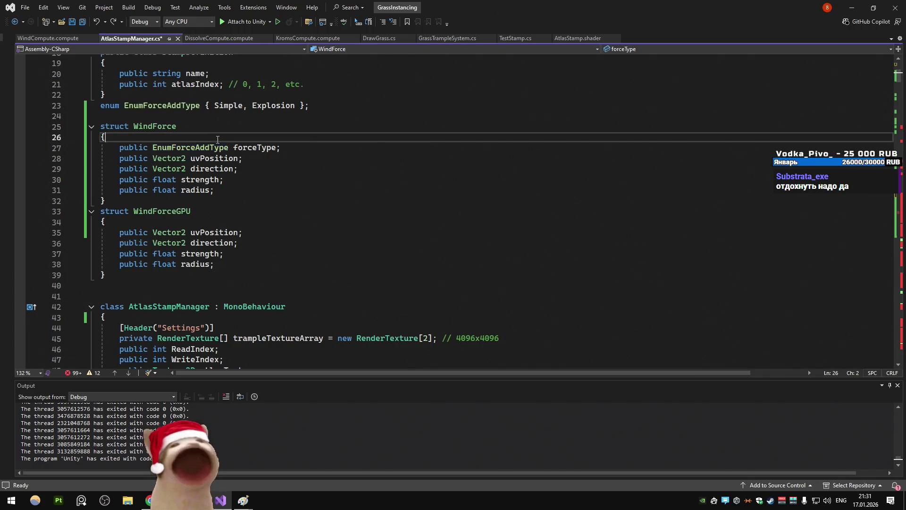
pyautogui.click(320, 150)
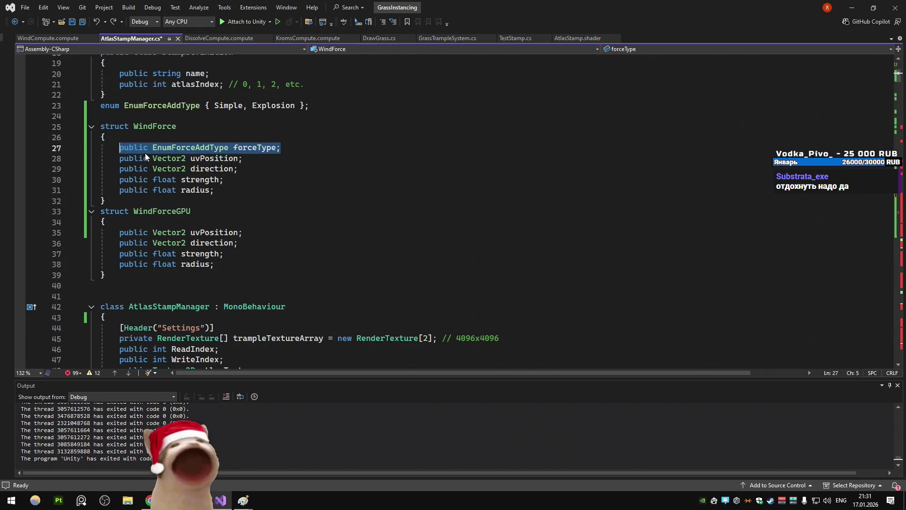
pyautogui.click(235, 168)
pyautogui.click(237, 116)
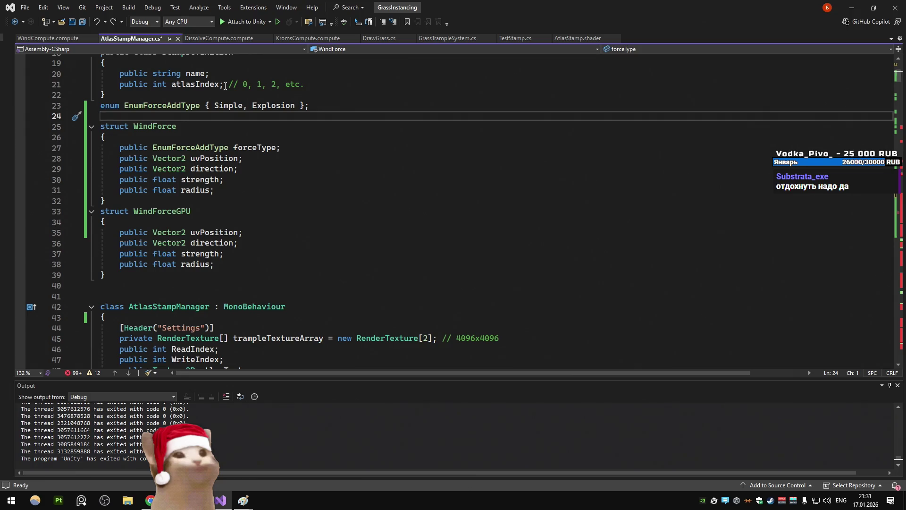
pyautogui.moveTo(280, 147); pyautogui.dragTo(120, 147)
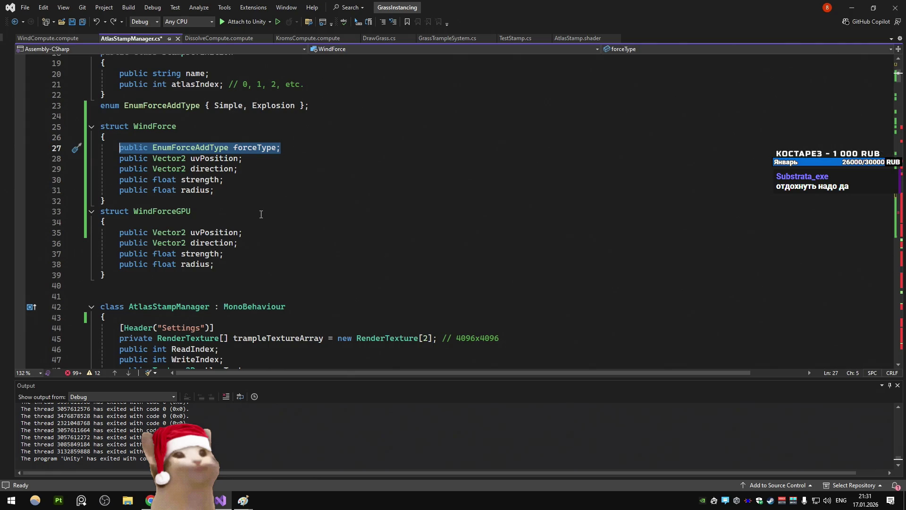
# Select the whole WindForce struct definition and bring the YouTube browser forward
pyautogui.moveTo(150, 500)
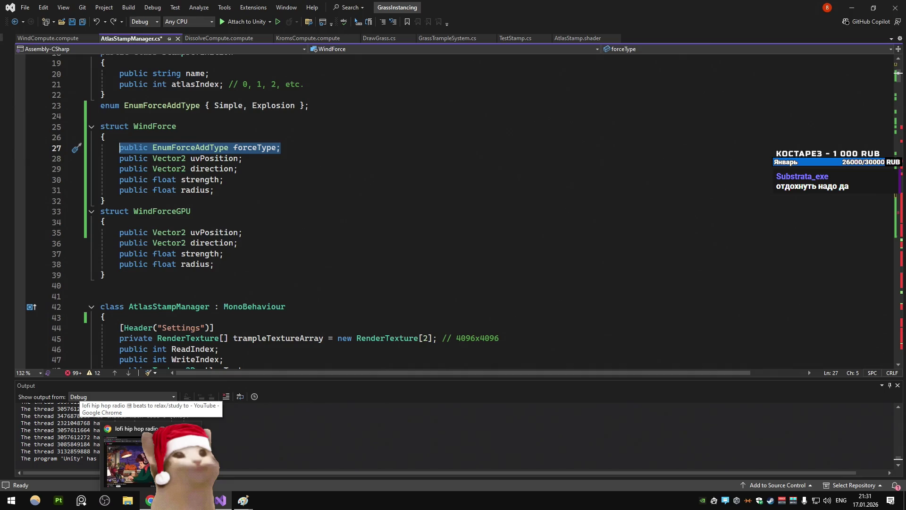
pyautogui.click(255, 275)
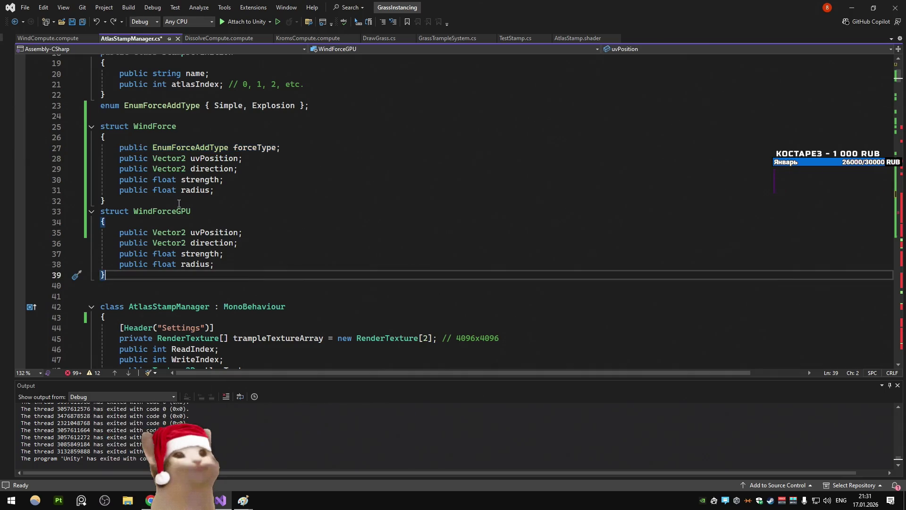
pyautogui.moveTo(150, 501)
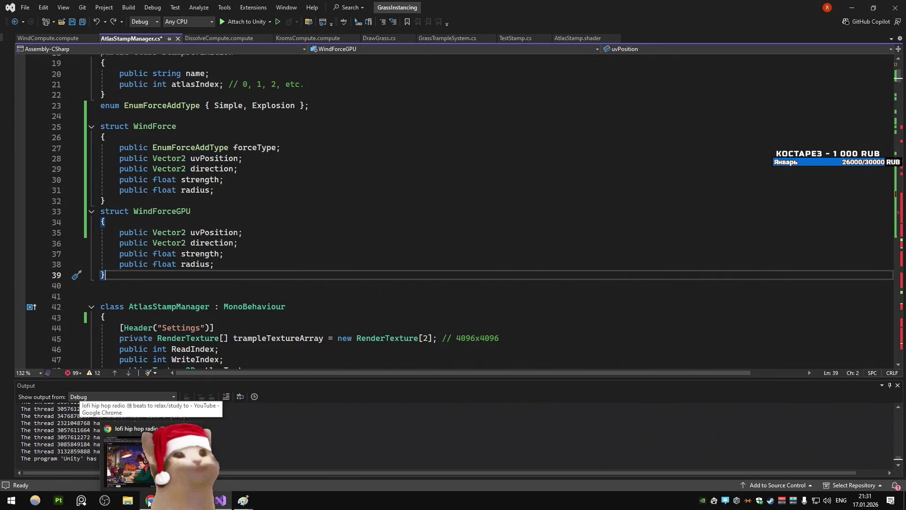
pyautogui.moveTo(113, 201); pyautogui.dragTo(69, 131)
pyautogui.hotkey('ctrl', 'c')
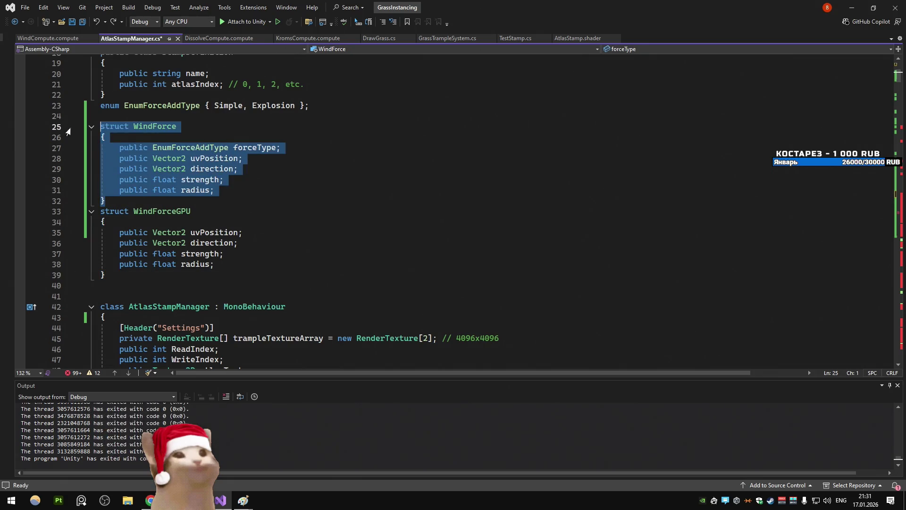
pyautogui.click(149, 500)
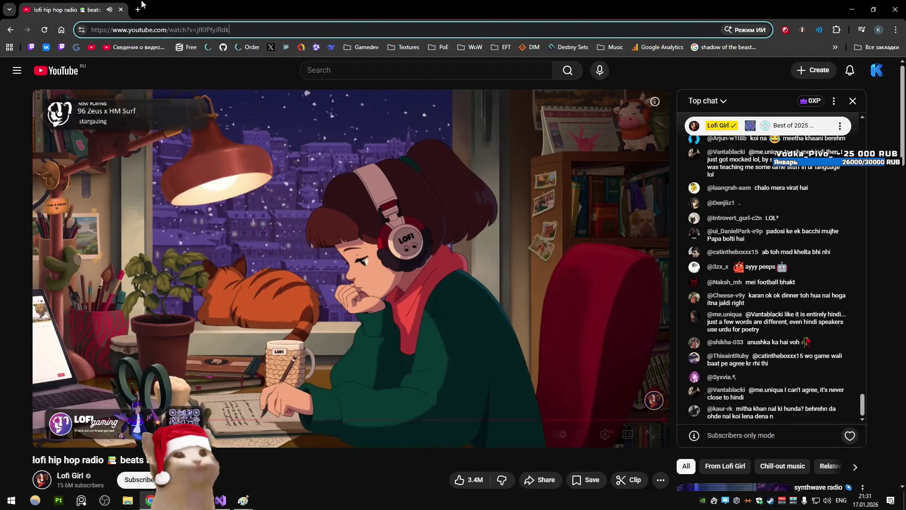
# Open chat.deepseek.com and find the earlier struct question in the wind simulation chat
pyautogui.click(142, 4)
pyautogui.write('chat.deepseek.com')
pyautogui.press('Return')
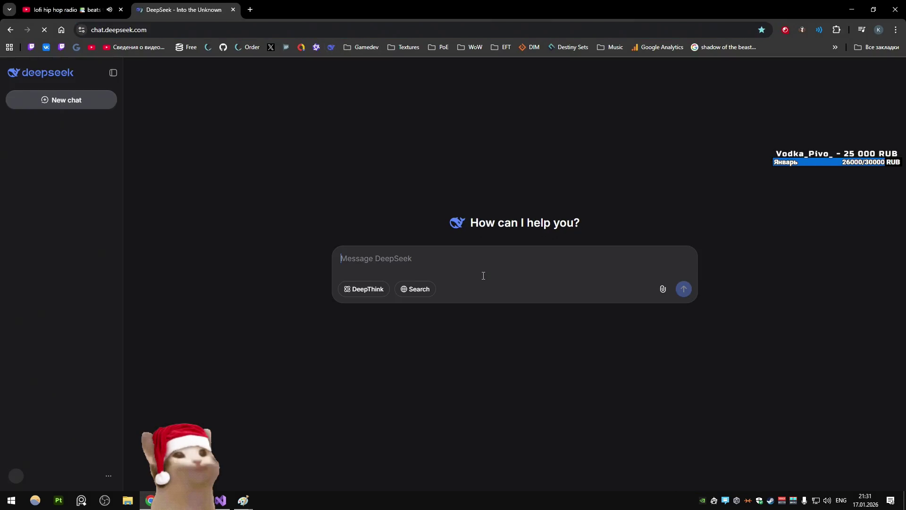
pyautogui.click(61, 139)
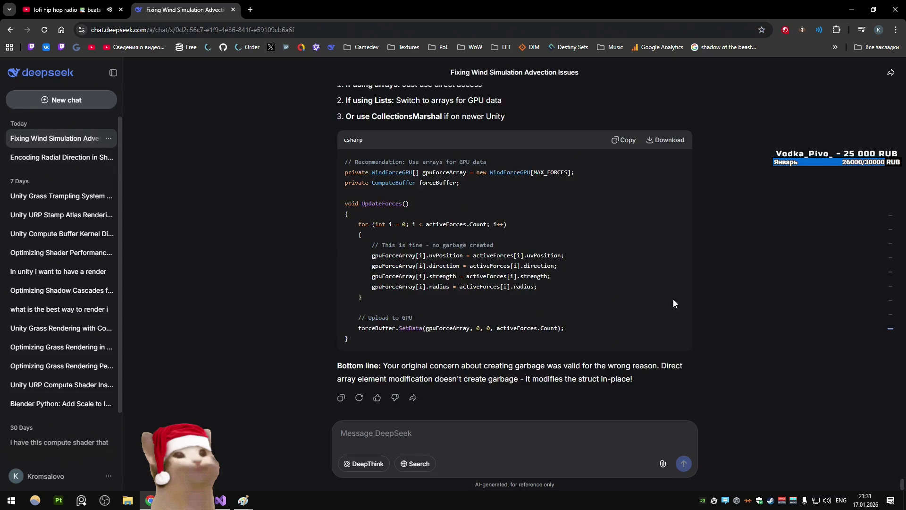
pyautogui.click(889, 307)
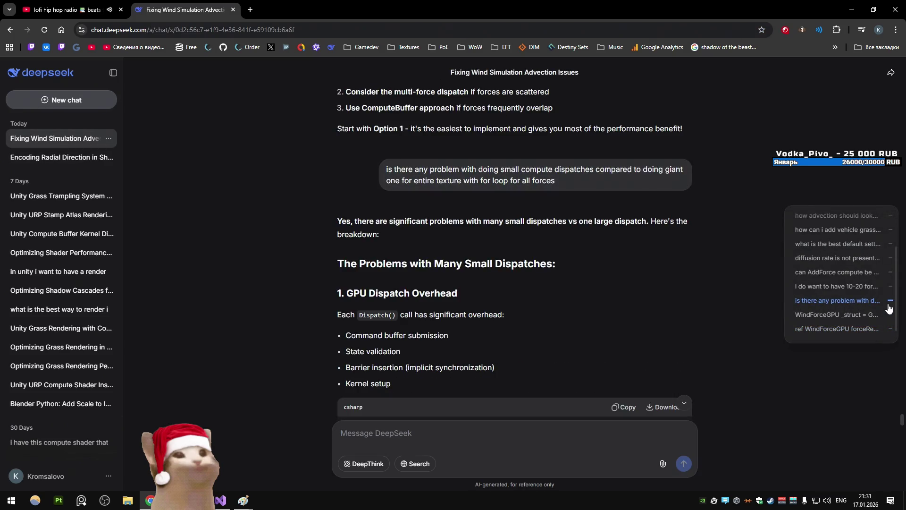
pyautogui.click(890, 315)
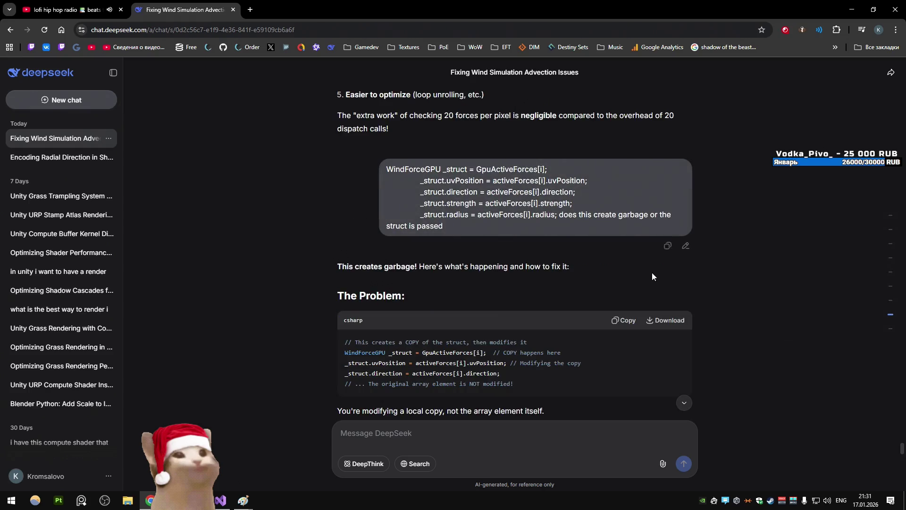
# Replace that question with the WindForce struct plus 'can i pass this somehow in the buffer, enum is a problem'
pyautogui.click(685, 247)
pyautogui.hotkey('ctrl', 'a')
pyautogui.hotkey('ctrl', 'v')
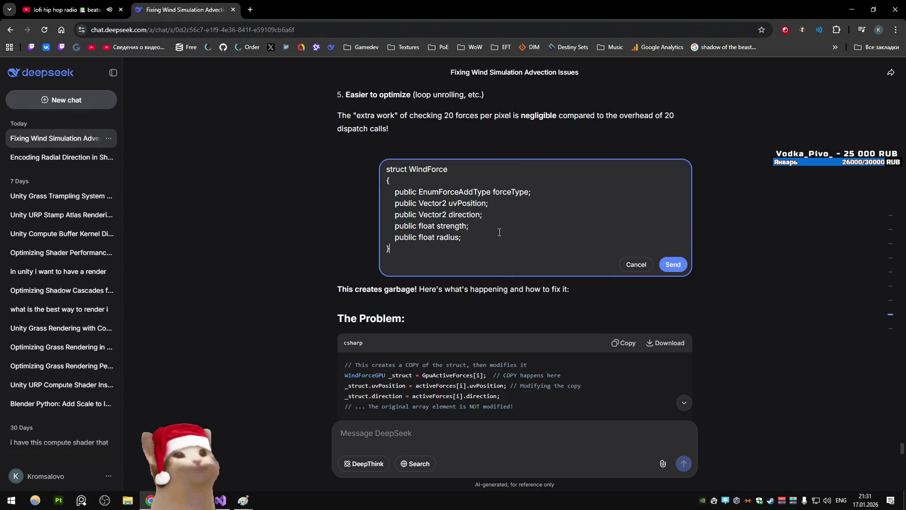
pyautogui.press('Return')
pyautogui.press('Return')
pyautogui.write('can i')
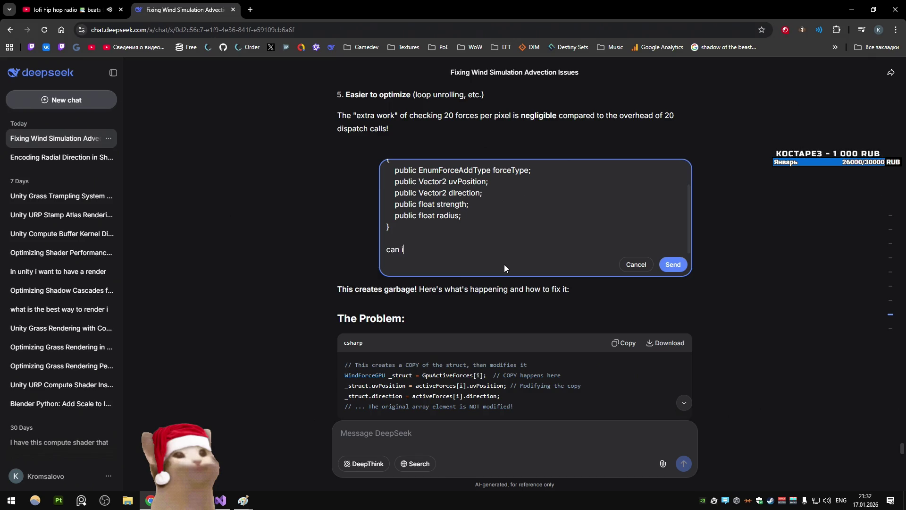
pyautogui.write(' pass this somehow in the')
pyautogui.write(' buffer, enum in')
pyautogui.press('BackSpace')
pyautogui.write('s a proble')
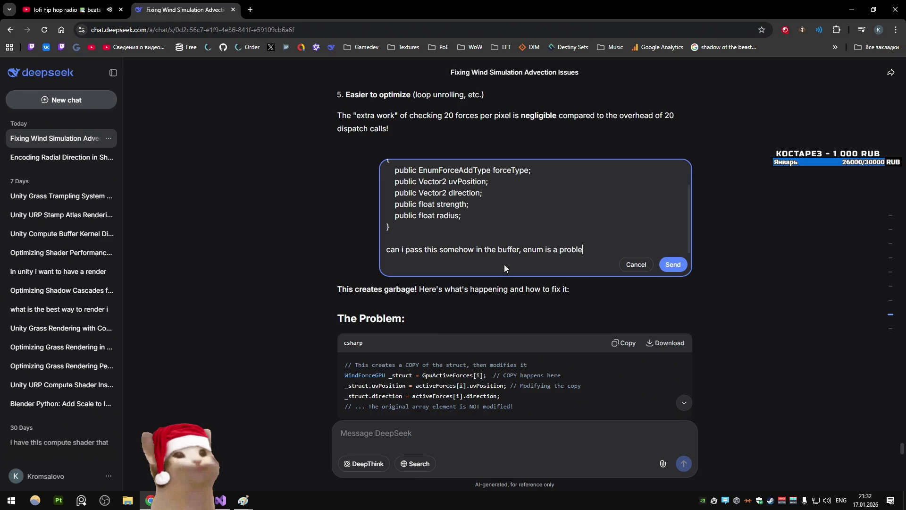
pyautogui.write('m')
pyautogui.press('Return')
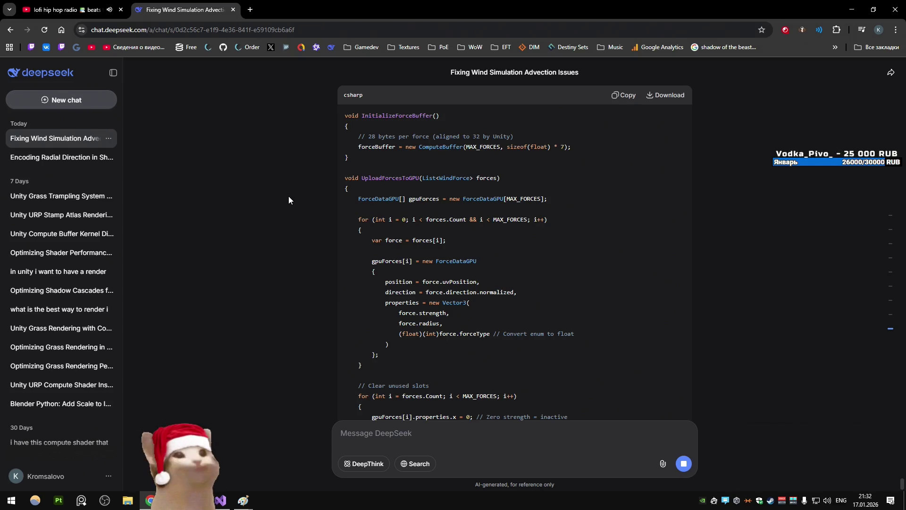
# Select the UploadForcesToGPU body through the loop's closing brace, then return to the WindForceGPU struct
pyautogui.moveTo(363, 202)
pyautogui.mouseDown()
pyautogui.moveTo(567, 203)
pyautogui.moveTo(383, 188)
pyautogui.mouseUp()
pyautogui.click(567, 201)
pyautogui.click(381, 193)
pyautogui.scroll(-2, 381, 194)
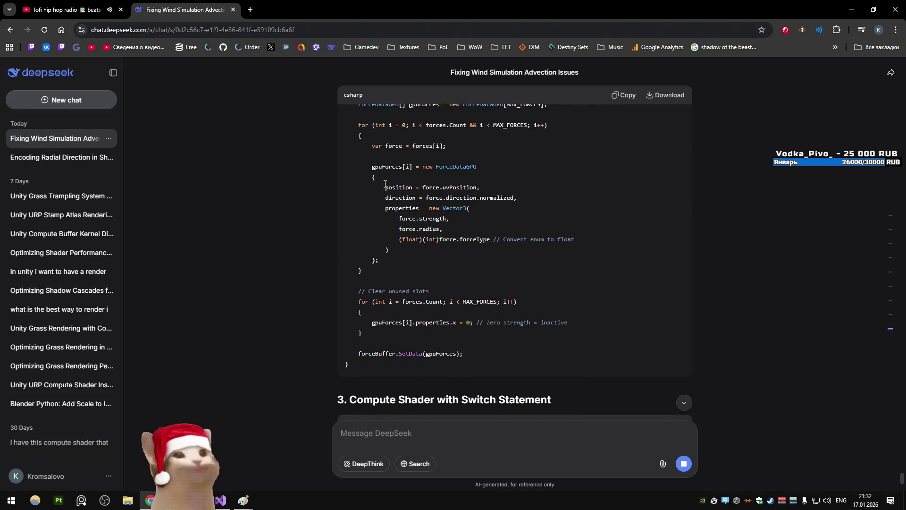
pyautogui.scroll(2, 384, 184)
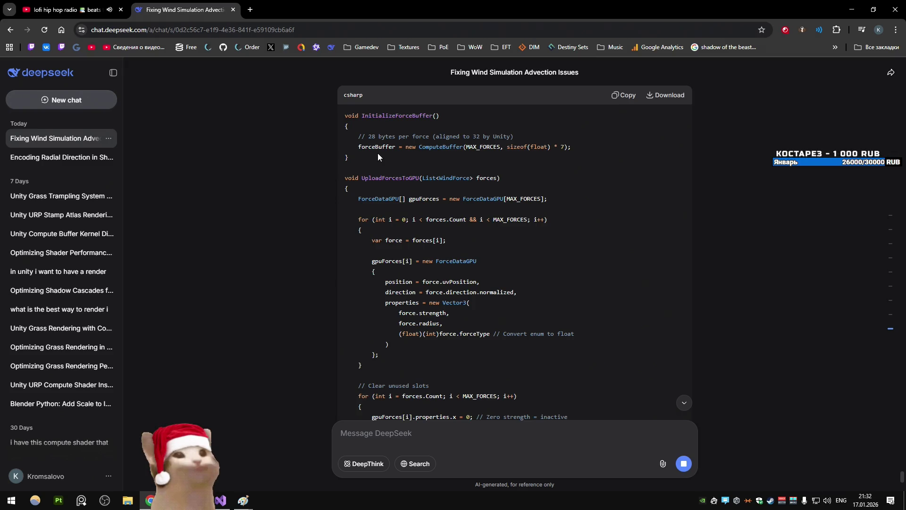
pyautogui.scroll(-2, 375, 157)
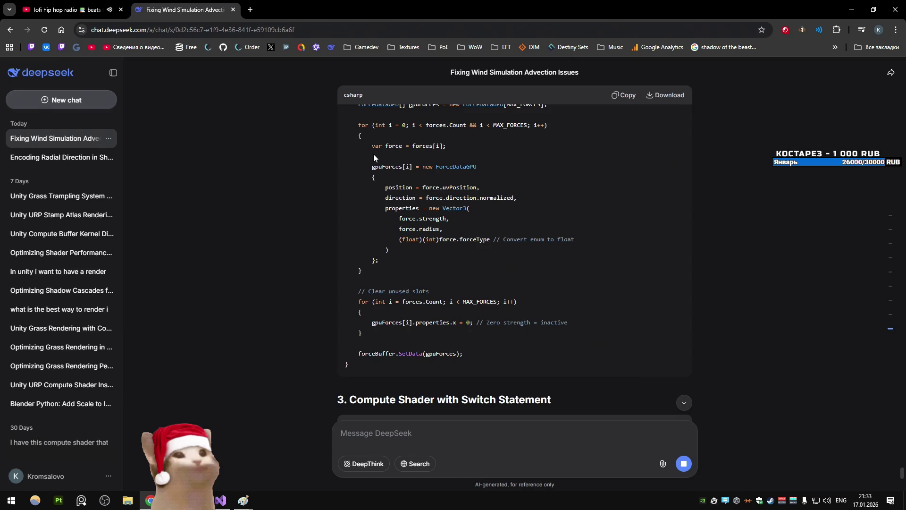
pyautogui.scroll(1, 372, 154)
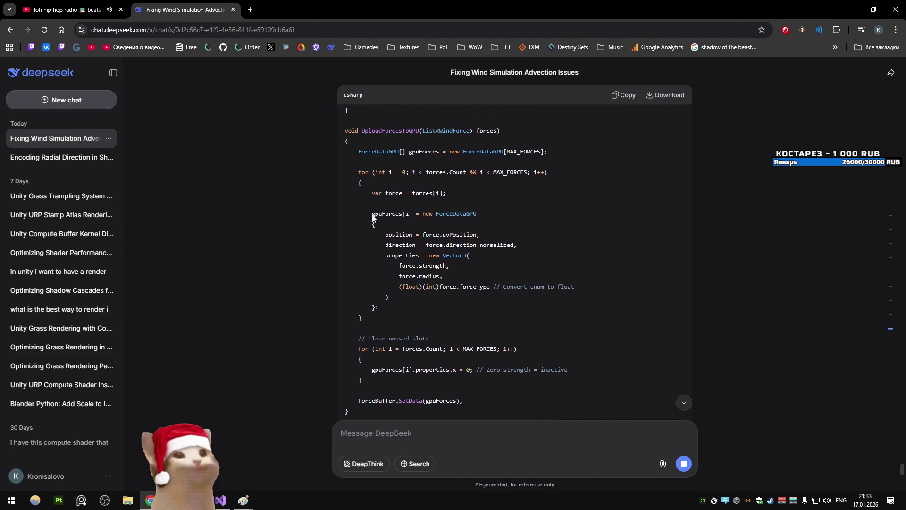
pyautogui.moveTo(363, 318)
pyautogui.mouseDown()
pyautogui.moveTo(304, 219)
pyautogui.moveTo(303, 155)
pyautogui.mouseUp()
pyautogui.hotkey('ctrl', 'c')
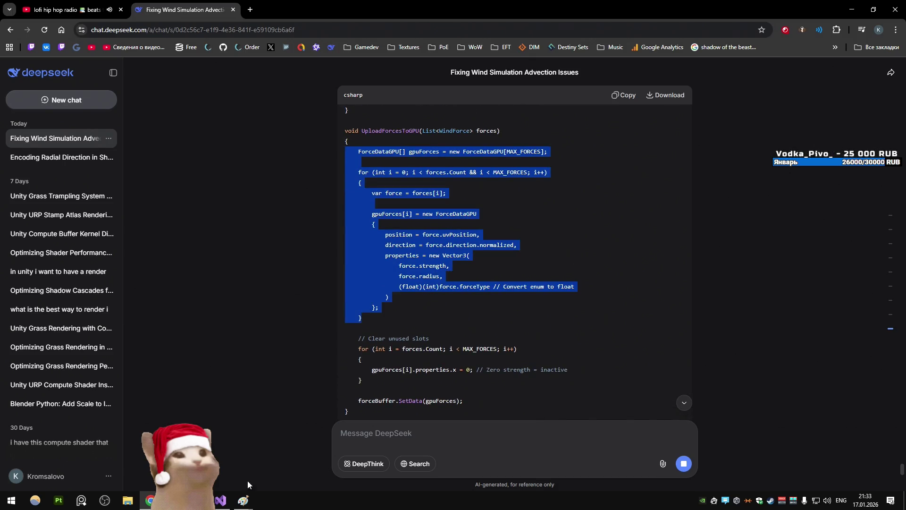
pyautogui.click(220, 501)
pyautogui.click(291, 243)
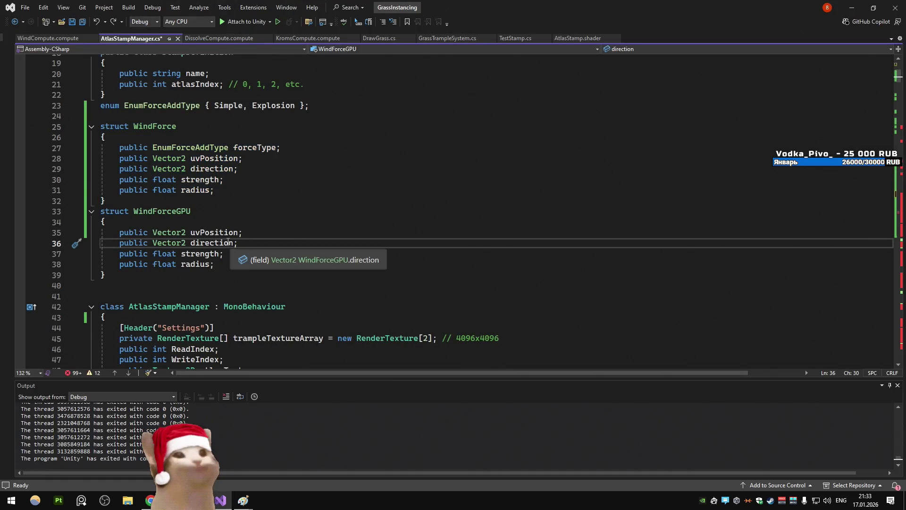
# Replace lines 297–318 of BatchComputeForces with the pasted ForceDataGPU array and filling loop
pyautogui.hotkey('ctrl', '-')
pyautogui.moveTo(144, 317)
pyautogui.mouseDown()
pyautogui.moveTo(94, 200)
pyautogui.moveTo(70, 97)
pyautogui.mouseUp()
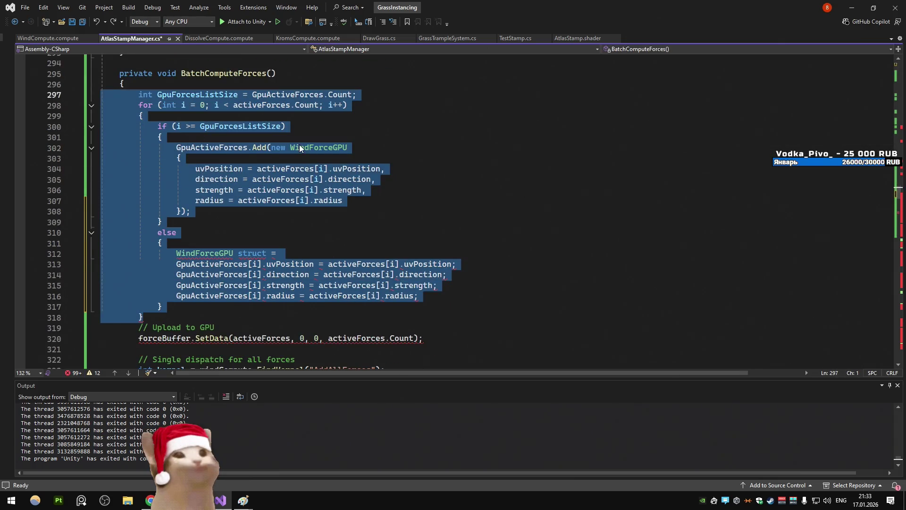
pyautogui.press('Delete')
pyautogui.scroll(3, 321, 156)
pyautogui.hotkey('ctrl', 'v')
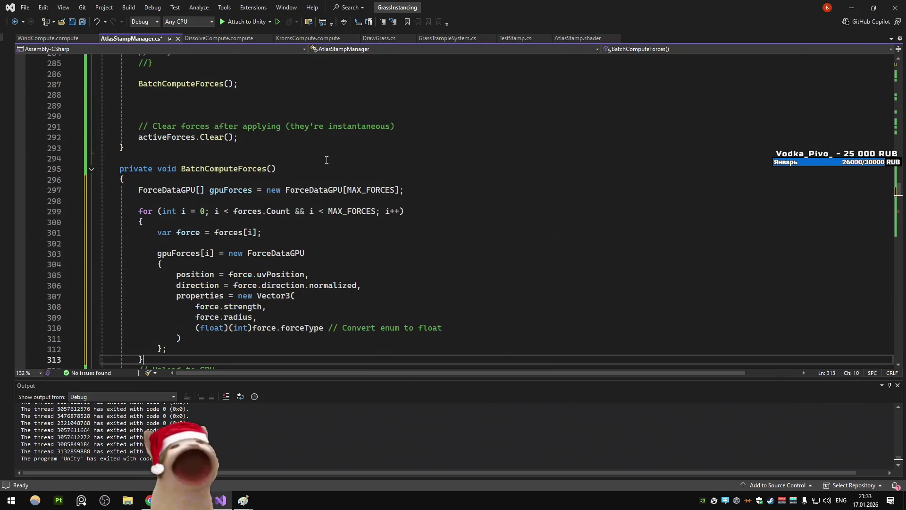
pyautogui.scroll(-4, 326, 160)
pyautogui.scroll(2, 308, 158)
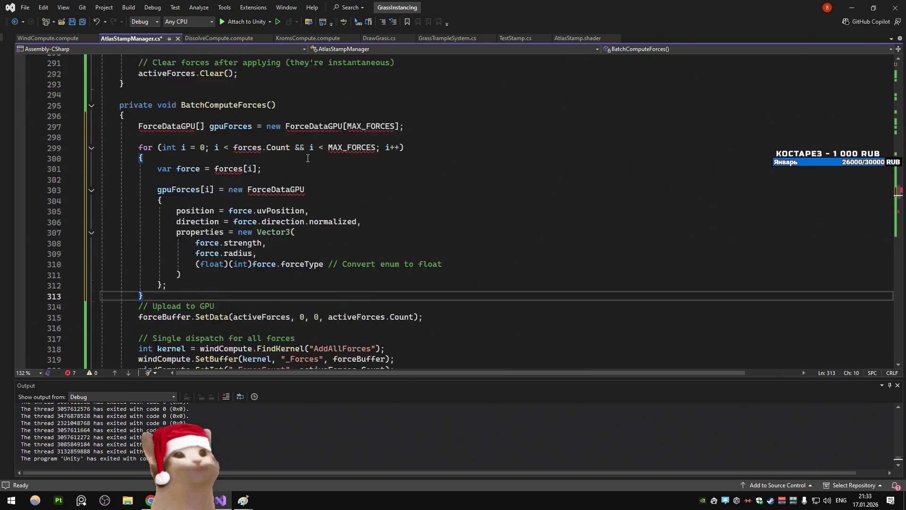
pyautogui.scroll(1, 307, 158)
pyautogui.doubleClick(178, 162)
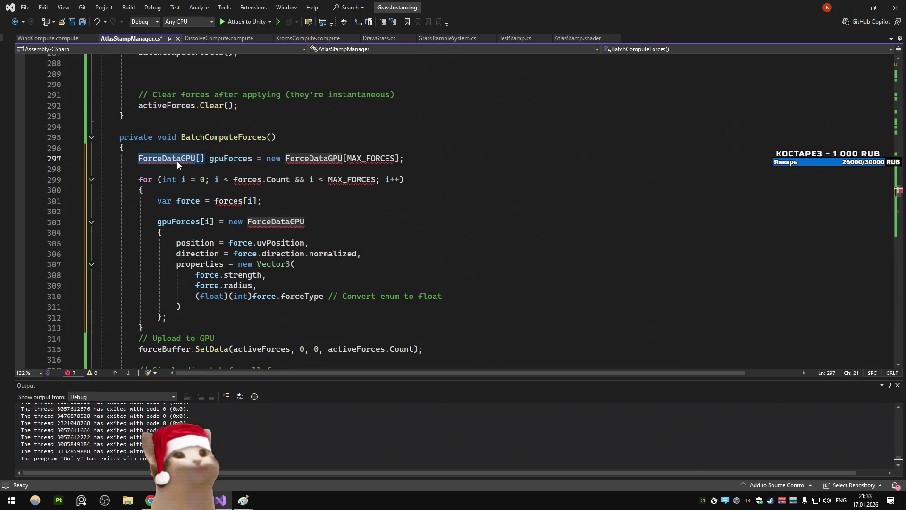
# Change both ForceDataGPU names in the line 297 array declaration to WindForceGPU
pyautogui.write('p')
pyautogui.press('BackSpace')
pyautogui.write('wind')
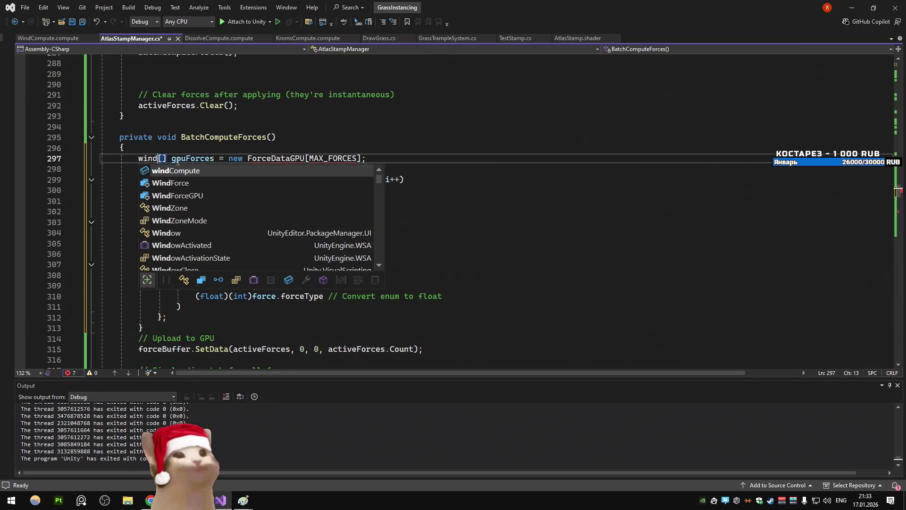
pyautogui.press('Tab')
pyautogui.doubleClick(178, 158)
pyautogui.hotkey('ctrl', 'c')
pyautogui.doubleClick(307, 159)
pyautogui.hotkey('ctrl', 'v')
pyautogui.press('Up')
pyautogui.press('Up')
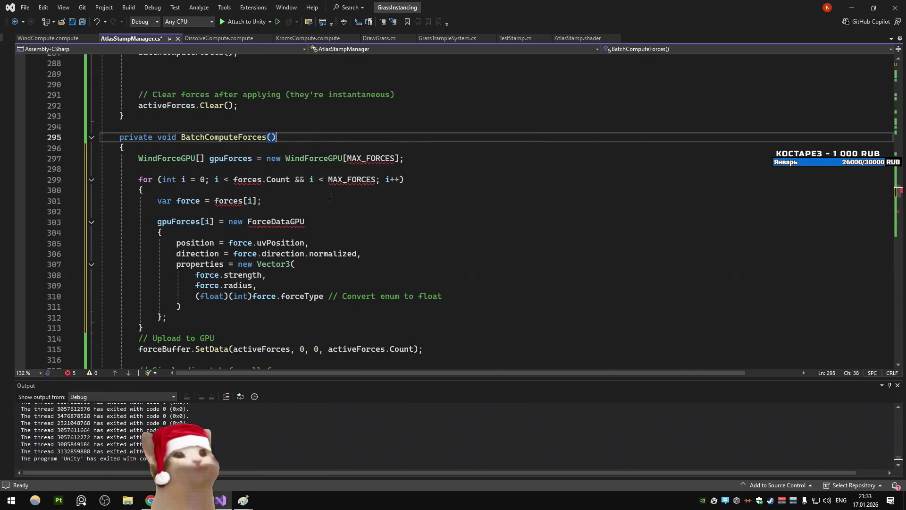
# Size the WindForceGPU array by activeForces.Count instead of MAX_FORCES
pyautogui.doubleClick(370, 159)
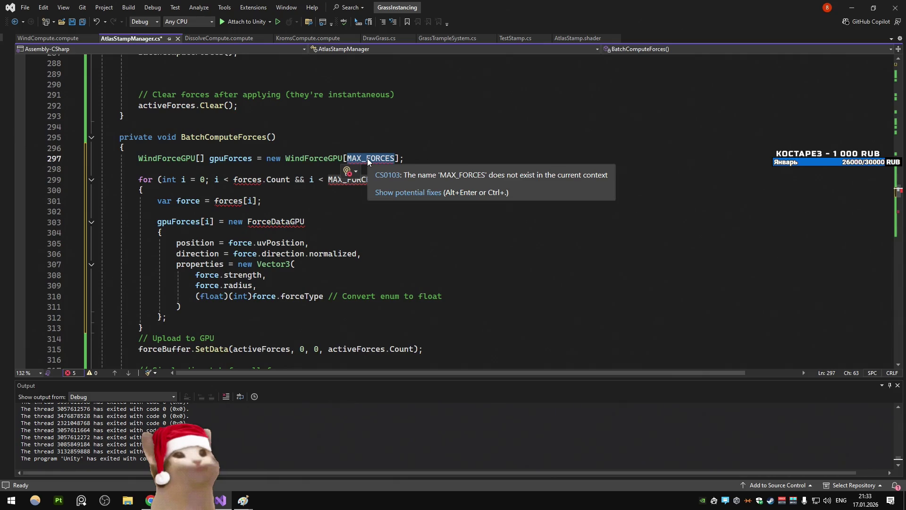
pyautogui.scroll(-7, 369, 162)
pyautogui.scroll(6, 299, 145)
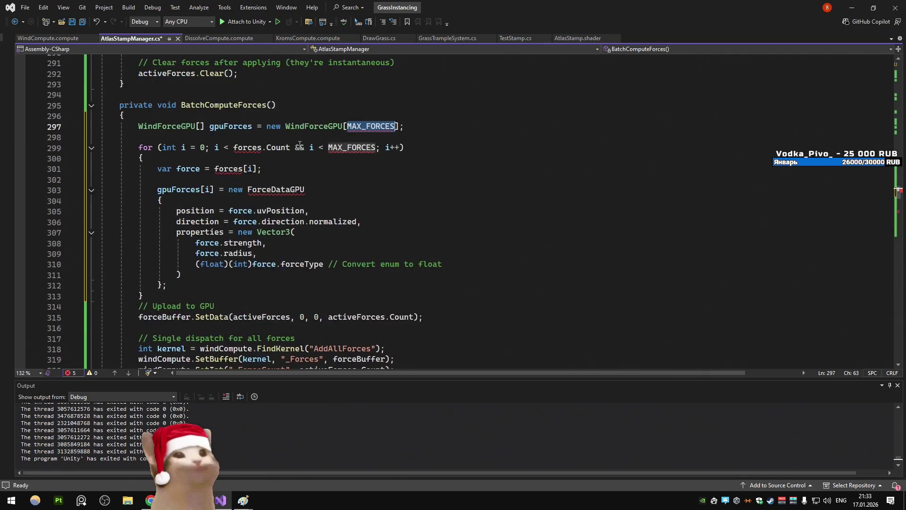
pyautogui.scroll(5, 299, 146)
pyautogui.write('activeForces.Count')
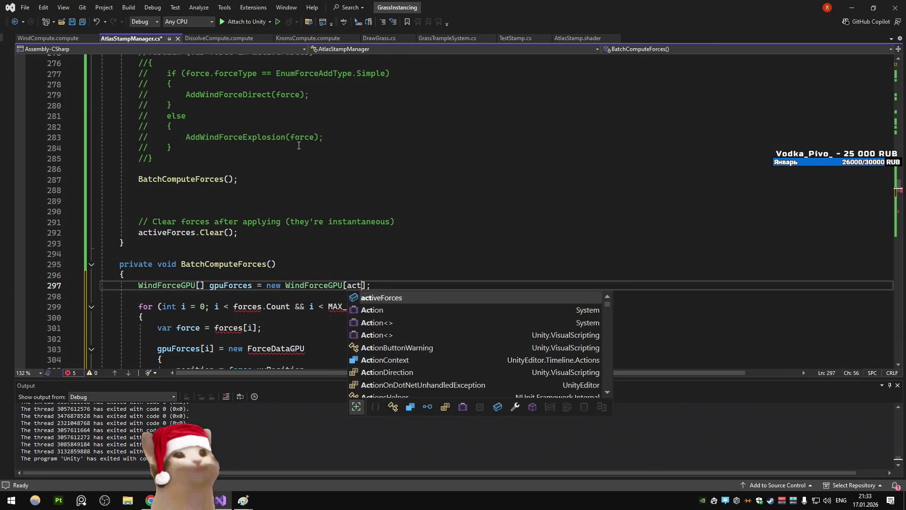
pyautogui.scroll(-4, 299, 145)
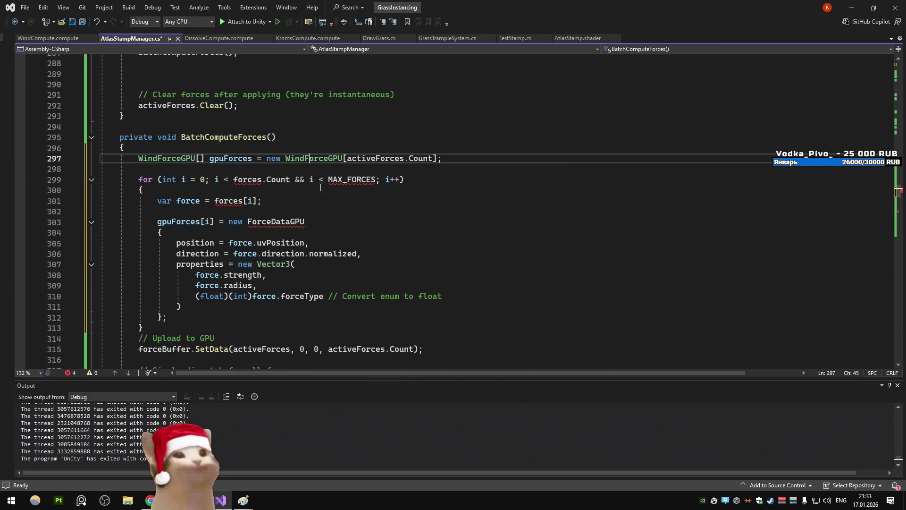
pyautogui.click(218, 190)
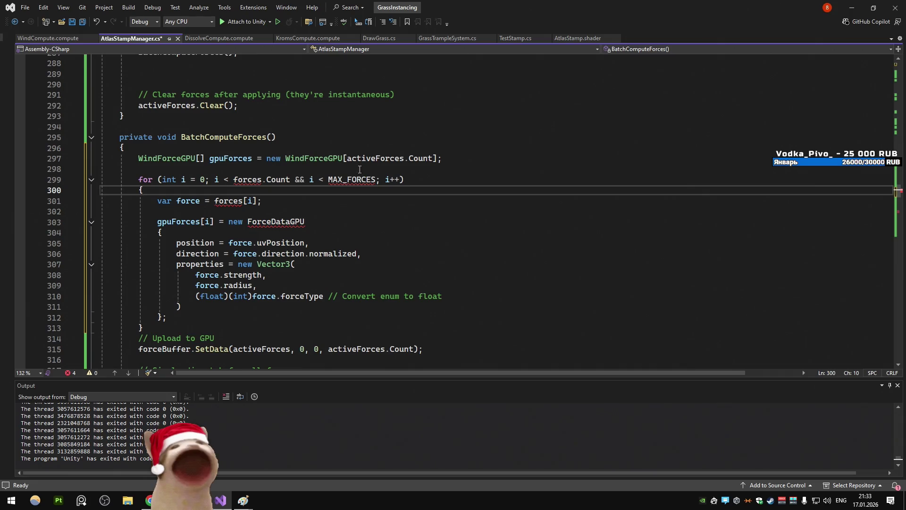
# Make the loop condition i < activeForces.Count and delete the '&& i < MAX_FORCES' check
pyautogui.moveTo(432, 159); pyautogui.dragTo(348, 161)
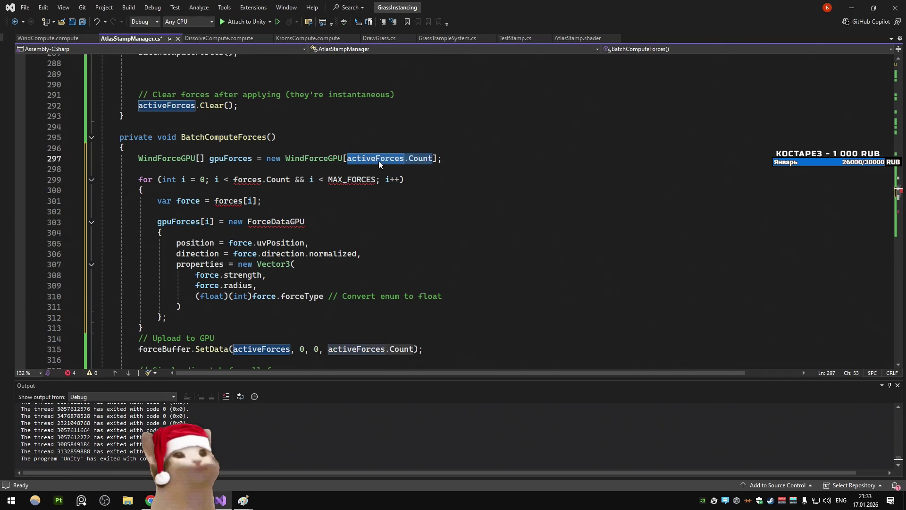
pyautogui.doubleClick(349, 159)
pyautogui.hotkey('ctrl', 'c')
pyautogui.doubleClick(247, 180)
pyautogui.hotkey('ctrl', 'v')
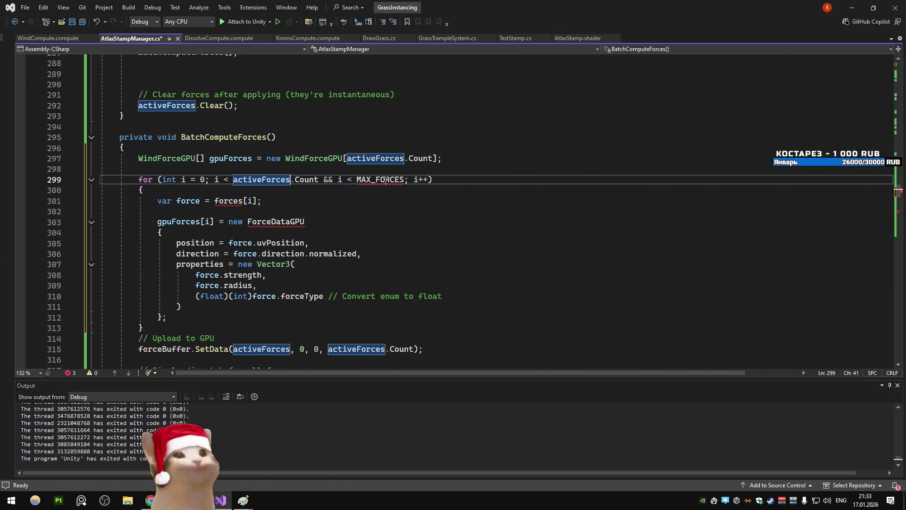
pyautogui.click(370, 212)
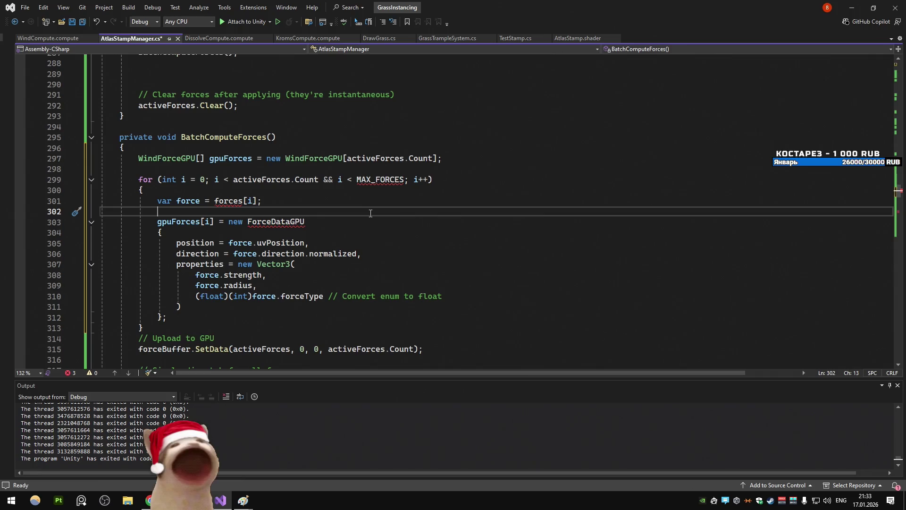
pyautogui.hotkey('ctrl', 'z')
pyautogui.click(370, 212)
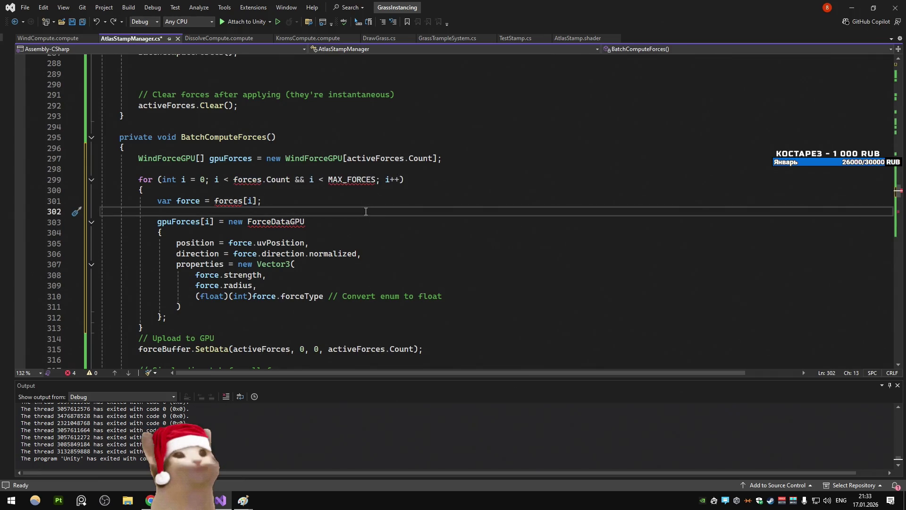
pyautogui.doubleClick(246, 179)
pyautogui.hotkey('ctrl', 'v')
pyautogui.moveTo(376, 180); pyautogui.dragTo(327, 181)
pyautogui.press('BackSpace')
pyautogui.click(338, 202)
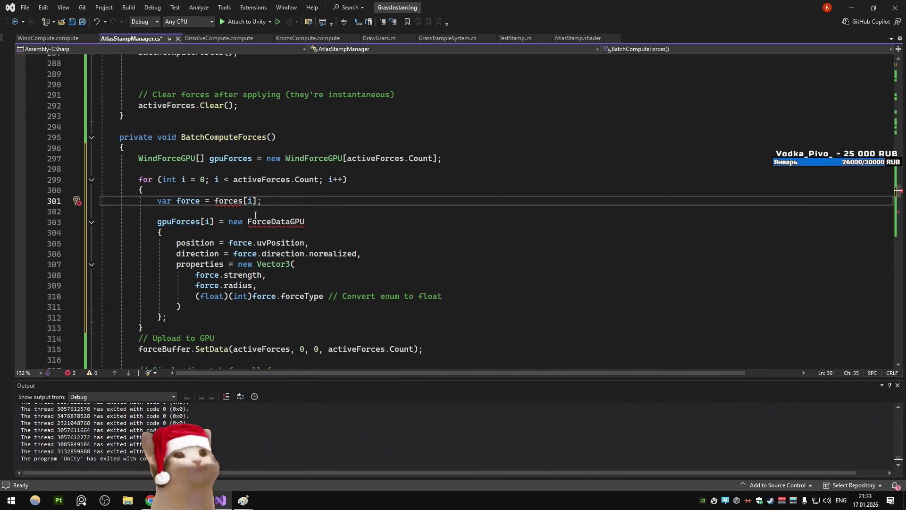
# Look up forces from activeForces, build WindForceGPU entries, and rename position to uvPosition
pyautogui.doubleClick(229, 202)
pyautogui.hotkey('ctrl', 'v')
pyautogui.click(358, 210)
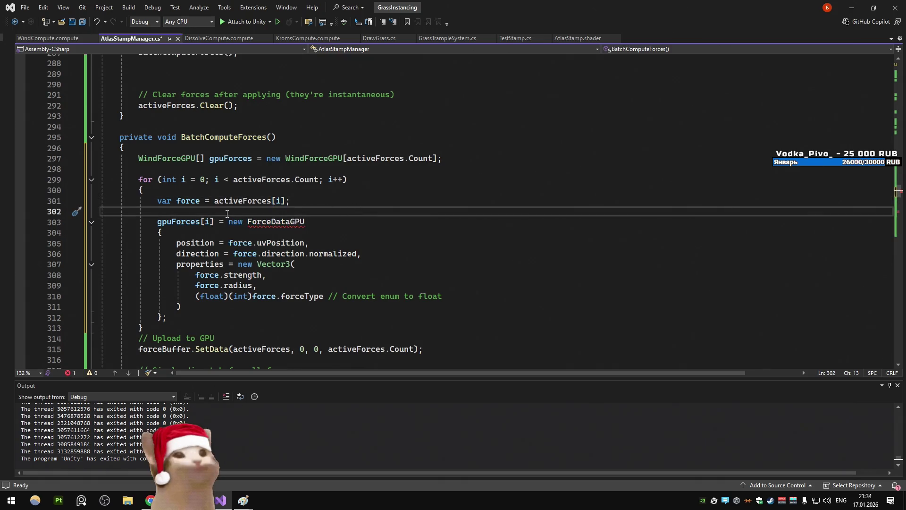
pyautogui.click(272, 221)
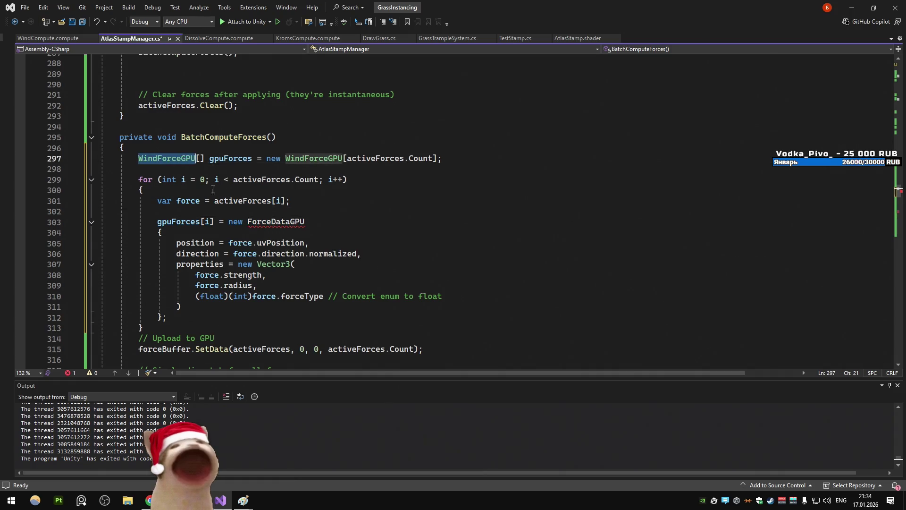
pyautogui.doubleClick(273, 221)
pyautogui.hotkey('ctrl', 'v')
pyautogui.click(386, 216)
pyautogui.click(373, 222)
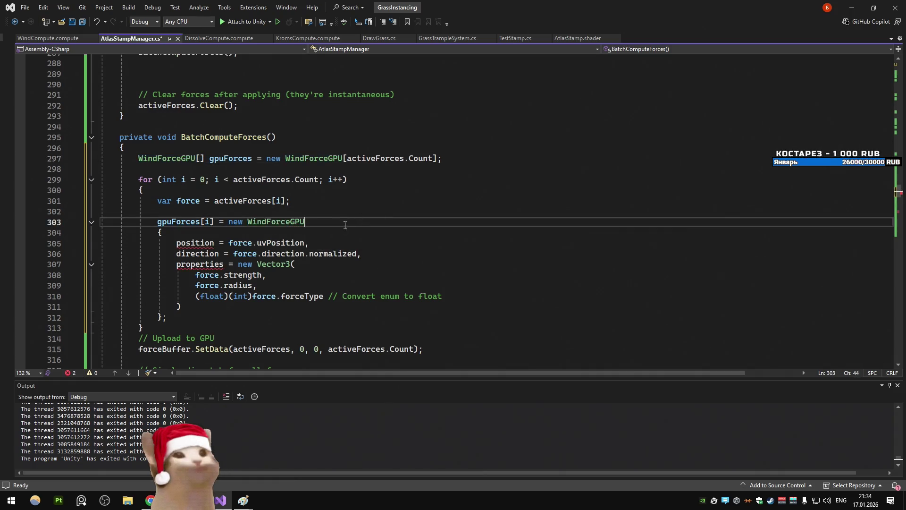
pyautogui.click(215, 243)
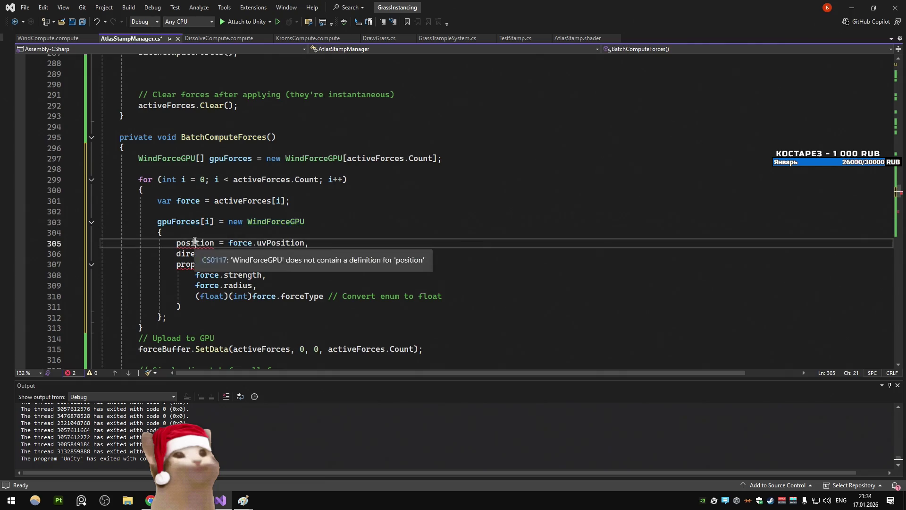
pyautogui.hotkey('ctrl', 'BackSpace')
pyautogui.write('uv')
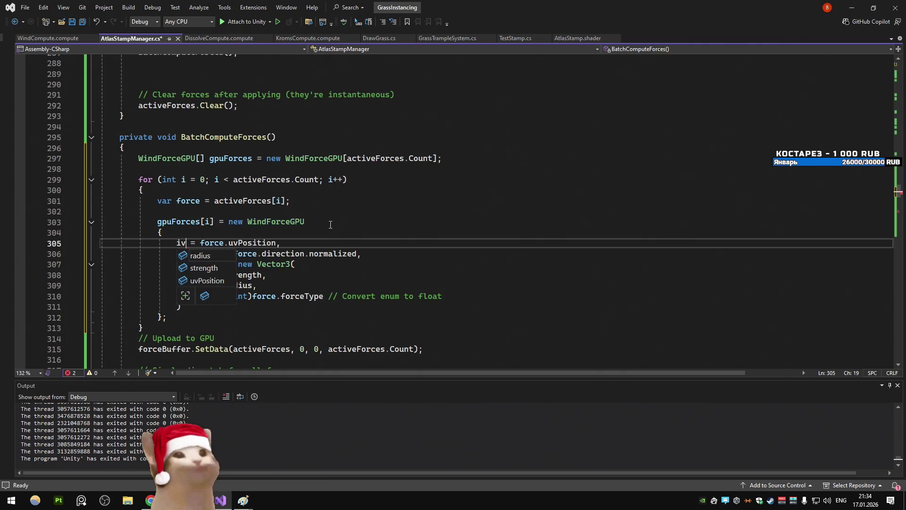
pyautogui.press('Tab')
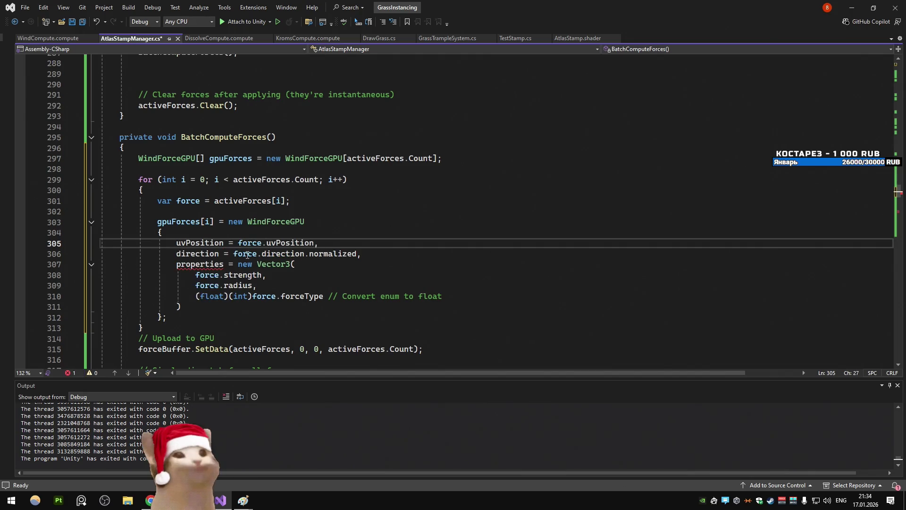
# Delete the properties Vector3 block and drop .normalized so direction = force.direction
pyautogui.click(196, 265)
pyautogui.click(206, 229)
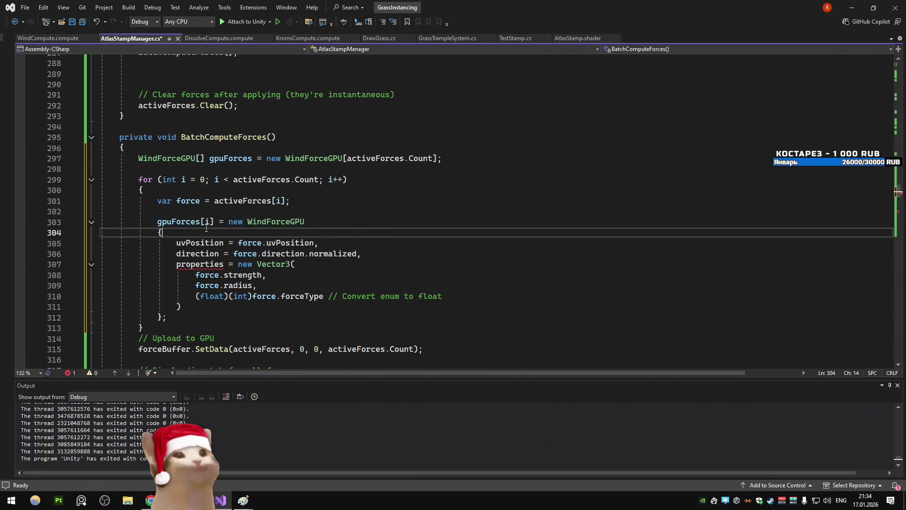
pyautogui.moveTo(327, 296); pyautogui.dragTo(257, 285)
pyautogui.press('BackSpace')
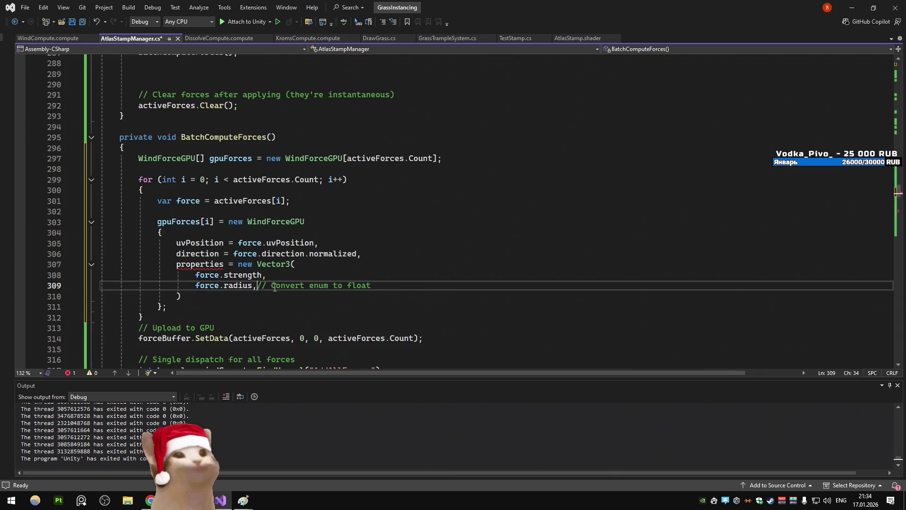
pyautogui.press('BackSpace')
pyautogui.doubleClick(231, 285)
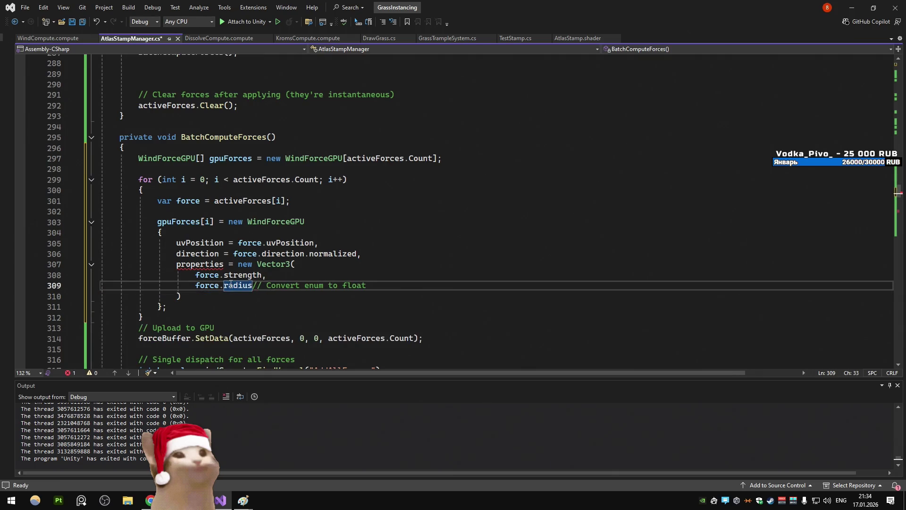
pyautogui.moveTo(184, 263)
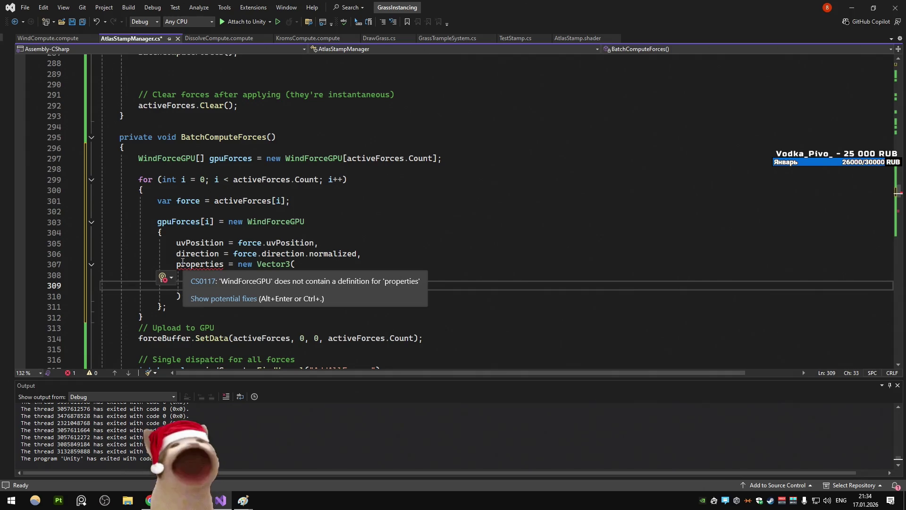
pyautogui.doubleClick(183, 264)
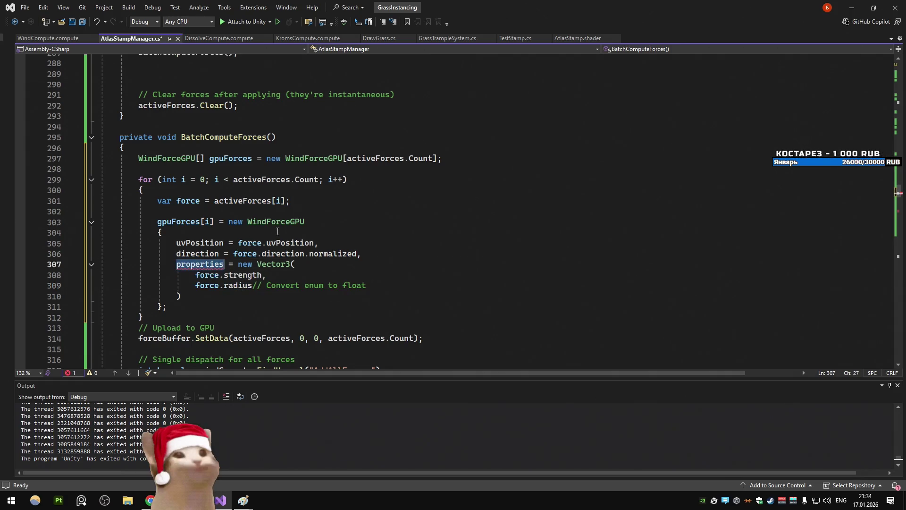
pyautogui.moveTo(227, 295)
pyautogui.mouseDown()
pyautogui.moveTo(104, 286)
pyautogui.moveTo(83, 268)
pyautogui.mouseUp()
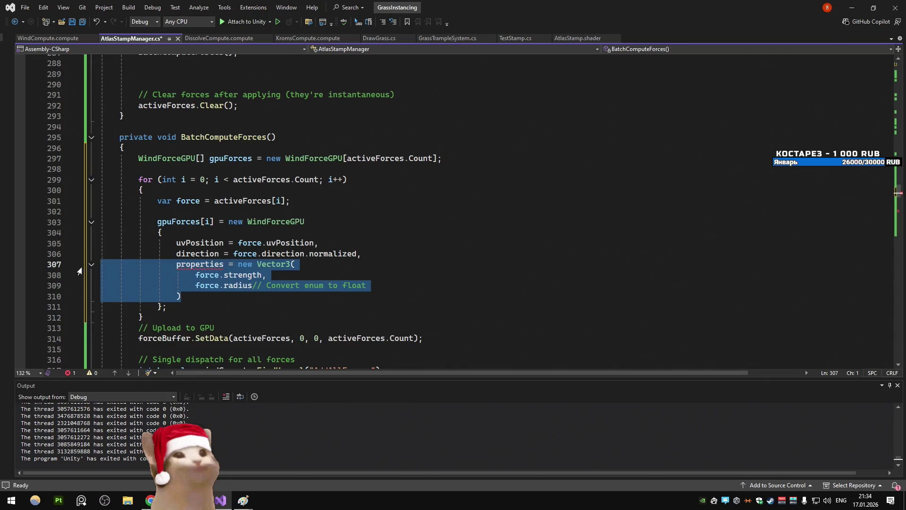
pyautogui.press('Delete')
pyautogui.click(329, 253)
pyautogui.press('BackSpace')
pyautogui.press('BackSpace')
pyautogui.press('BackSpace')
pyautogui.press('Delete')
pyautogui.press('Delete')
pyautogui.press('Delete')
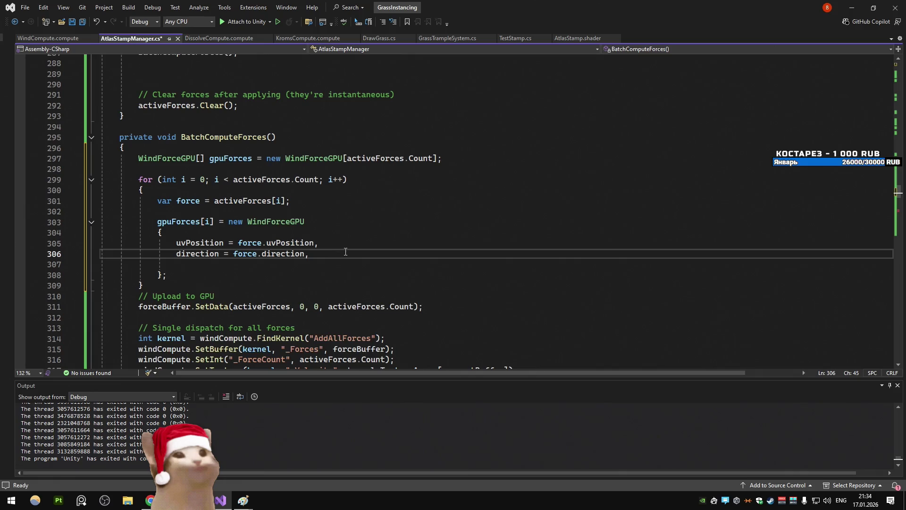
# Add radius = force.radius and strength=force.strength to the WindForceGPU initializer
pyautogui.press('Return')
pyautogui.write('radius')
pyautogui.press('Tab')
pyautogui.press('Return')
pyautogui.write('strength=')
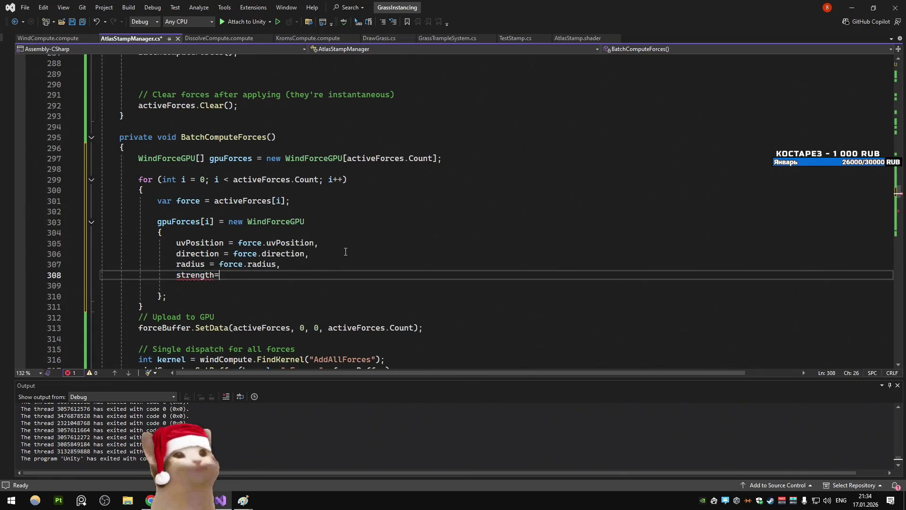
pyautogui.write('force.strength')
pyautogui.press('Delete')
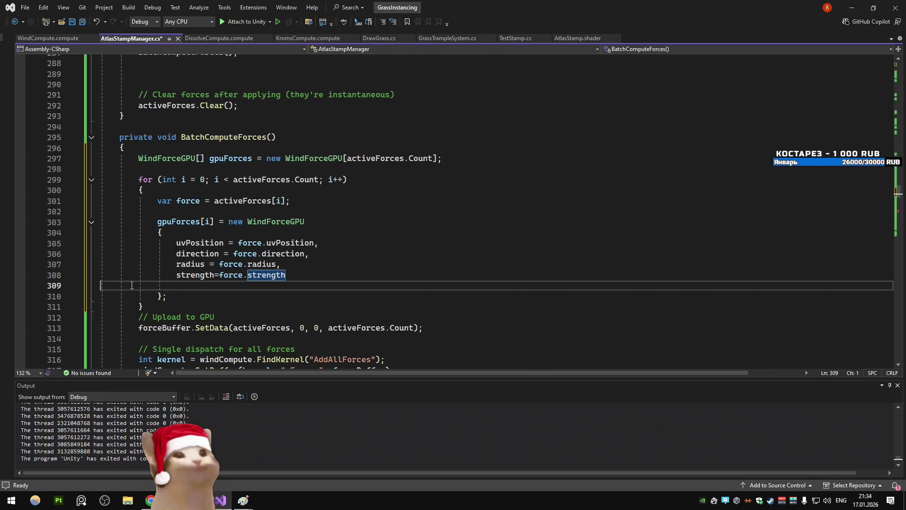
# Inspect the WindForceGPU[] gpuForces declaration and the loop's opening brace
pyautogui.press('Up')
pyautogui.press('Up')
pyautogui.press('Up')
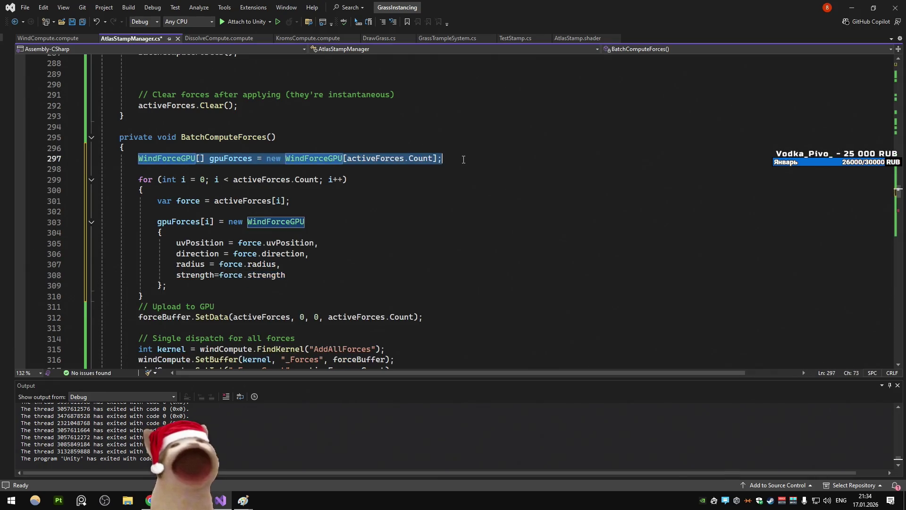
pyautogui.press('End')
pyautogui.moveTo(252, 158); pyautogui.dragTo(135, 159)
pyautogui.click(160, 179)
pyautogui.click(163, 159)
pyautogui.click(266, 159)
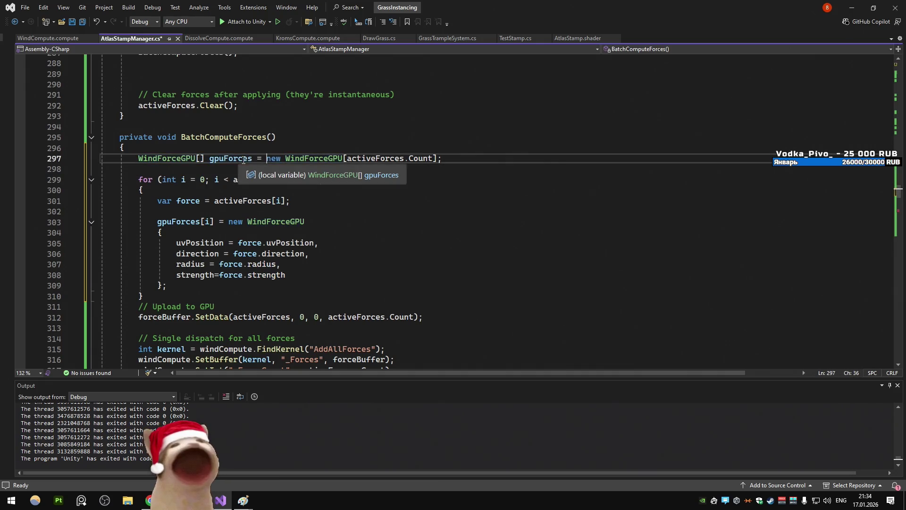
pyautogui.click(265, 190)
pyautogui.scroll(-3, 265, 189)
pyautogui.scroll(3, 266, 188)
# Review the line 297 array allocation and initializer lines 308–310, highlighting gpuForces references
pyautogui.click(263, 158)
pyautogui.moveTo(264, 158)
pyautogui.mouseDown()
pyautogui.moveTo(464, 158)
pyautogui.moveTo(141, 161)
pyautogui.mouseUp()
pyautogui.click(463, 159)
pyautogui.click(338, 178)
pyautogui.click(139, 179)
pyautogui.moveTo(143, 296)
pyautogui.mouseDown()
pyautogui.moveTo(111, 256)
pyautogui.moveTo(137, 179)
pyautogui.mouseUp()
pyautogui.click(182, 221)
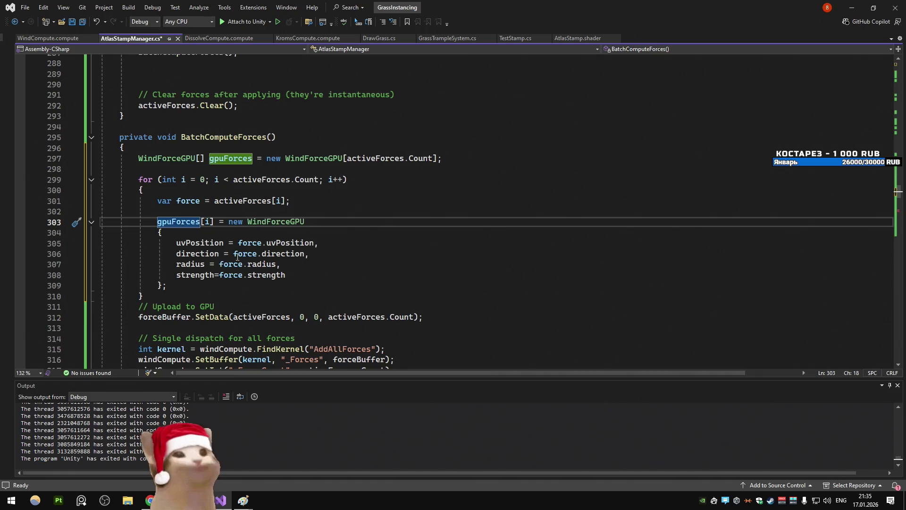
# Start a gpuForces[i].uvPosition line after the initializer and select lines 302–310
pyautogui.click(203, 282)
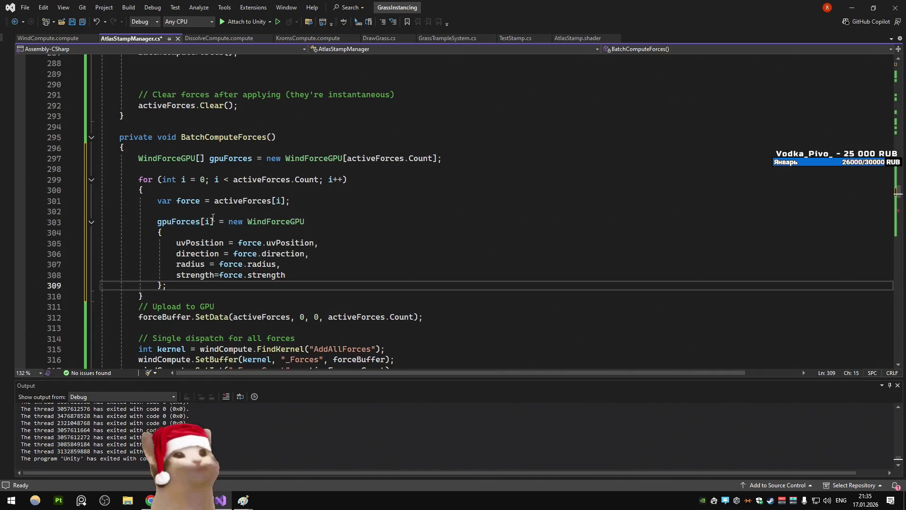
pyautogui.moveTo(213, 221); pyautogui.dragTo(158, 222)
pyautogui.hotkey('ctrl', 'c')
pyautogui.click(186, 283)
pyautogui.press('Return')
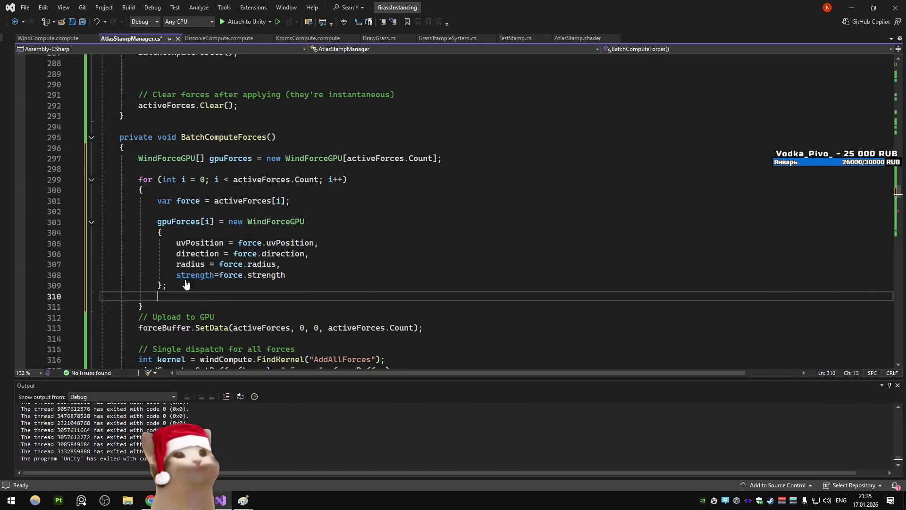
pyautogui.hotkey('ctrl', 'v')
pyautogui.write('.')
pyautogui.write('u')
pyautogui.press('Tab')
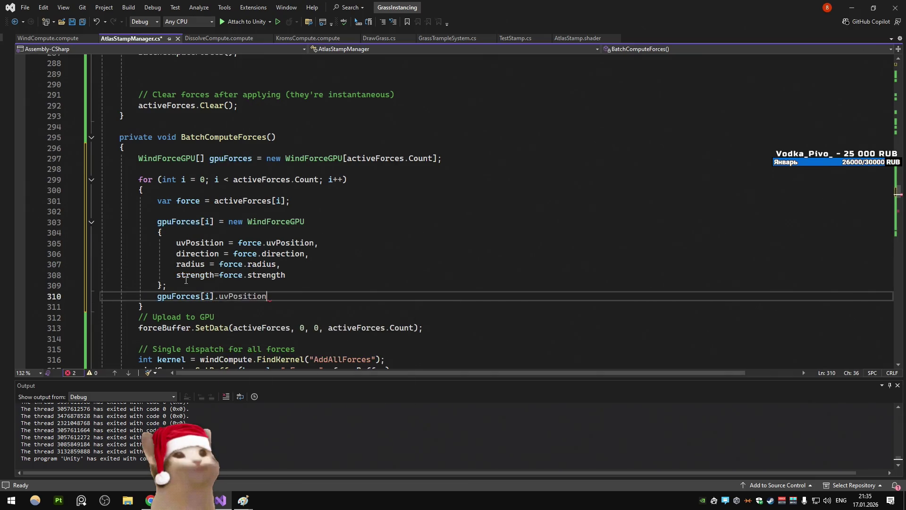
pyautogui.moveTo(286, 275); pyautogui.dragTo(101, 243)
pyautogui.moveTo(269, 295); pyautogui.dragTo(88, 216)
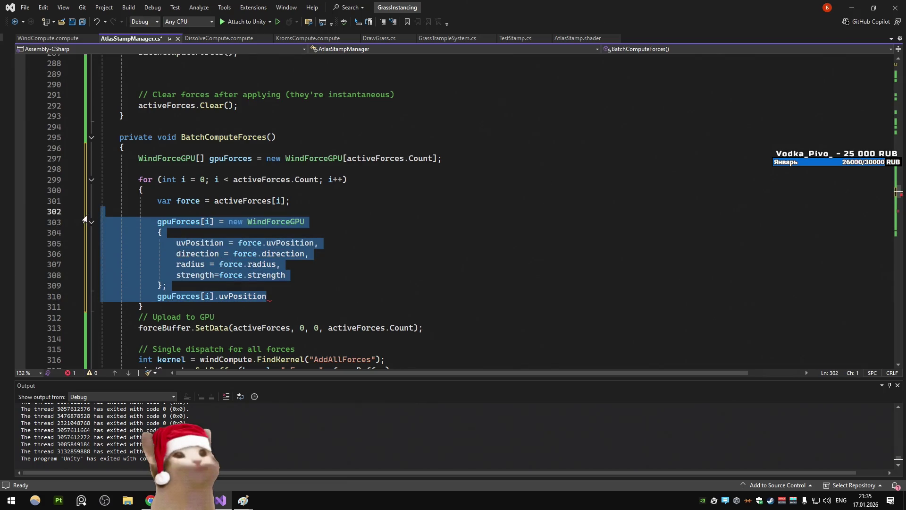
# Replace the initializer block with the four field assignments and fix their indentation
pyautogui.press('Delete')
pyautogui.hotkey('ctrl', 'v')
pyautogui.moveTo(295, 242)
pyautogui.mouseDown()
pyautogui.moveTo(194, 242)
pyautogui.moveTo(142, 221)
pyautogui.mouseUp()
pyautogui.click(176, 242)
pyautogui.hotkey('alt', 'shift', 'Up')
pyautogui.hotkey('alt', 'shift', 'Up')
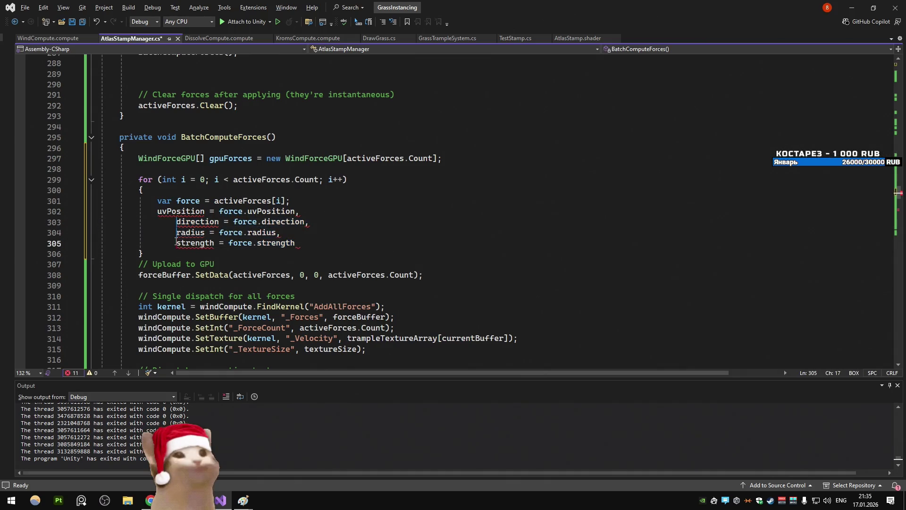
pyautogui.press('BackSpace')
pyautogui.press('BackSpace')
pyautogui.press('BackSpace')
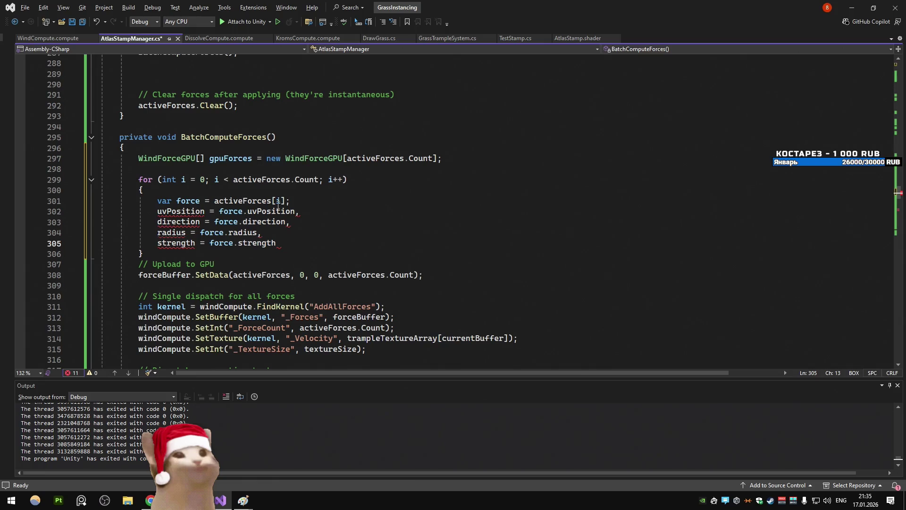
# Prefix each assignment on lines 302–305 with gpuForces[i]
pyautogui.click(244, 158)
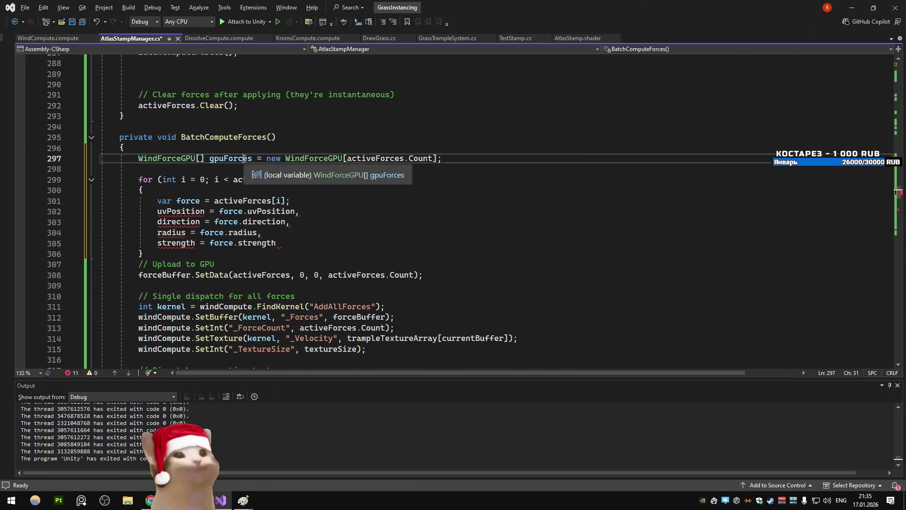
pyautogui.doubleClick(244, 158)
pyautogui.hotkey('ctrl', 'c')
pyautogui.moveTo(157, 211); pyautogui.dragTo(158, 243)
pyautogui.hotkey('ctrl', 'v')
pyautogui.write('[i].')
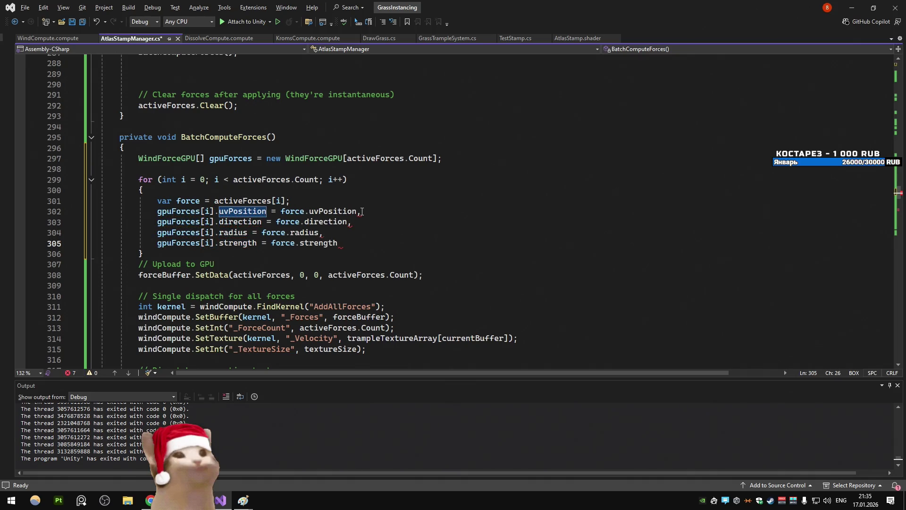
# End the uvPosition, radius and strength assignments with semicolons instead of commas
pyautogui.click(362, 210)
pyautogui.press('BackSpace')
pyautogui.write(';')
pyautogui.click(352, 222)
pyautogui.click(324, 233)
pyautogui.press('BackSpace')
pyautogui.write(';')
pyautogui.click(341, 242)
pyautogui.write(';')
pyautogui.click(428, 191)
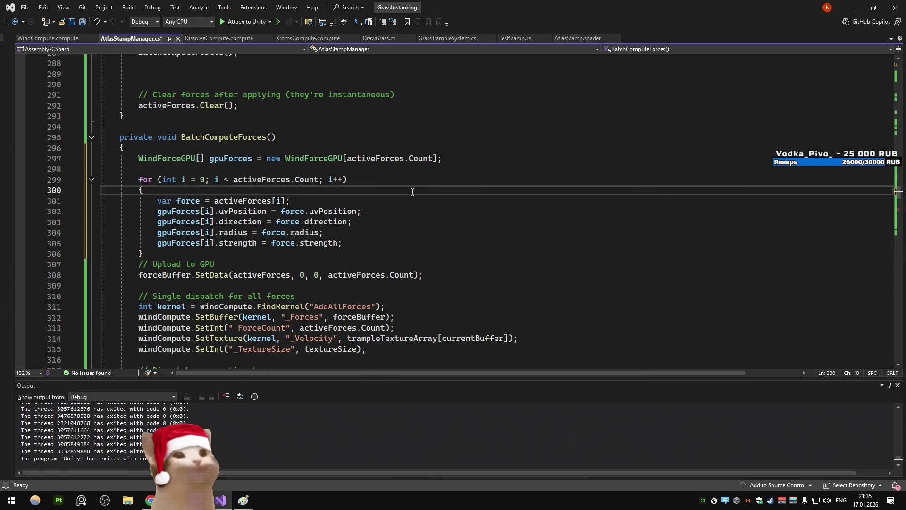
# Make forceBuffer.SetData upload gpuForces instead of activeForces
pyautogui.scroll(-1, 413, 192)
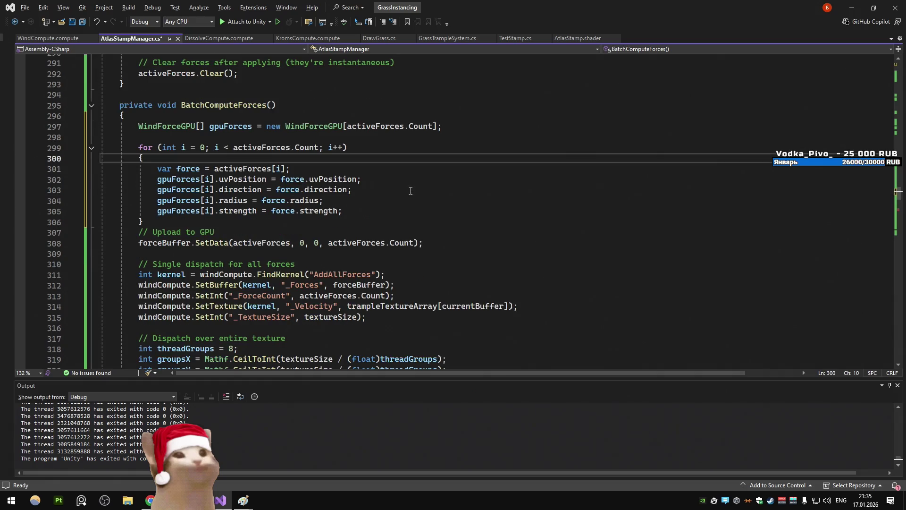
pyautogui.doubleClick(256, 243)
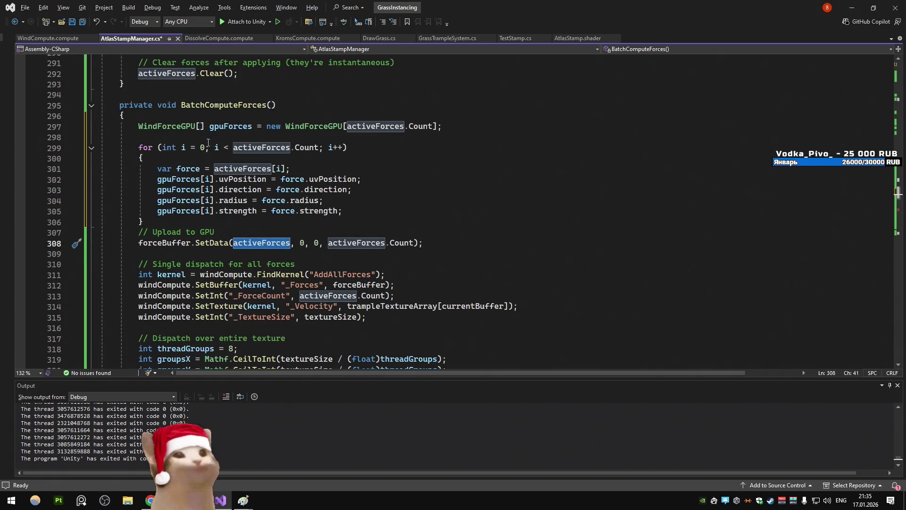
pyautogui.doubleClick(231, 126)
pyautogui.hotkey('ctrl', 'c')
pyautogui.doubleClick(256, 243)
pyautogui.hotkey('ctrl', 'v')
pyautogui.click(434, 211)
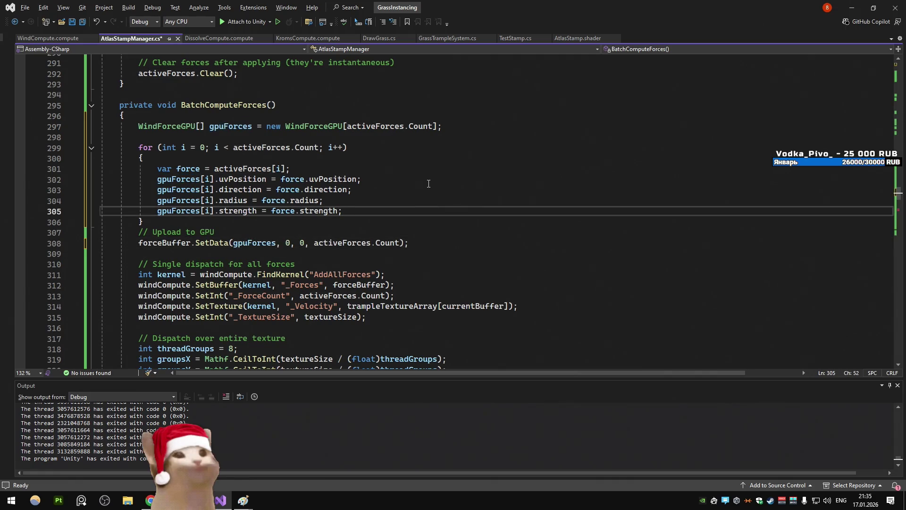
# Save the AtlasStampManager script
pyautogui.press('Down')
pyautogui.scroll(-2, 368, 225)
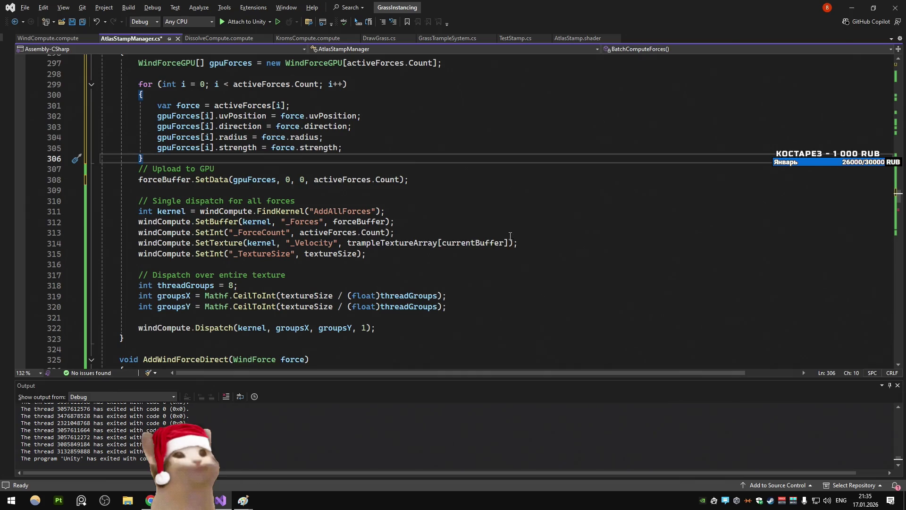
pyautogui.scroll(-2, 315, 197)
pyautogui.click(315, 197)
pyautogui.hotkey('ctrl', 's')
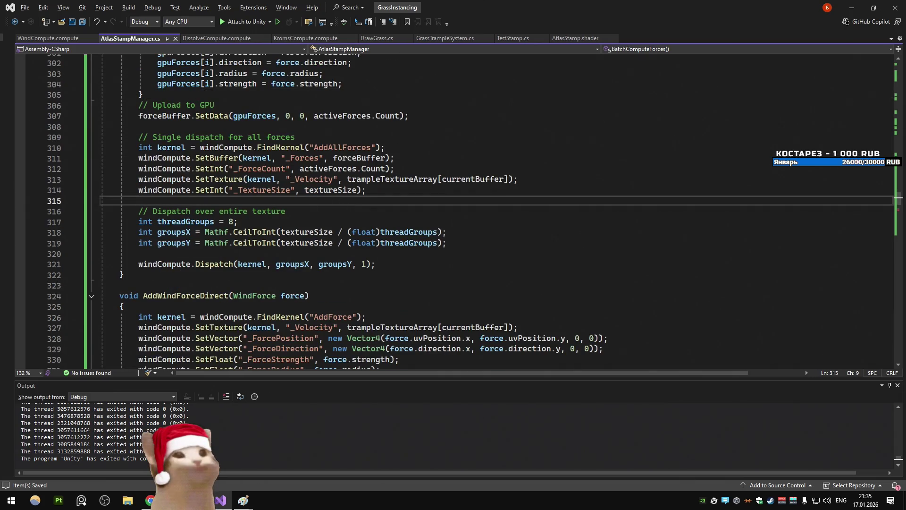
# Let Unity recompile, check the console, and open the New assets folder
pyautogui.hotkey('alt', 'Tab')
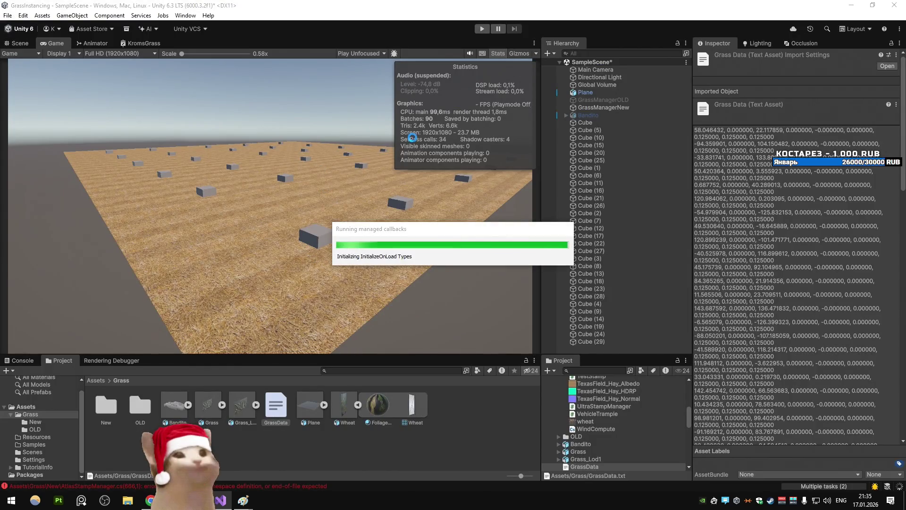
pyautogui.click(26, 361)
pyautogui.click(60, 360)
pyautogui.doubleClick(112, 408)
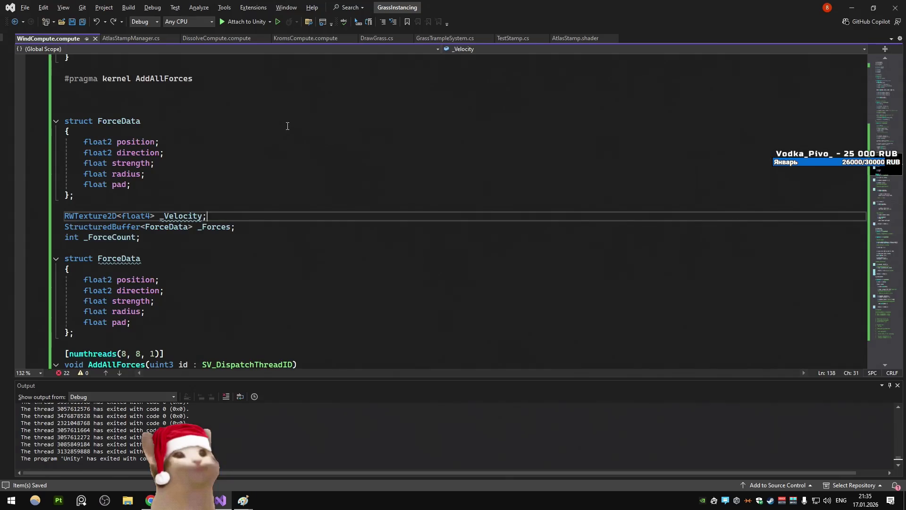
# Delete the duplicate RWTexture2D _Velocity declaration and the float pad field
pyautogui.tripleClick(194, 215)
pyautogui.press('Delete')
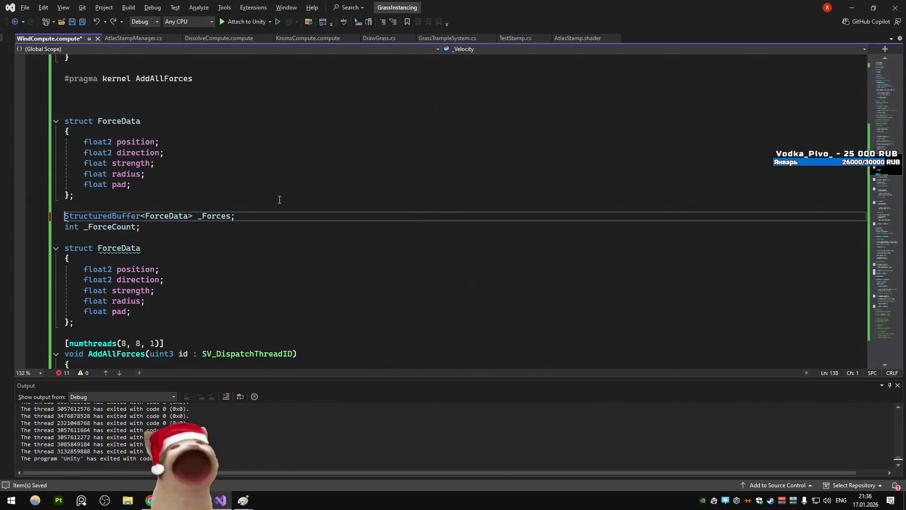
pyautogui.scroll(-3, 160, 247)
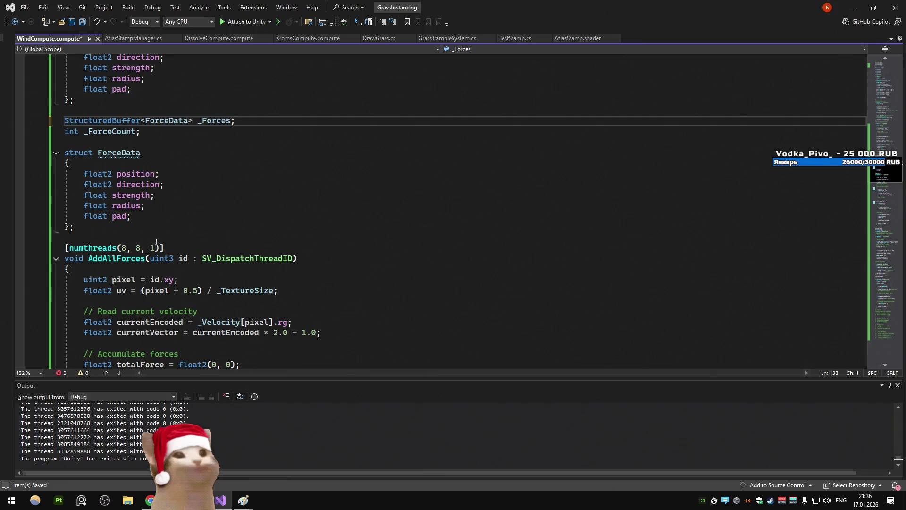
pyautogui.click(31, 218)
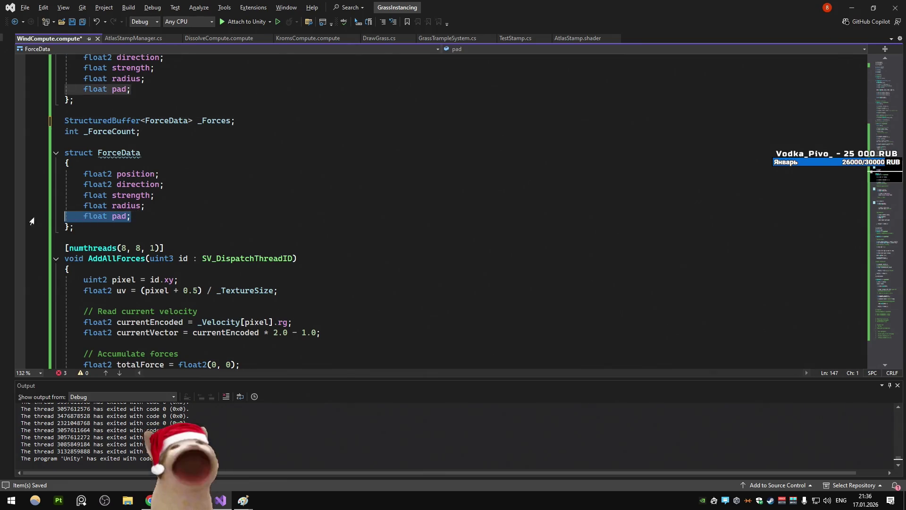
pyautogui.press('BackSpace')
pyautogui.press('BackSpace')
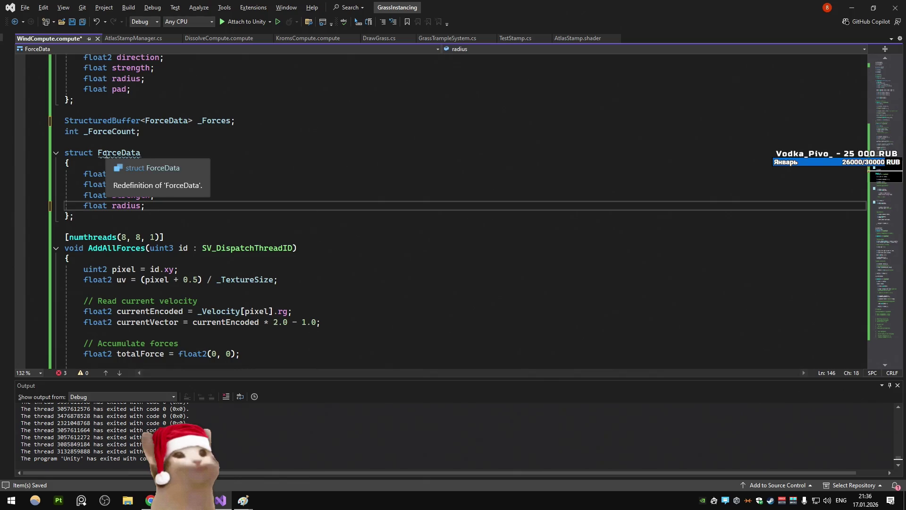
# Undo a trial deletion of the ForceData struct and search for the older ForceData definition
pyautogui.hotkey('shift', 'Up')
pyautogui.hotkey('shift', 'Up')
pyautogui.hotkey('shift', 'Up')
pyautogui.press('Delete')
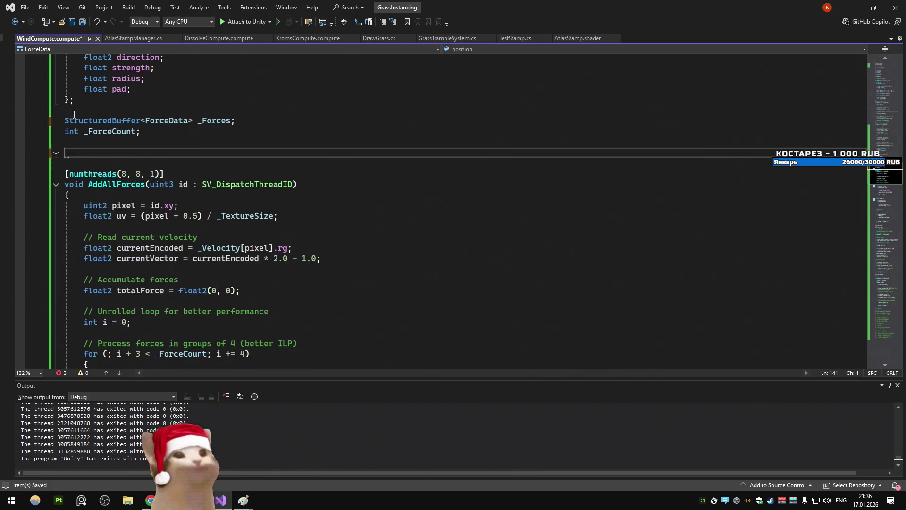
pyautogui.hotkey('ctrl', 'z')
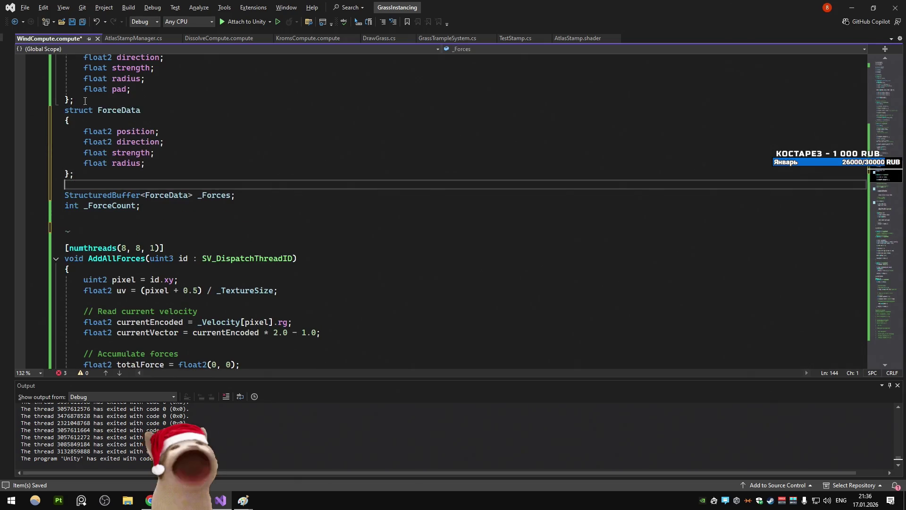
pyautogui.press('Return')
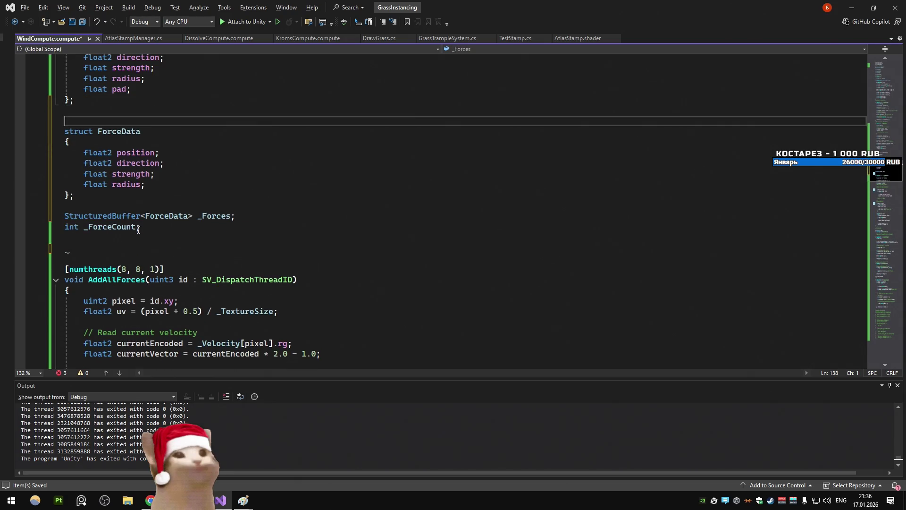
pyautogui.moveTo(167, 216)
pyautogui.press('F12')
pyautogui.hotkey('ctrl', 'f')
pyautogui.press('Return')
# Delete the older ForceData struct with pad and tidy the leftover blank lines
pyautogui.scroll(-4, 280, 132)
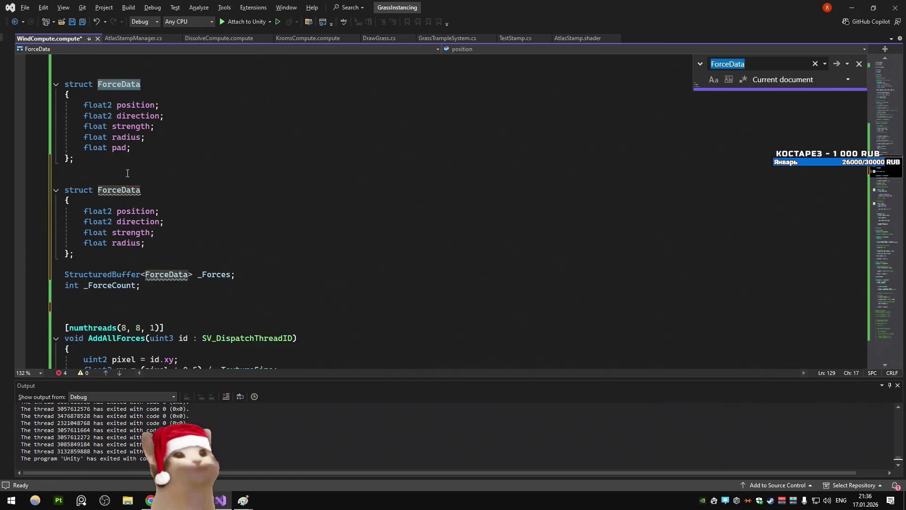
pyautogui.scroll(2, 280, 132)
pyautogui.moveTo(76, 222)
pyautogui.mouseDown()
pyautogui.moveTo(70, 189)
pyautogui.moveTo(36, 148)
pyautogui.mouseUp()
pyautogui.press('Delete')
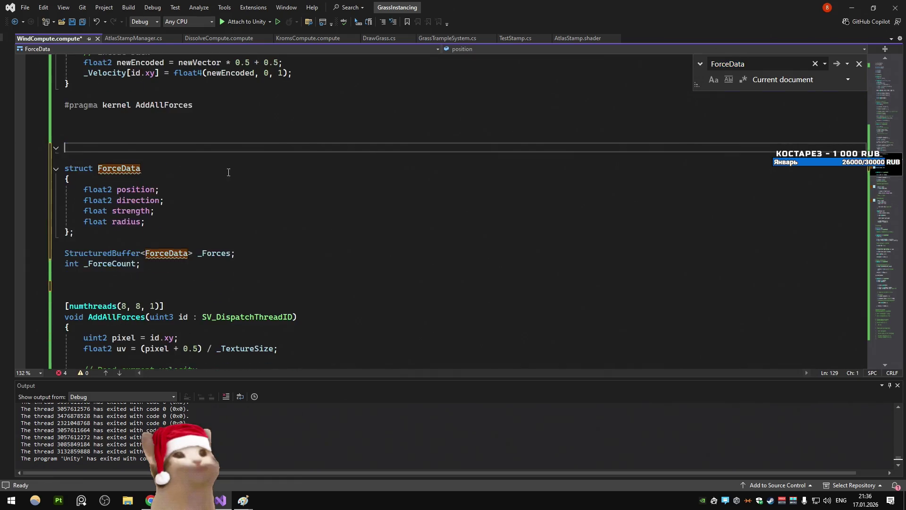
pyautogui.press('BackSpace')
pyautogui.press('BackSpace')
pyautogui.press('BackSpace')
pyautogui.press('Delete')
pyautogui.press('Delete')
pyautogui.click(188, 147)
# Remove the extra blank line above the AddAllForces numthreads attribute
pyautogui.moveTo(118, 117)
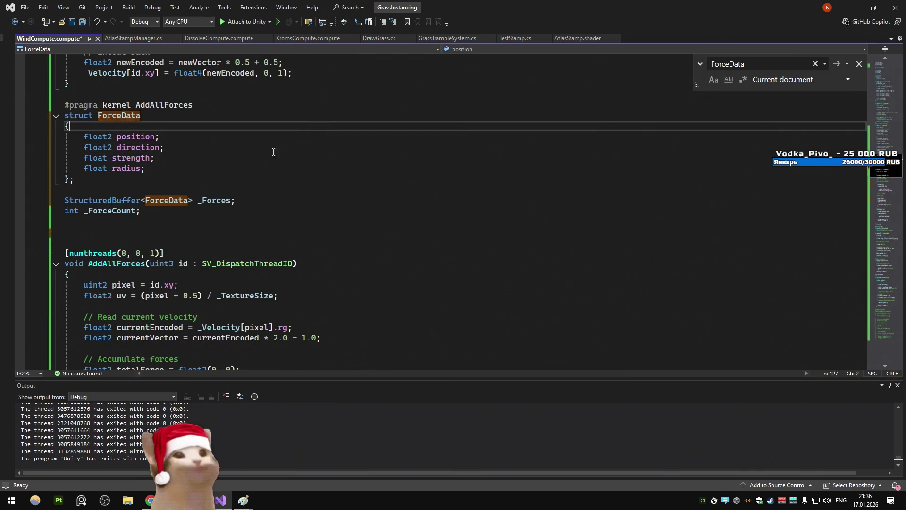
pyautogui.scroll(-2, 141, 177)
pyautogui.click(142, 179)
pyautogui.press('BackSpace')
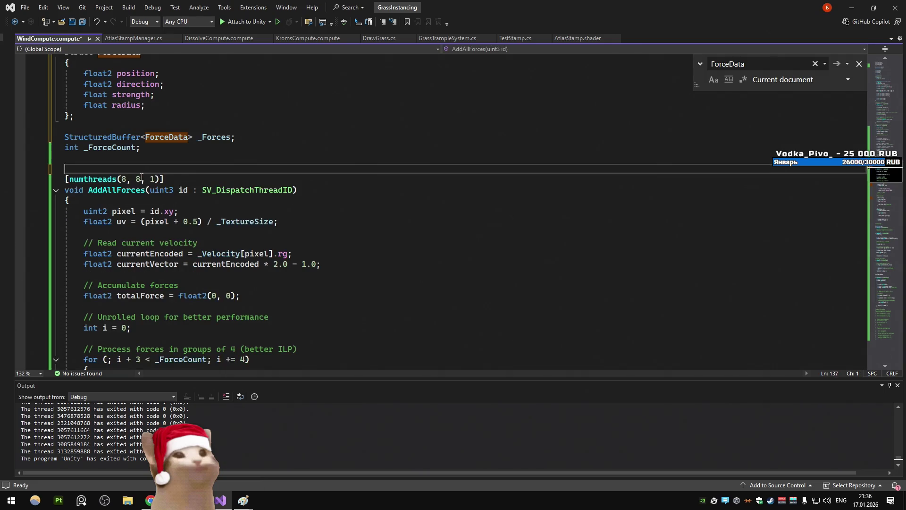
pyautogui.scroll(-2, 142, 176)
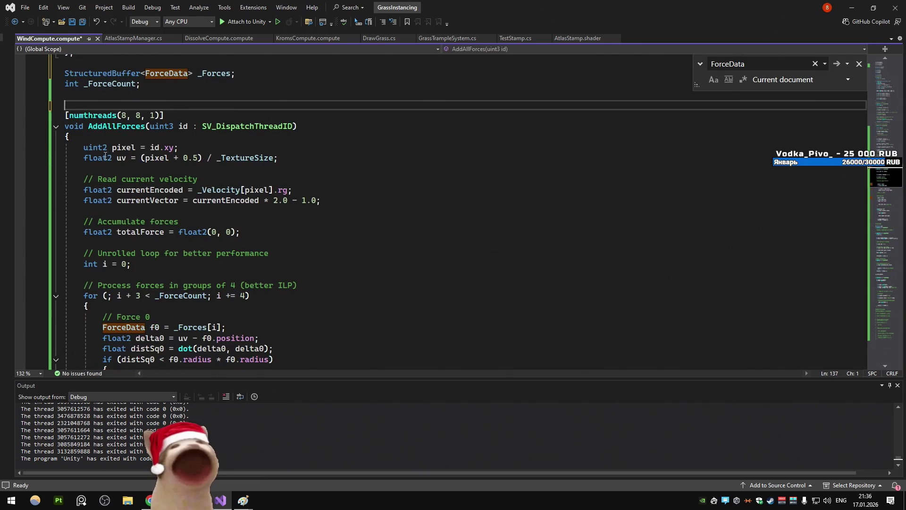
pyautogui.scroll(-3, 167, 203)
pyautogui.click(145, 137)
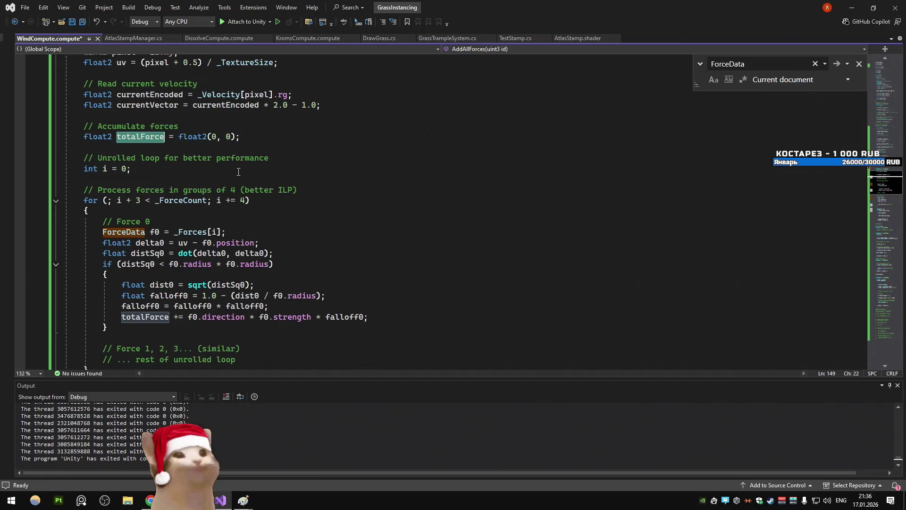
pyautogui.moveTo(137, 177); pyautogui.dragTo(83, 158)
pyautogui.click(112, 169)
pyautogui.scroll(-1, 191, 175)
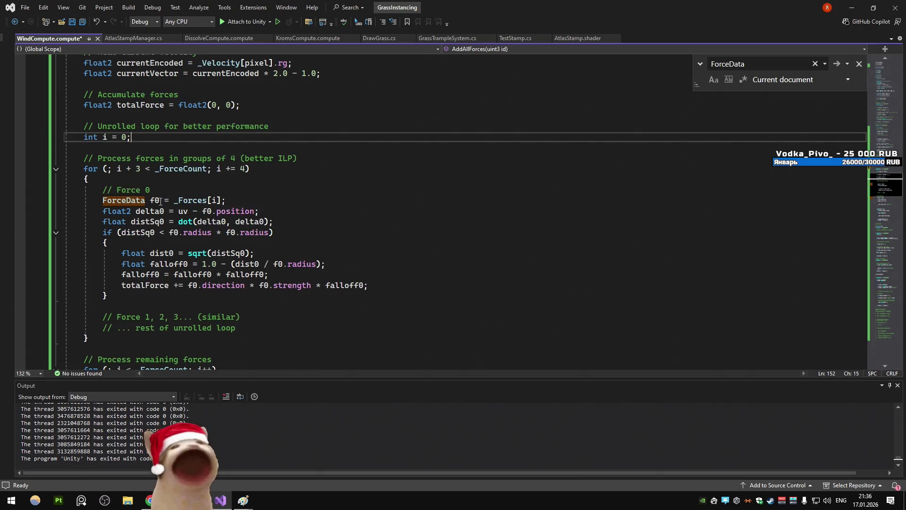
pyautogui.scroll(-1, 228, 198)
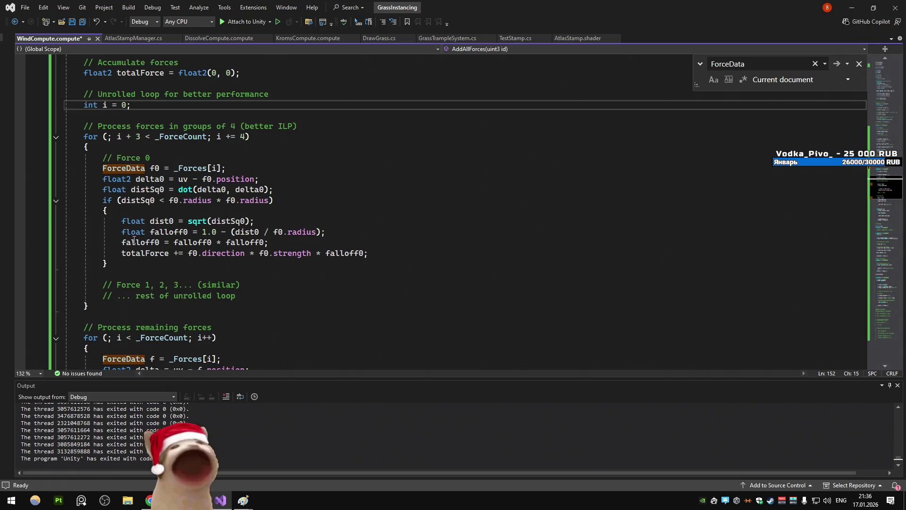
pyautogui.scroll(-2, 112, 157)
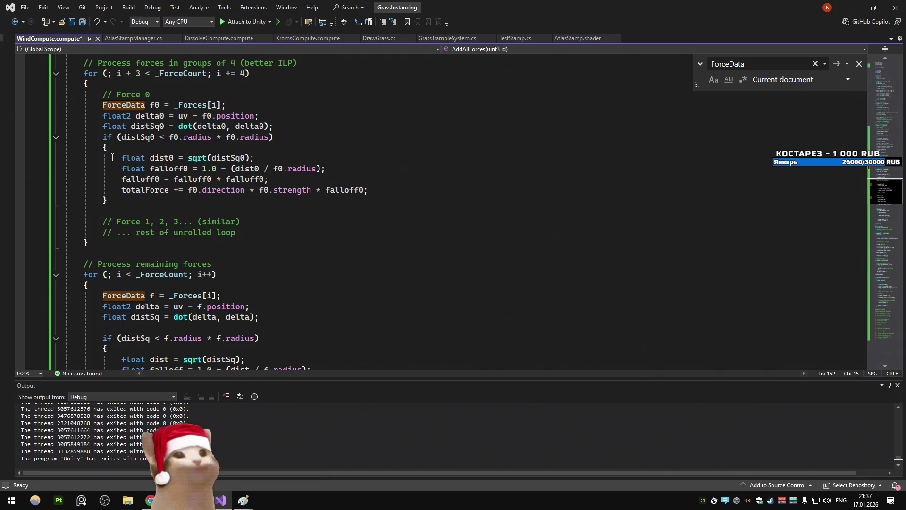
pyautogui.scroll(1, 112, 157)
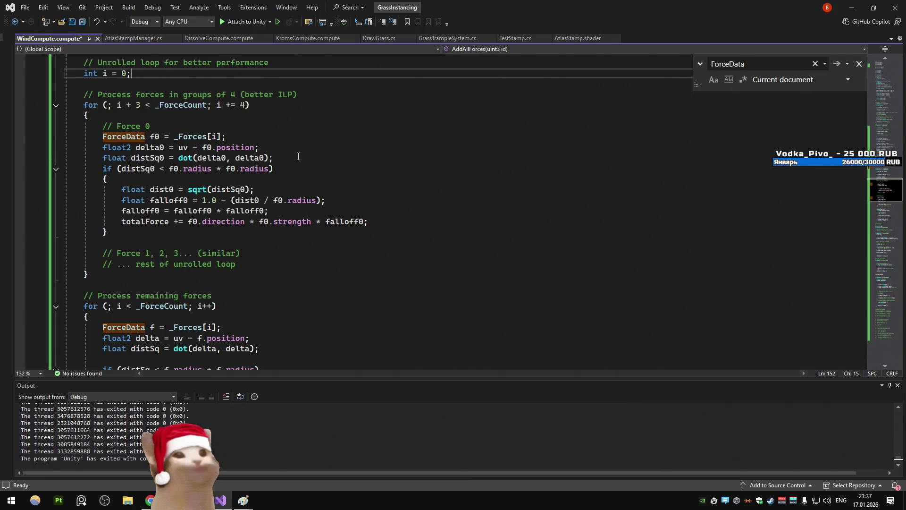
pyautogui.scroll(-1, 297, 157)
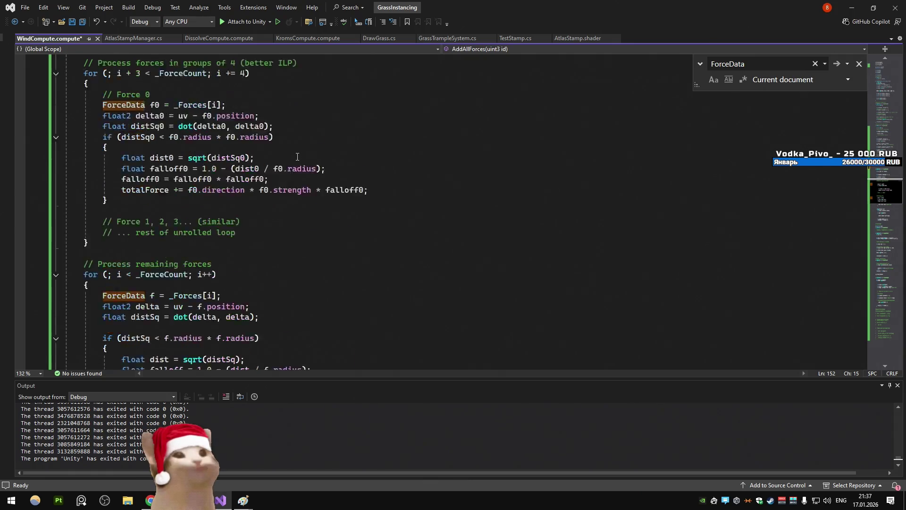
# Delete the placeholder comments for forces 1–3 and duplicate the Force 0 block
pyautogui.scroll(-1, 297, 157)
pyautogui.moveTo(238, 201); pyautogui.dragTo(137, 179)
pyautogui.press('BackSpace')
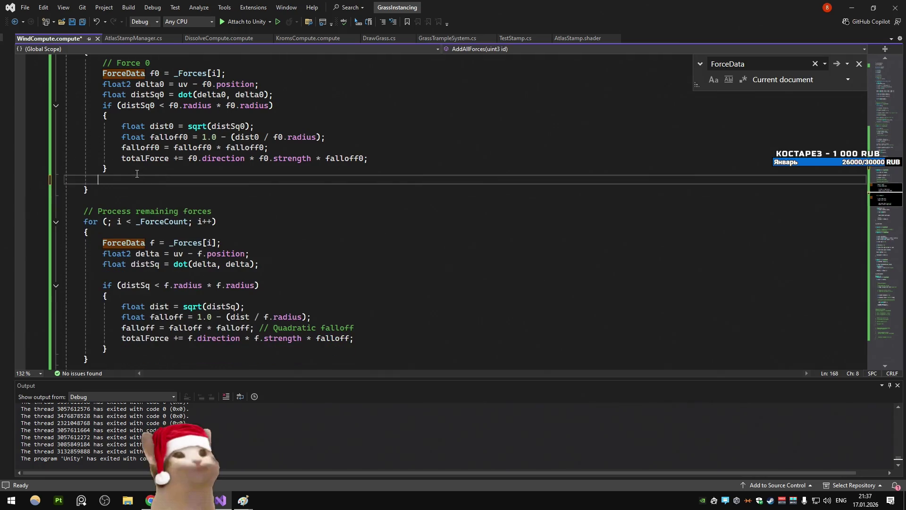
pyautogui.press('BackSpace')
pyautogui.press('BackSpace')
pyautogui.press('BackSpace')
pyautogui.moveTo(129, 168)
pyautogui.mouseDown()
pyautogui.moveTo(94, 85)
pyautogui.moveTo(65, 63)
pyautogui.mouseUp()
pyautogui.hotkey('ctrl', 'd')
pyautogui.hotkey('ctrl', 'd')
pyautogui.hotkey('ctrl', 'd')
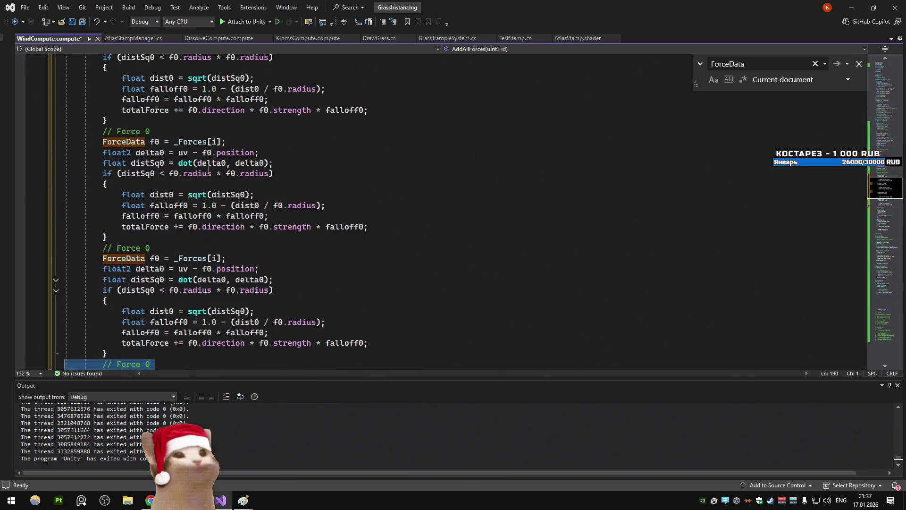
# Relabel the copy as Force 1 and change its f0 references to f1
pyautogui.doubleClick(148, 131)
pyautogui.write('1')
pyautogui.moveTo(160, 142); pyautogui.dragTo(155, 141)
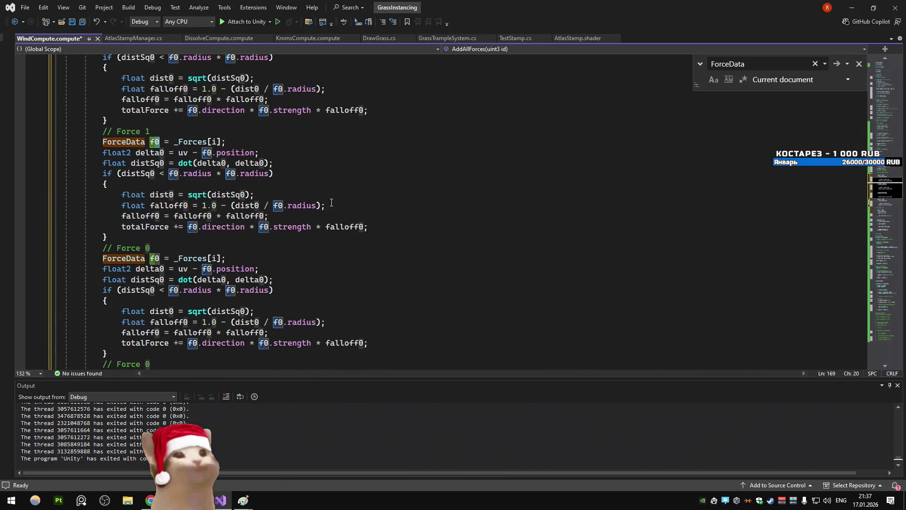
pyautogui.write('1')
pyautogui.keyDown('alt'); pyautogui.click(164, 163); pyautogui.keyUp('alt')
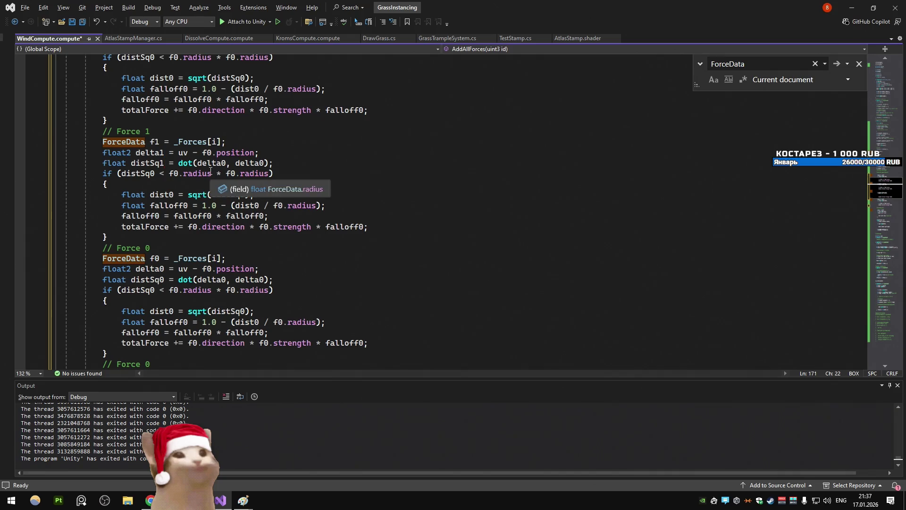
pyautogui.click(208, 152)
pyautogui.press('Delete')
pyautogui.write('1')
# Change both delta0 arguments in the dot call to delta1, and distSq0 and f0.radius in the condition to distSq1 and f1.radius
pyautogui.click(226, 162)
pyautogui.press('BackSpace')
pyautogui.write('1')
pyautogui.click(233, 173)
pyautogui.press('BackSpace')
pyautogui.write('1')
pyautogui.click(264, 163)
pyautogui.press('BackSpace')
pyautogui.write('1')
pyautogui.click(179, 173)
pyautogui.press('BackSpace')
pyautogui.write('1')
# Change the other f0.radius to f1.radius, and make the sqrt line compute dist1 from distSq1
pyautogui.press('Left')
pyautogui.press('Left')
pyautogui.press('Left')
pyautogui.press('BackSpace')
pyautogui.write('1')
pyautogui.click(175, 195)
pyautogui.press('BackSpace')
pyautogui.write('1')
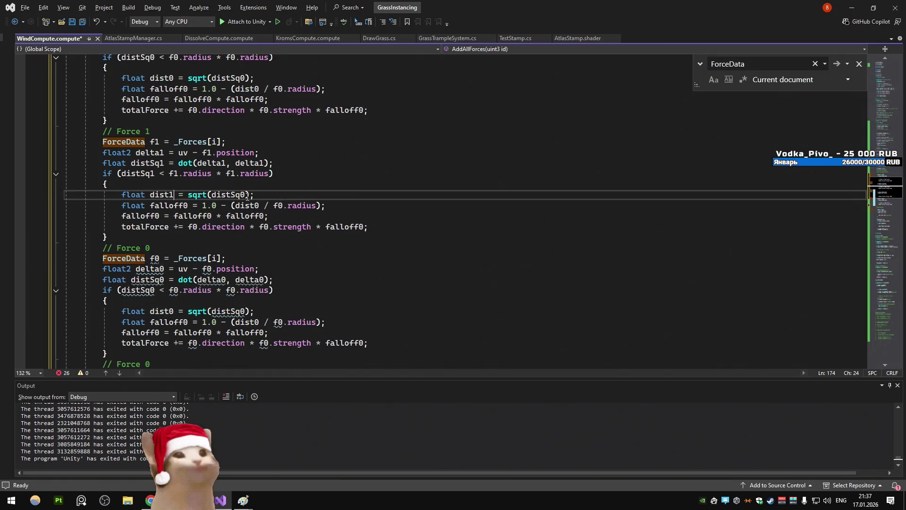
pyautogui.click(243, 195)
pyautogui.press('Down')
pyautogui.press('Up')
pyautogui.press('super+space')
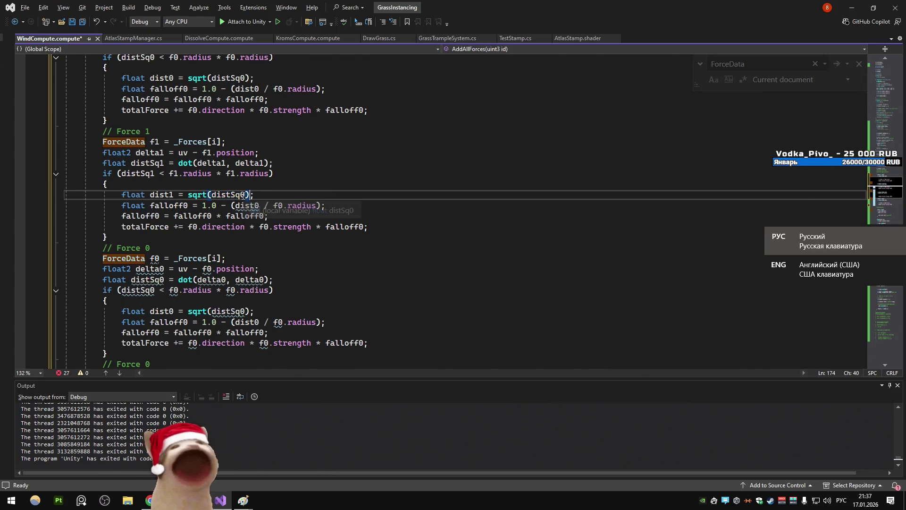
pyautogui.press('Left')
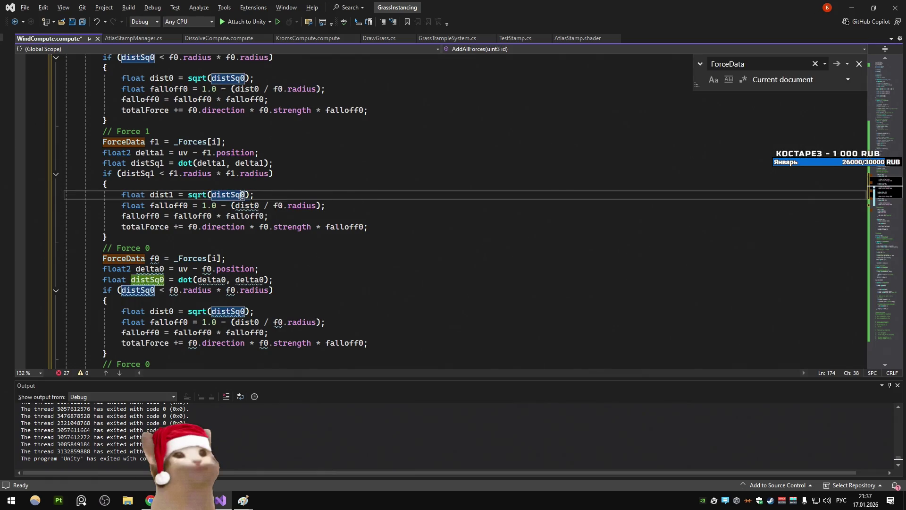
pyautogui.press('BackSpace')
pyautogui.write('1')
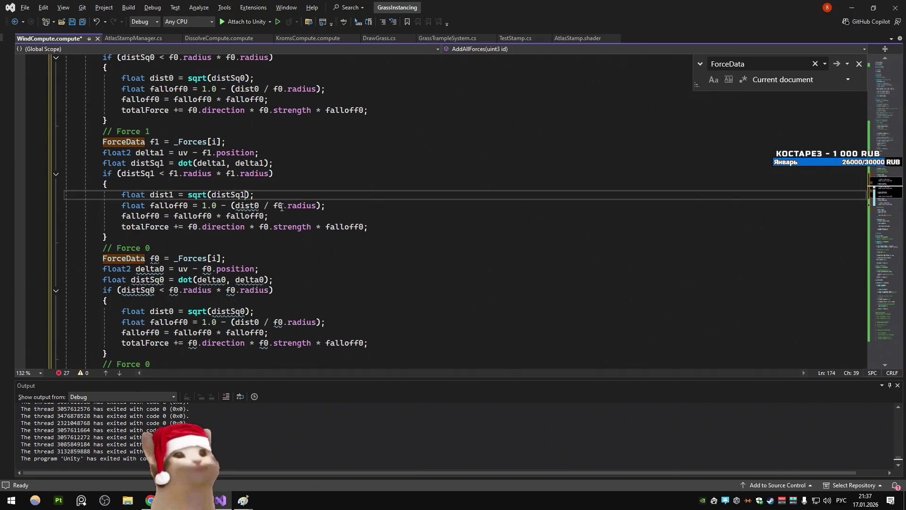
# Change the falloff line's dist0 to dist1 and f0.radius to f1.radius
pyautogui.click(277, 206)
pyautogui.press('Delete')
pyautogui.write('1')
pyautogui.click(259, 205)
pyautogui.press('BackSpace')
pyautogui.write('1')
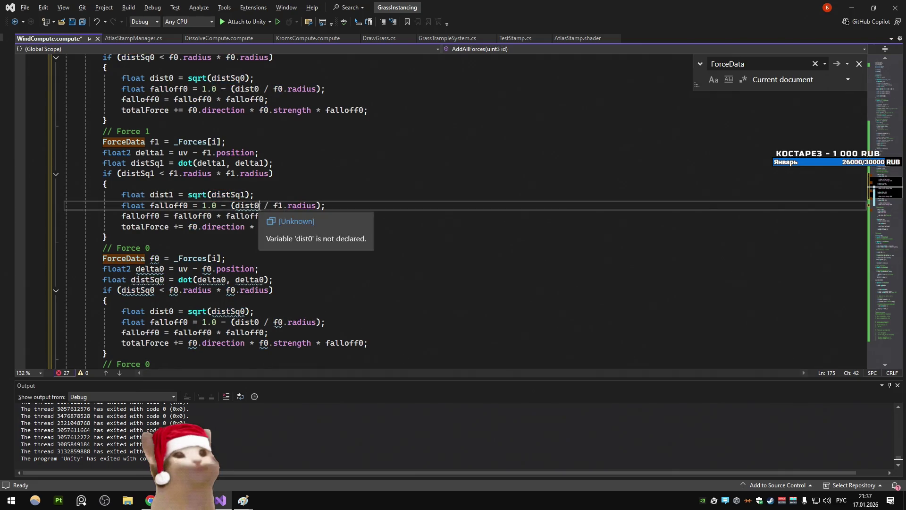
pyautogui.click(183, 206)
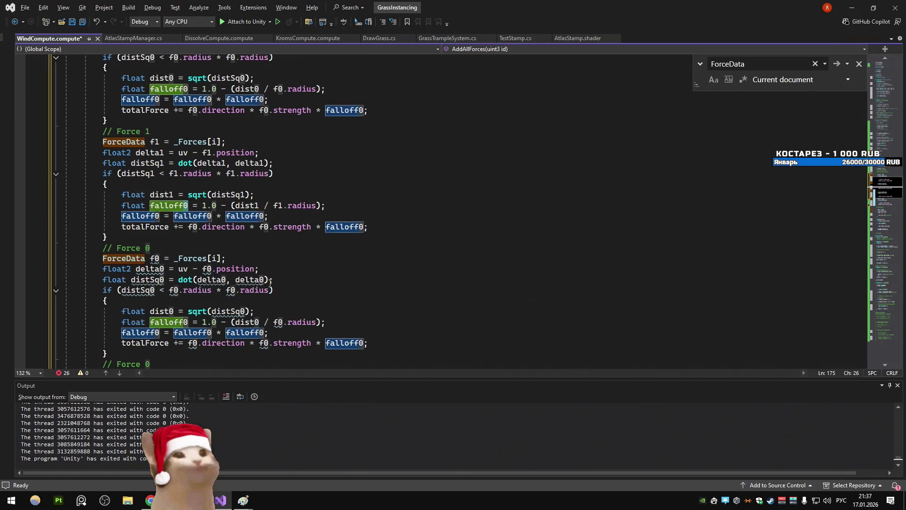
pyautogui.hotkey('ctrl', 'f')
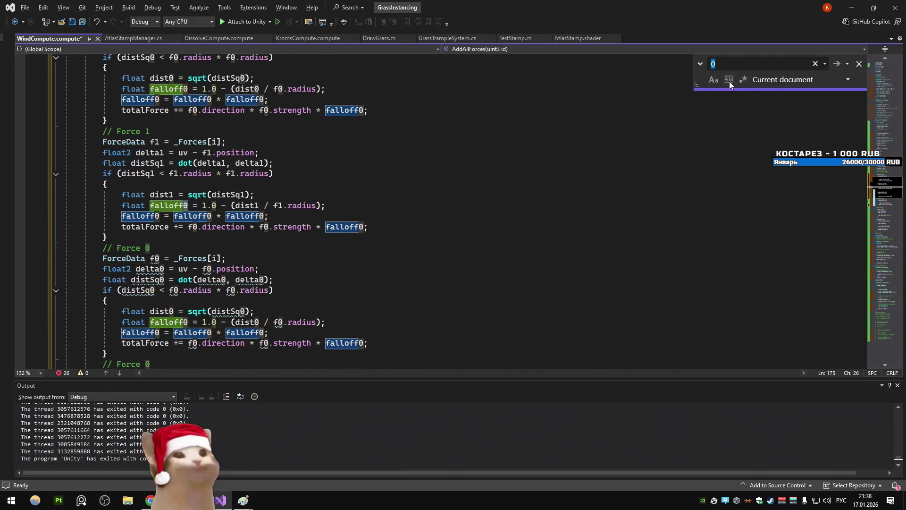
# Replace each index 0 with 1 through the Force 1 block, skipping the 0 in 1.0
pyautogui.hotkey('ctrl', 'h')
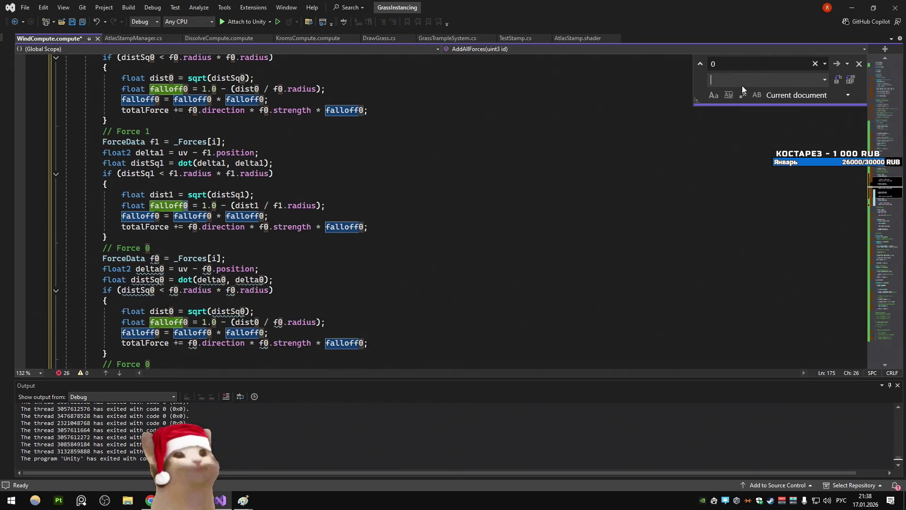
pyautogui.write('1')
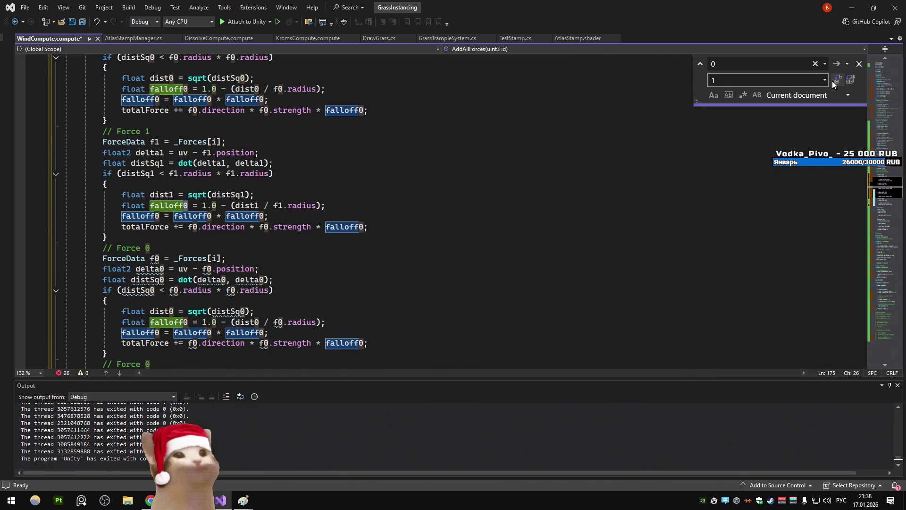
pyautogui.click(835, 83)
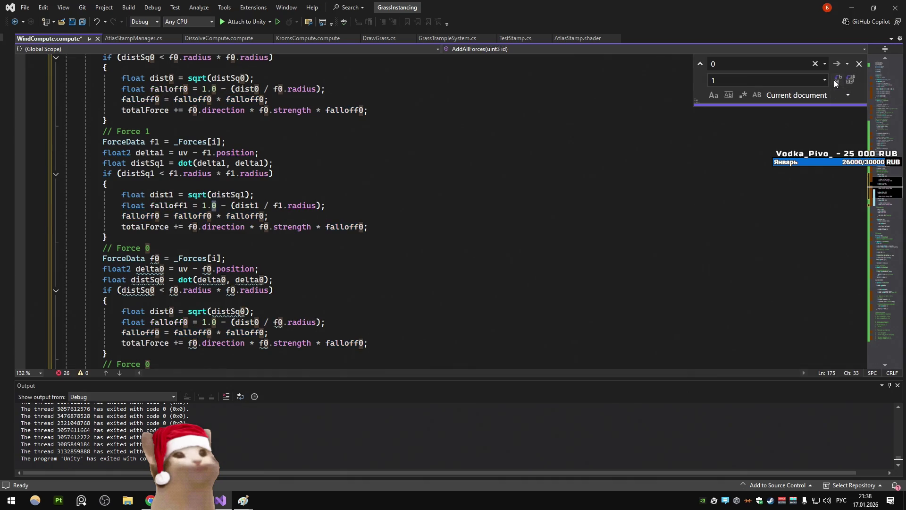
pyautogui.click(838, 64)
pyautogui.click(837, 81)
pyautogui.click(837, 82)
pyautogui.click(837, 81)
pyautogui.click(837, 82)
pyautogui.click(836, 82)
pyautogui.click(837, 81)
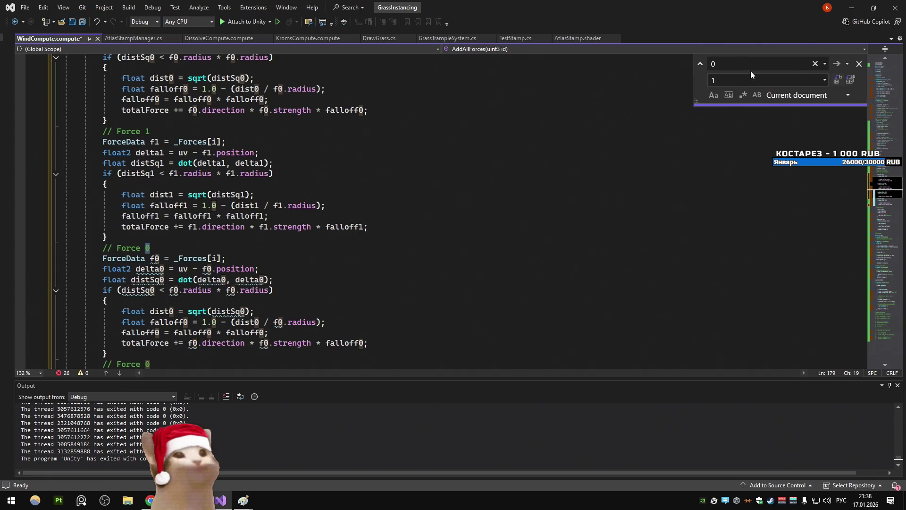
# Turn the next copied block into Force 2 by replacing its index 0s with 2, leaving 1.0 alone
pyautogui.doubleClick(748, 77)
pyautogui.write('2')
pyautogui.click(836, 83)
pyautogui.click(836, 83)
pyautogui.click(836, 83)
pyautogui.click(836, 83)
pyautogui.click(836, 83)
pyautogui.click(837, 83)
pyautogui.click(836, 83)
pyautogui.click(836, 83)
pyautogui.click(836, 83)
pyautogui.click(836, 83)
pyautogui.click(836, 83)
pyautogui.click(836, 83)
pyautogui.click(836, 83)
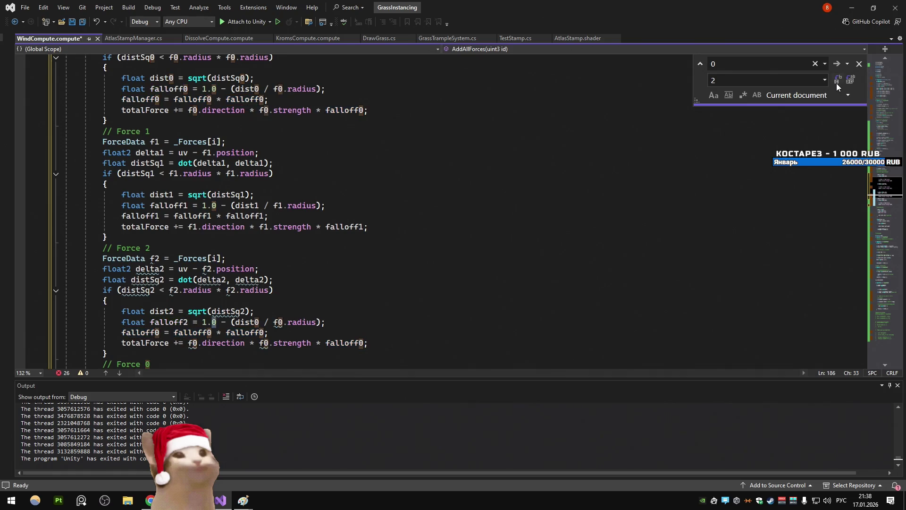
pyautogui.click(837, 64)
pyautogui.click(838, 81)
pyautogui.click(839, 80)
pyautogui.click(838, 80)
pyautogui.click(838, 80)
pyautogui.click(838, 80)
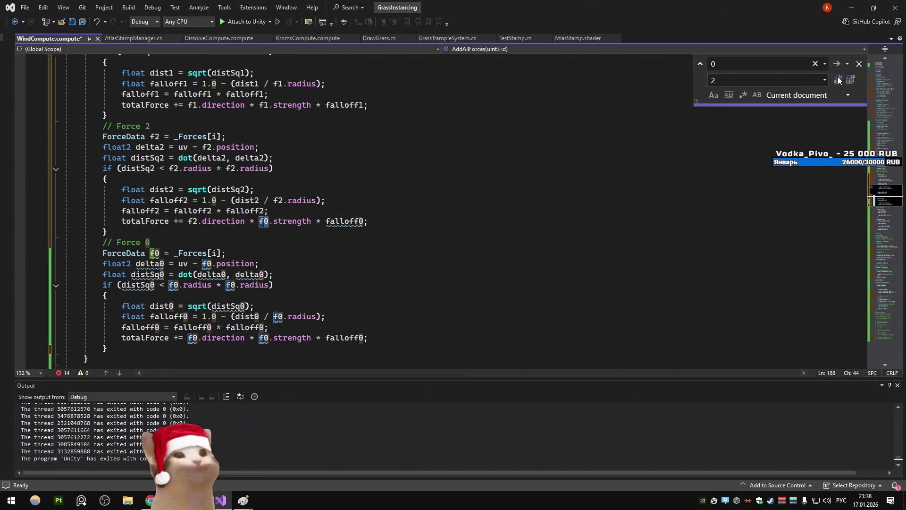
pyautogui.click(838, 80)
pyautogui.click(839, 80)
# Turn the last copied block into Force 3 by replacing its index 0s with 3, including both falloff0
pyautogui.doubleClick(714, 80)
pyautogui.write('3')
pyautogui.click(838, 80)
pyautogui.click(837, 81)
pyautogui.click(837, 81)
pyautogui.click(838, 80)
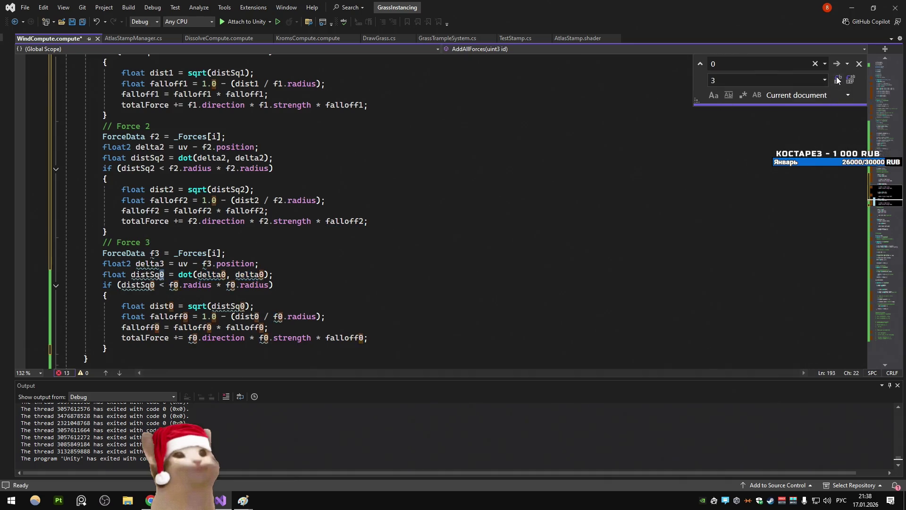
pyautogui.click(837, 80)
pyautogui.click(838, 80)
pyautogui.click(837, 81)
pyautogui.click(837, 80)
pyautogui.click(837, 80)
pyautogui.click(838, 80)
pyautogui.click(837, 80)
pyautogui.click(838, 80)
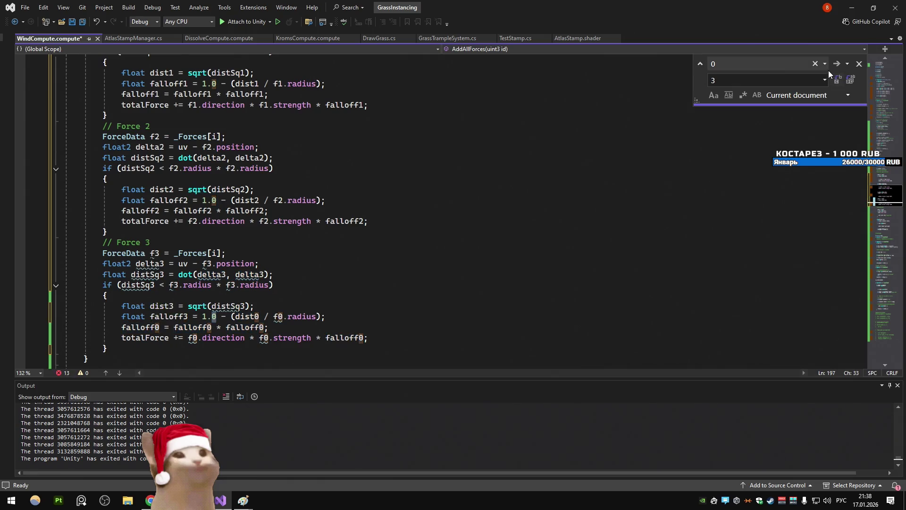
pyautogui.click(835, 62)
pyautogui.click(838, 80)
pyautogui.click(837, 80)
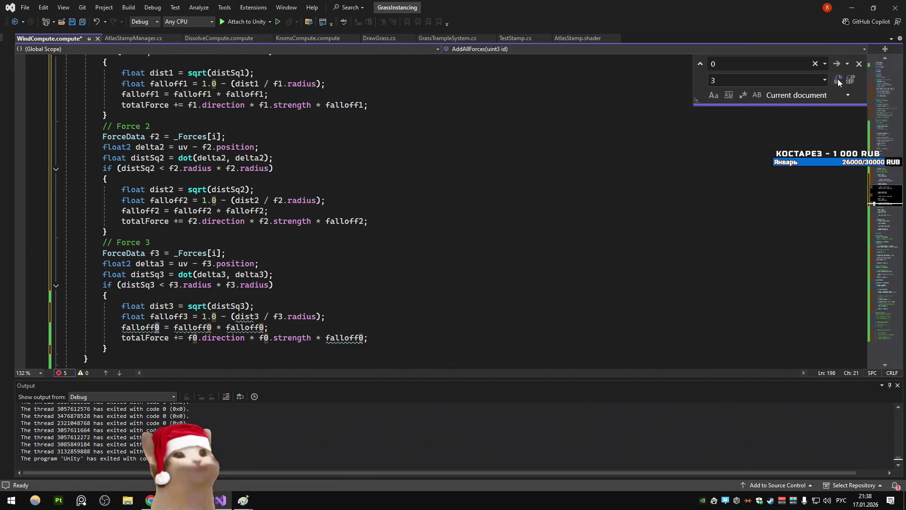
pyautogui.click(838, 80)
pyautogui.click(838, 80)
pyautogui.click(837, 80)
pyautogui.click(838, 80)
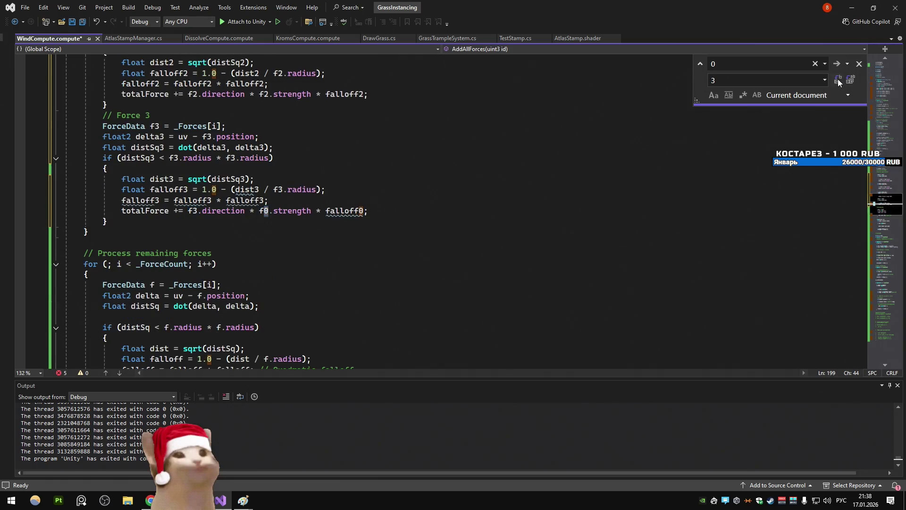
pyautogui.click(837, 81)
# Check the Force 0 block and remainder loop, then save WindCompute.compute and return to Unity
pyautogui.scroll(15, 399, 198)
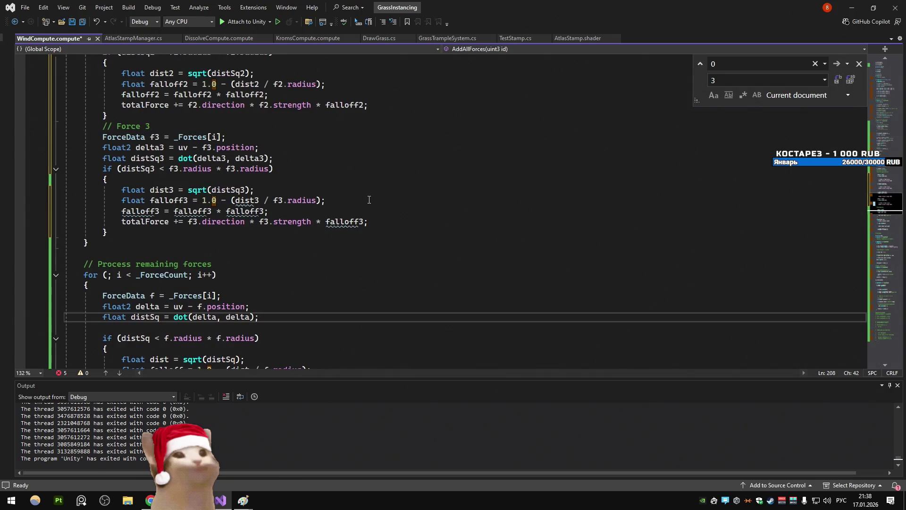
pyautogui.scroll(3, 328, 216)
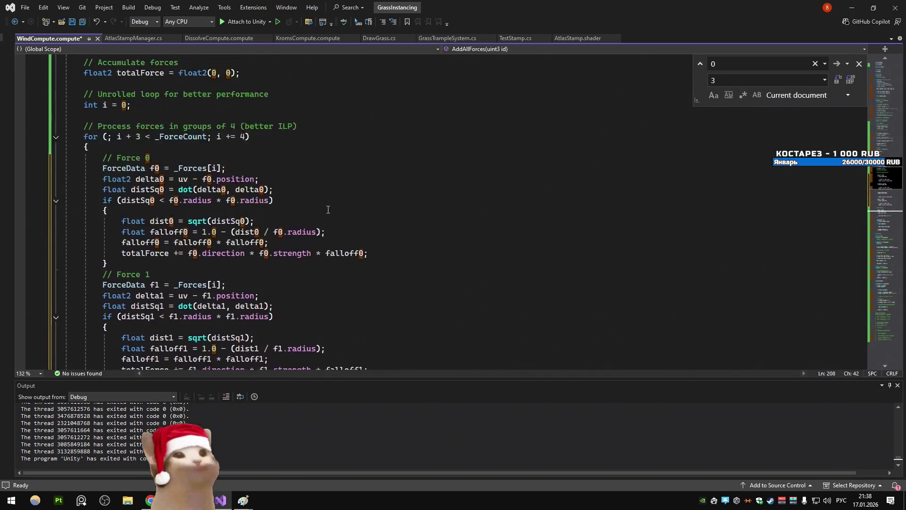
pyautogui.click(328, 211)
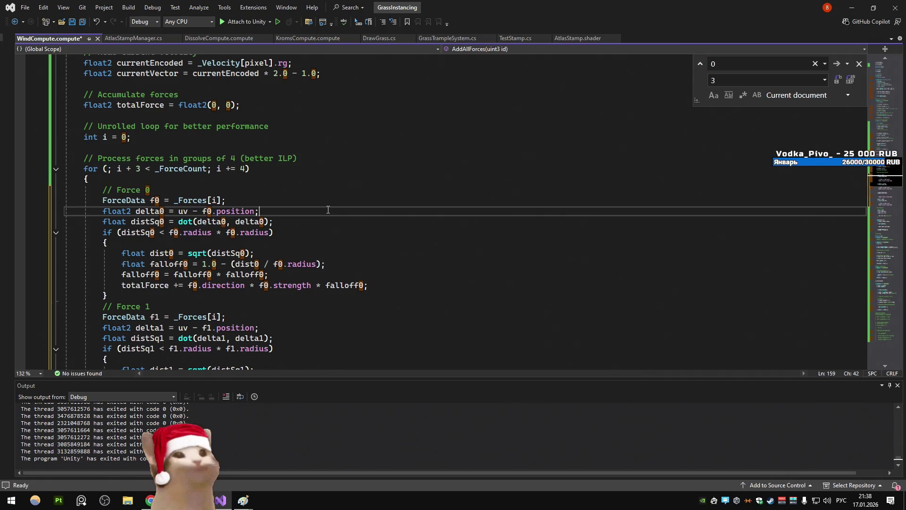
pyautogui.scroll(-17, 328, 210)
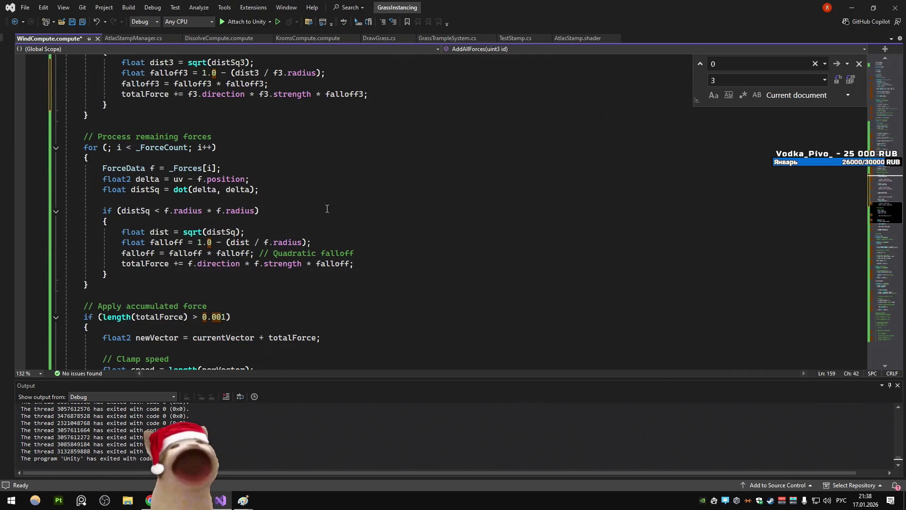
pyautogui.click(327, 208)
pyautogui.click(225, 270)
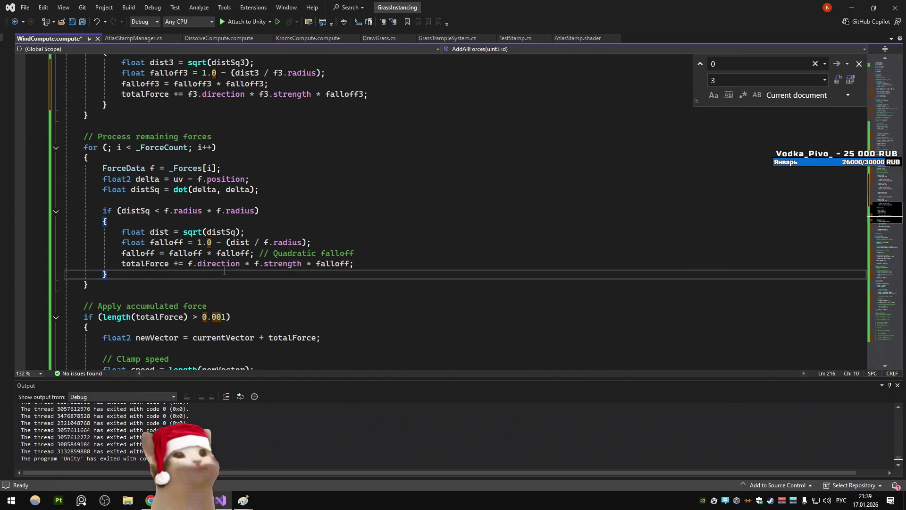
pyautogui.scroll(-5, 215, 274)
pyautogui.click(212, 276)
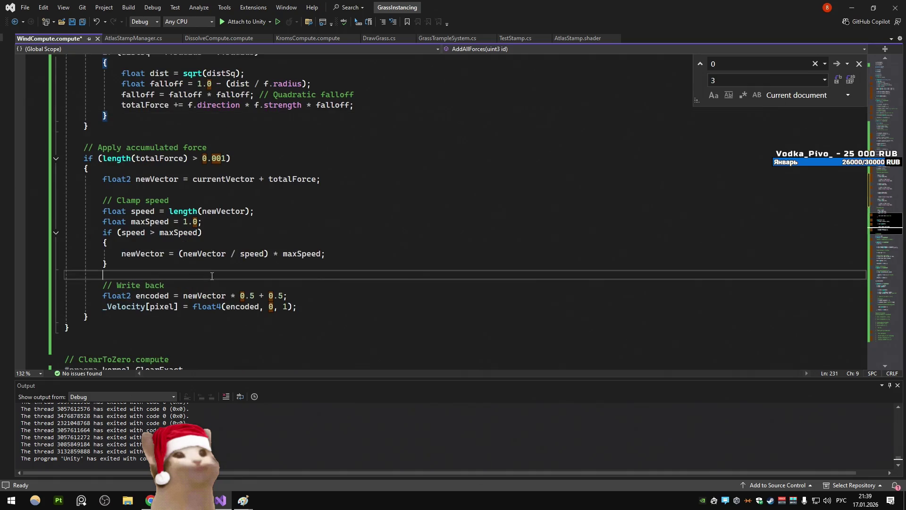
pyautogui.scroll(-2, 180, 242)
pyautogui.click(180, 211)
pyautogui.hotkey('ctrl', 's')
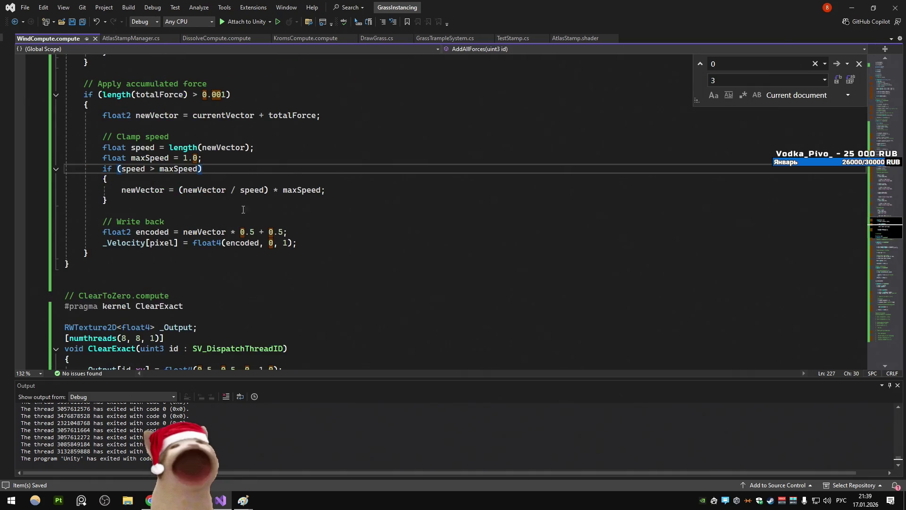
pyautogui.hotkey('alt', 'Tab')
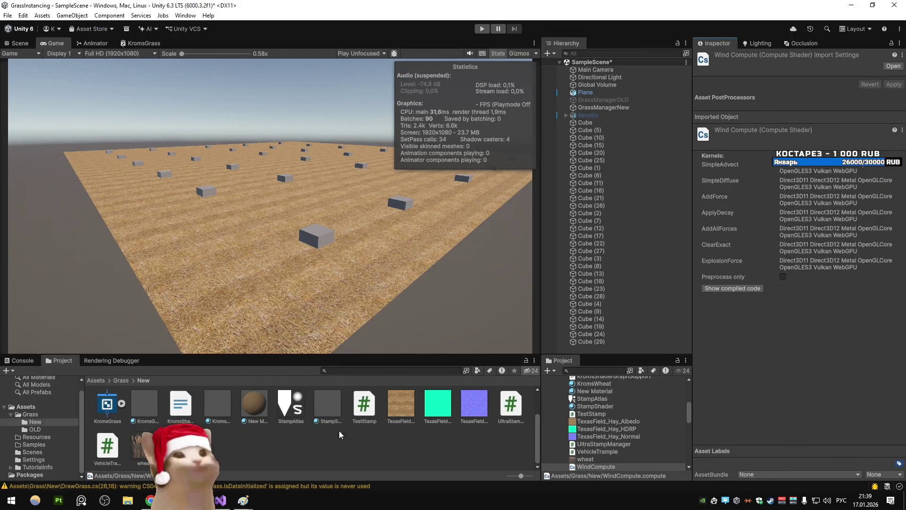
# Run and stop play mode, then inspect the first 24-vs-28-byte SetData stride error in the Console
pyautogui.hotkey('ctrl', 'p')
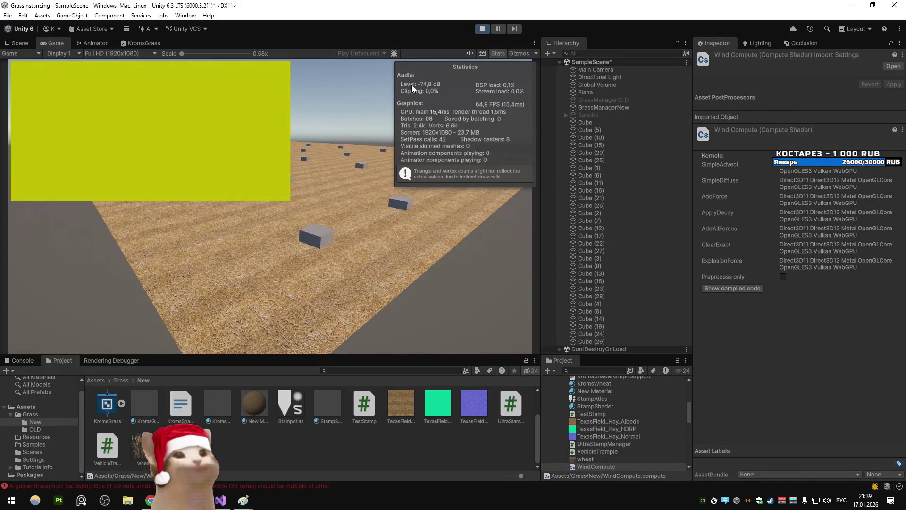
pyautogui.click(477, 30)
pyautogui.click(22, 360)
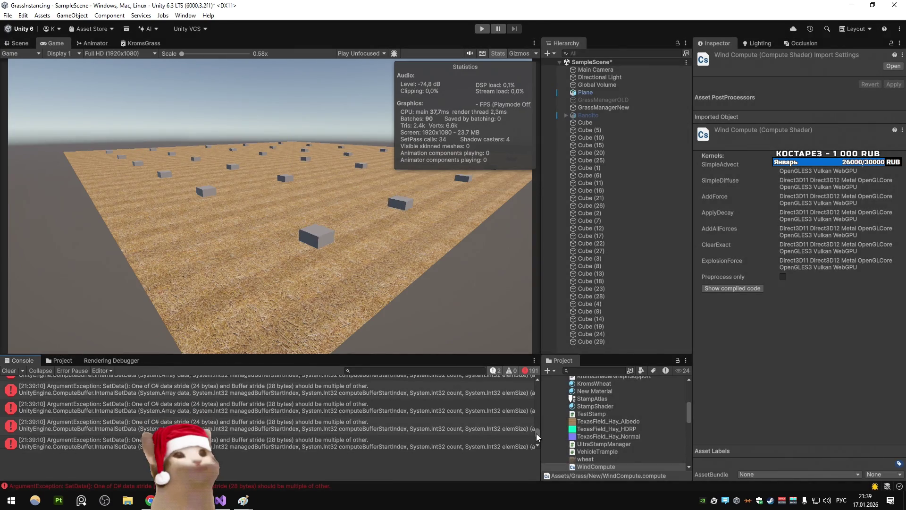
pyautogui.moveTo(537, 436); pyautogui.dragTo(359, 404)
pyautogui.click(210, 425)
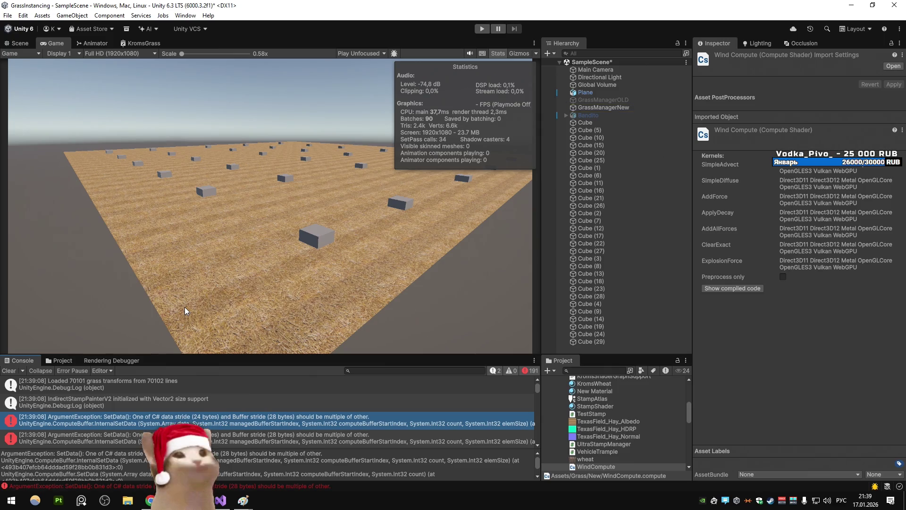
pyautogui.hotkey('alt', 'Tab')
pyautogui.scroll(12, 330, 212)
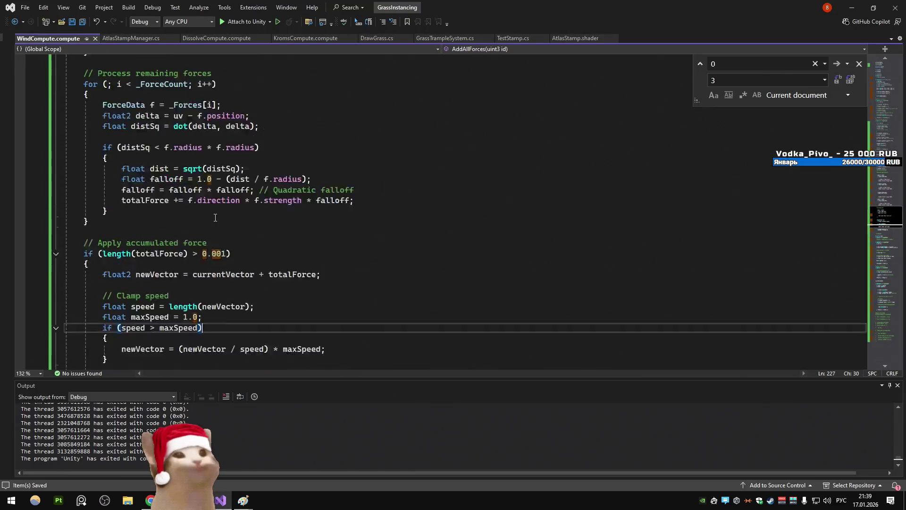
# Open AtlasStampManager.cs and jump to InitializeForceBuffer() with an 'm: init' code search
pyautogui.click(132, 38)
pyautogui.scroll(-10, 472, 212)
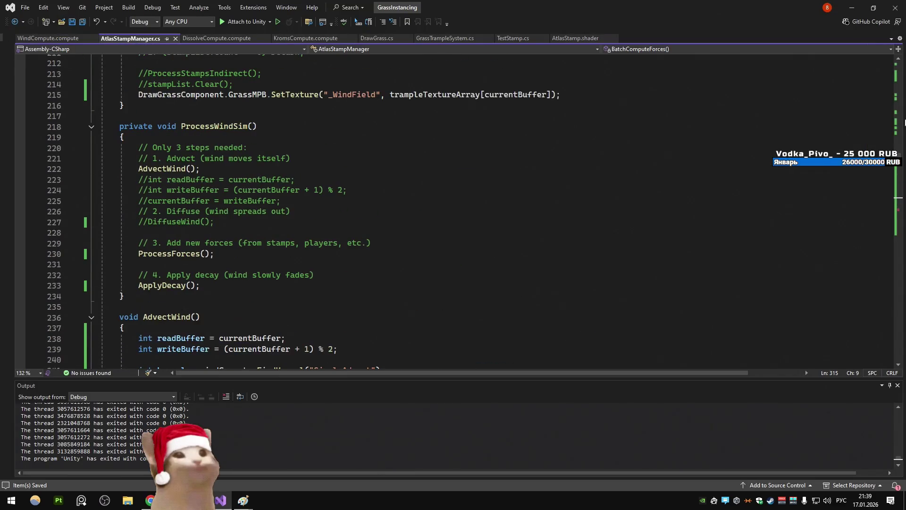
pyautogui.scroll(5, 898, 110)
pyautogui.scroll(20, 310, 181)
pyautogui.hotkey('ctrl', 't')
pyautogui.write('m: init')
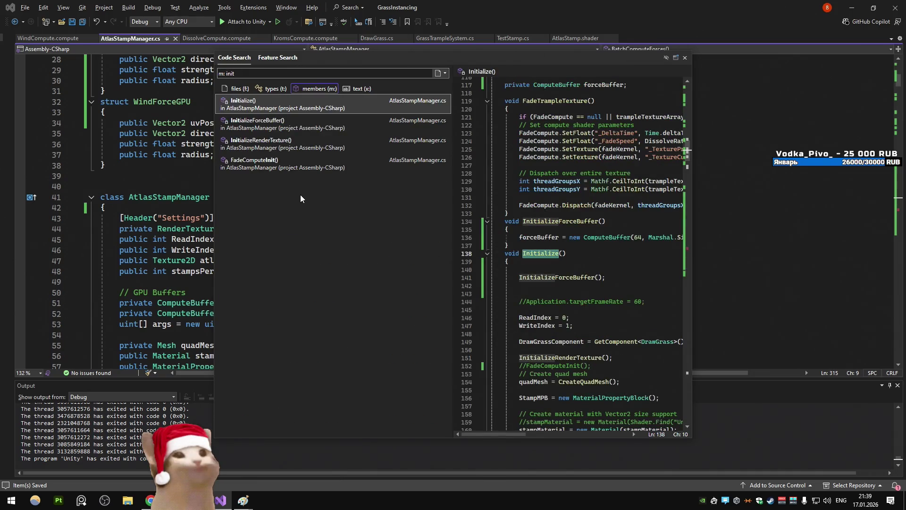
pyautogui.press('Down')
pyautogui.press('Return')
# Change the struct type inside Marshal.SizeOf to WindForceGPU
pyautogui.doubleClick(403, 232)
pyautogui.write('GPUFen')
pyautogui.press('BackSpace')
pyautogui.press('BackSpace')
pyautogui.write('wi>());')
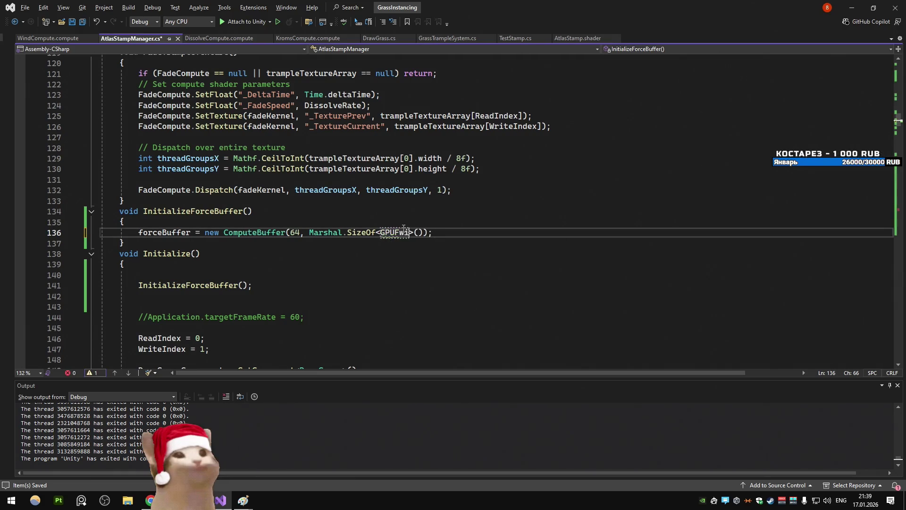
pyautogui.press('BackSpace')
pyautogui.press('BackSpace')
pyautogui.press('BackSpace')
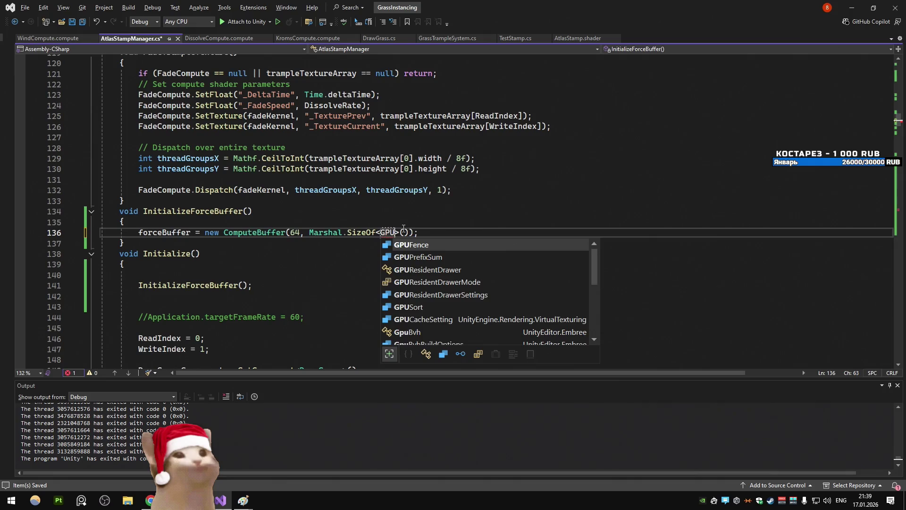
pyautogui.write('WindForceG')
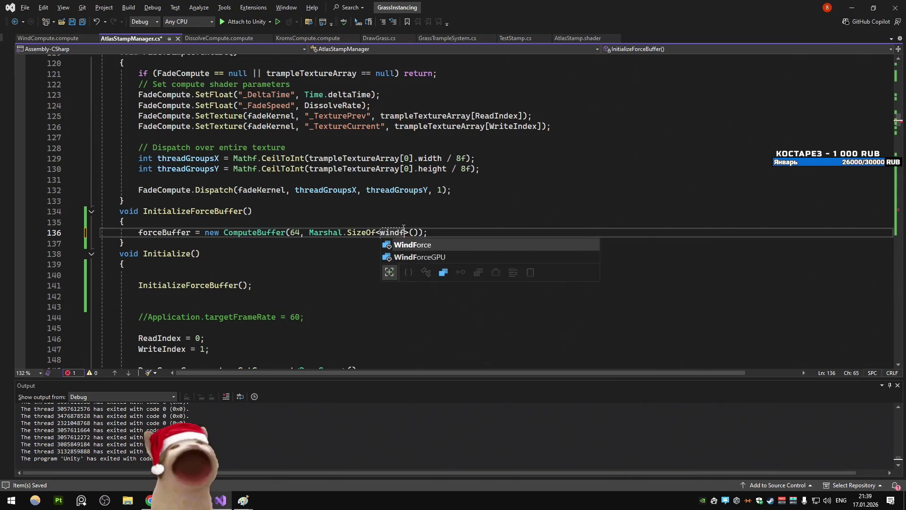
pyautogui.press('Tab')
# Rename the WindForceGPU struct to GPUWindForce throughout the file, then switch to Unity
pyautogui.hotkey('ctrl', 'r')
pyautogui.hotkey('ctrl', 'r')
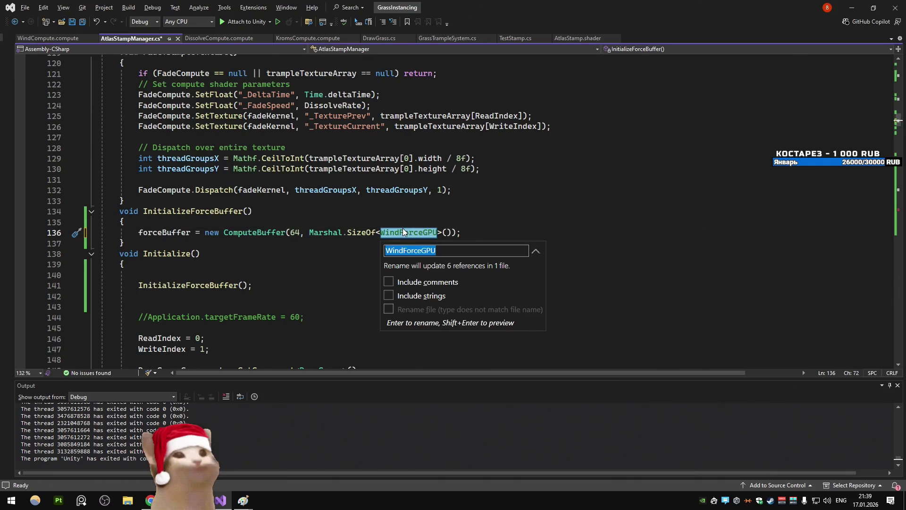
pyautogui.press('BackSpace')
pyautogui.press('BackSpace')
pyautogui.press('BackSpace')
pyautogui.write('G')
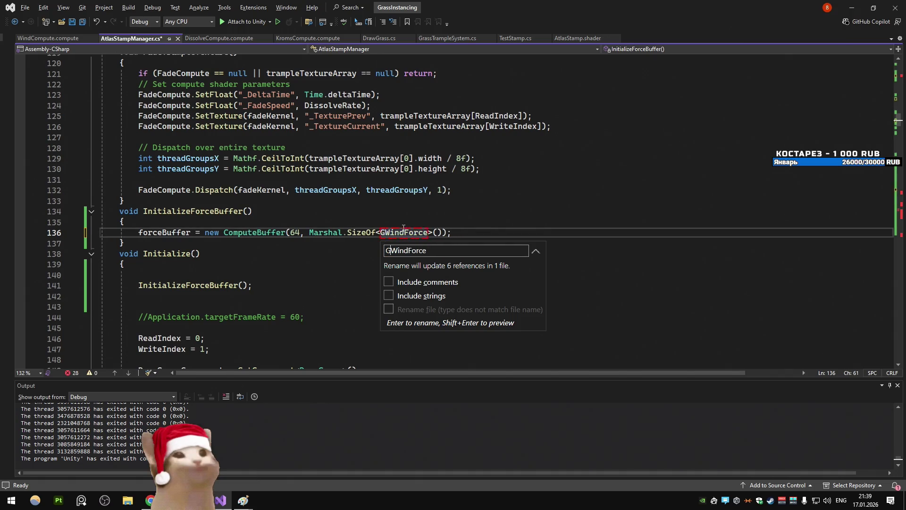
pyautogui.write('pu')
pyautogui.press('Return')
pyautogui.hotkey('ctrl', 'r')
pyautogui.hotkey('ctrl', 'r')
pyautogui.press('BackSpace')
pyautogui.press('Return')
pyautogui.click(472, 168)
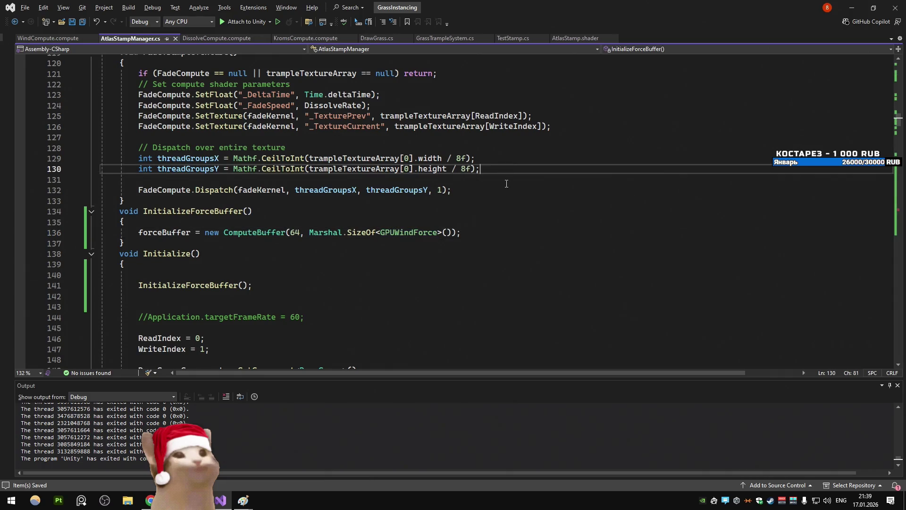
pyautogui.hotkey('alt', 'Tab')
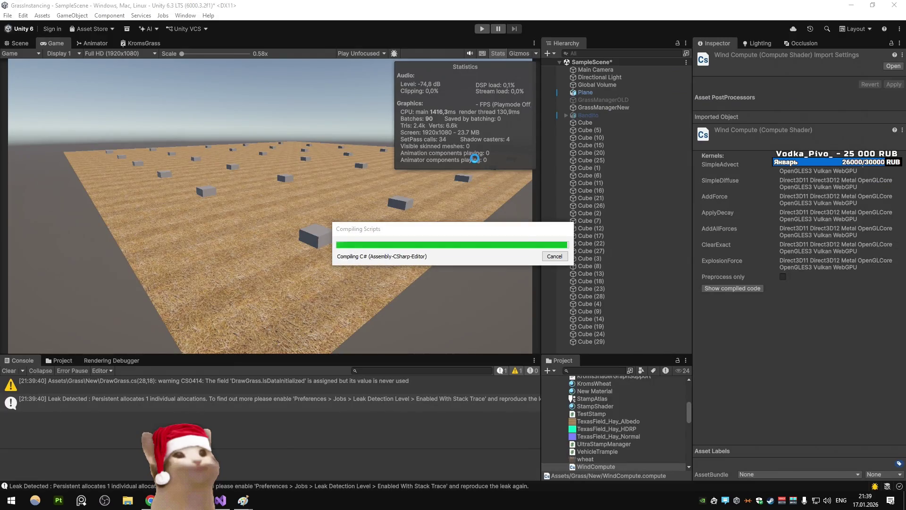
# Glance at the earlier Paint screenshot, then start play mode with Display Stats frame timing shown
pyautogui.moveTo(196, 500)
pyautogui.click(292, 458)
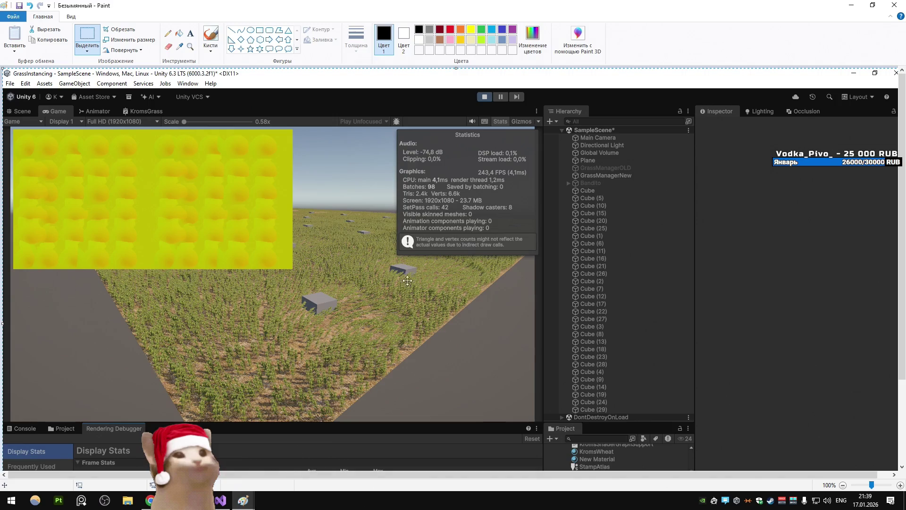
pyautogui.scroll(-3, 455, 102)
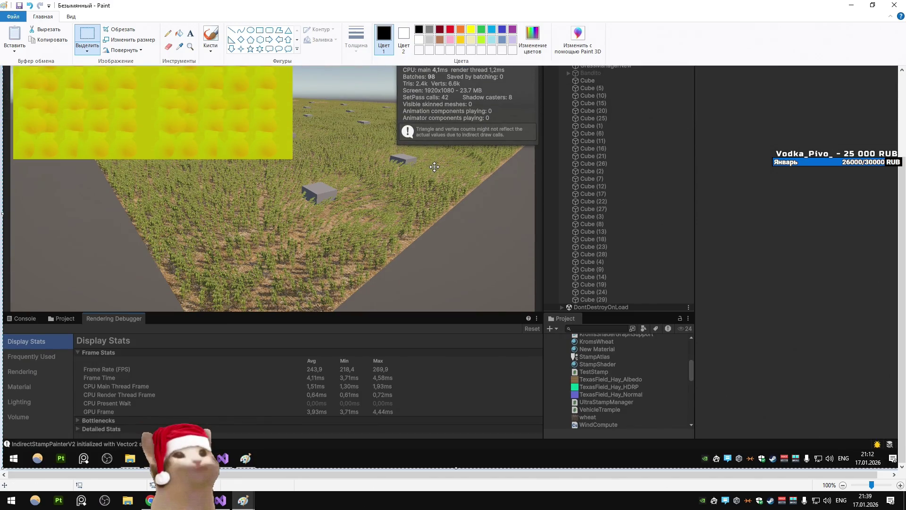
pyautogui.click(851, 5)
pyautogui.click(481, 28)
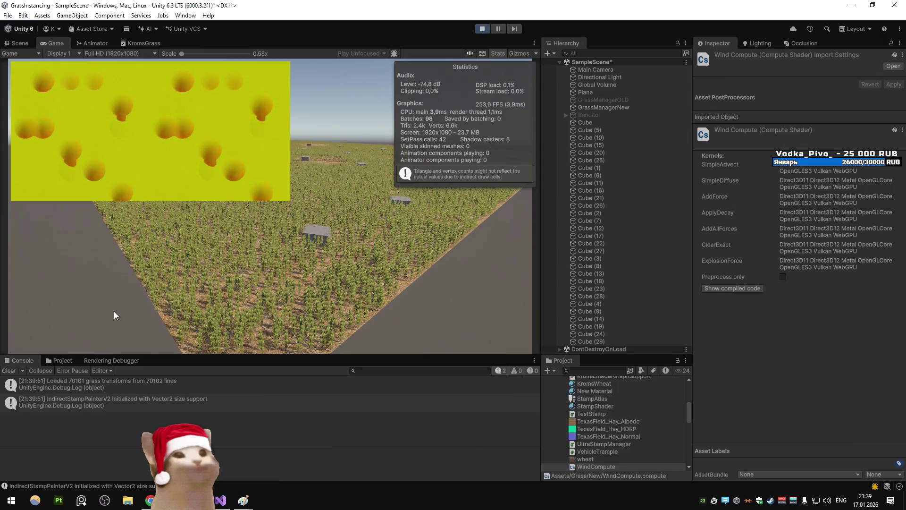
pyautogui.click(112, 360)
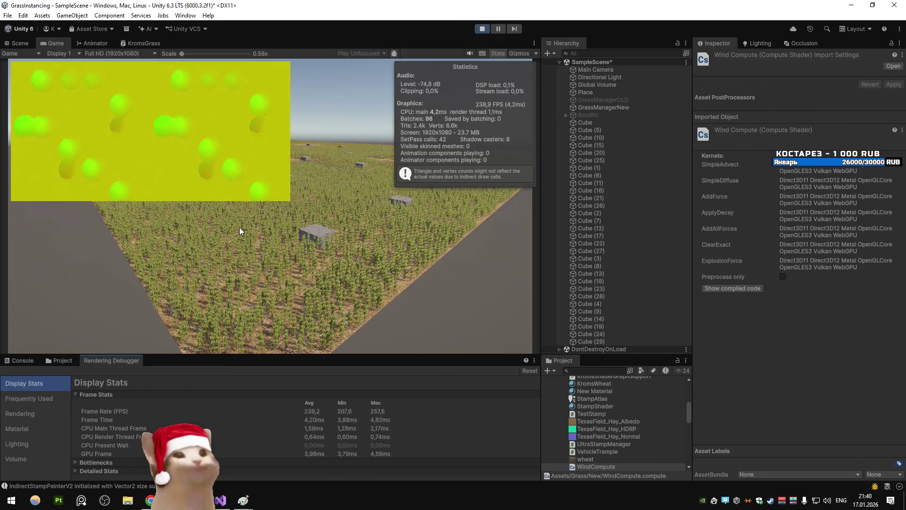
# Compare the live frame stats against the earlier screenshot
pyautogui.hotkey('alt', 'Tab')
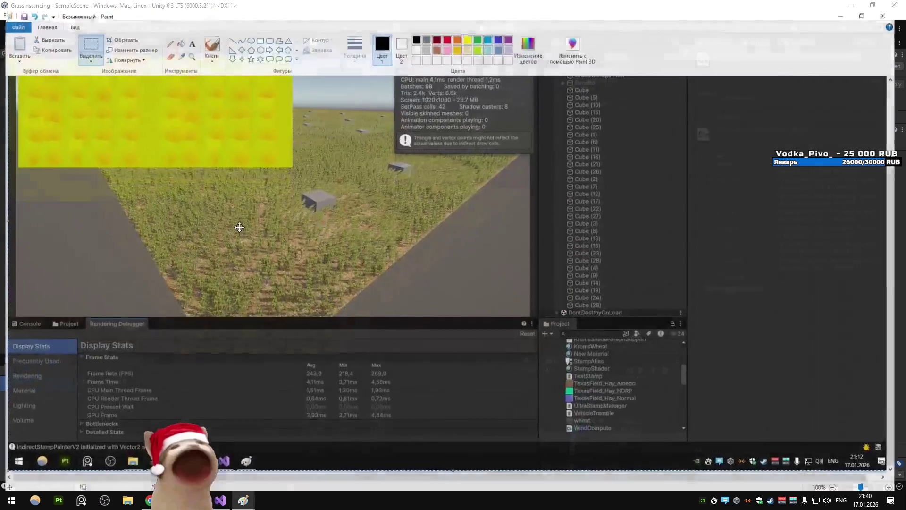
pyautogui.scroll(5, 239, 227)
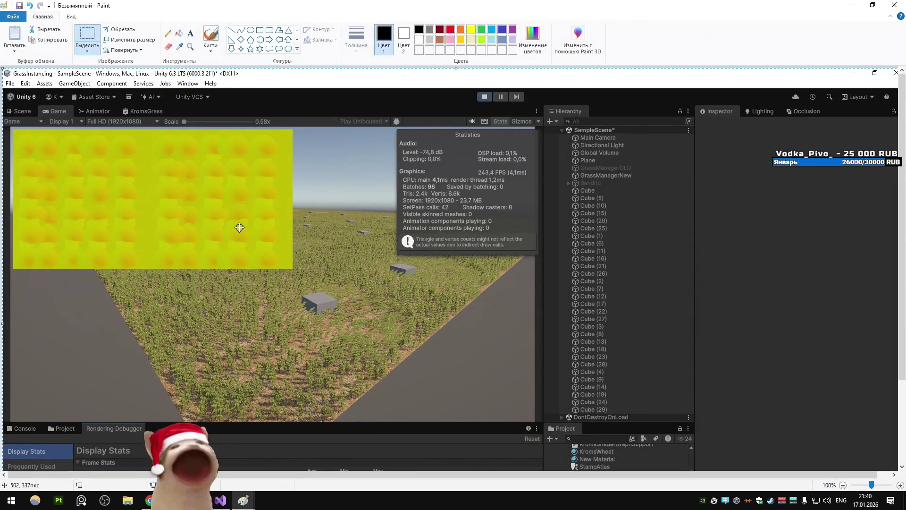
pyautogui.hotkey('alt', 'Tab')
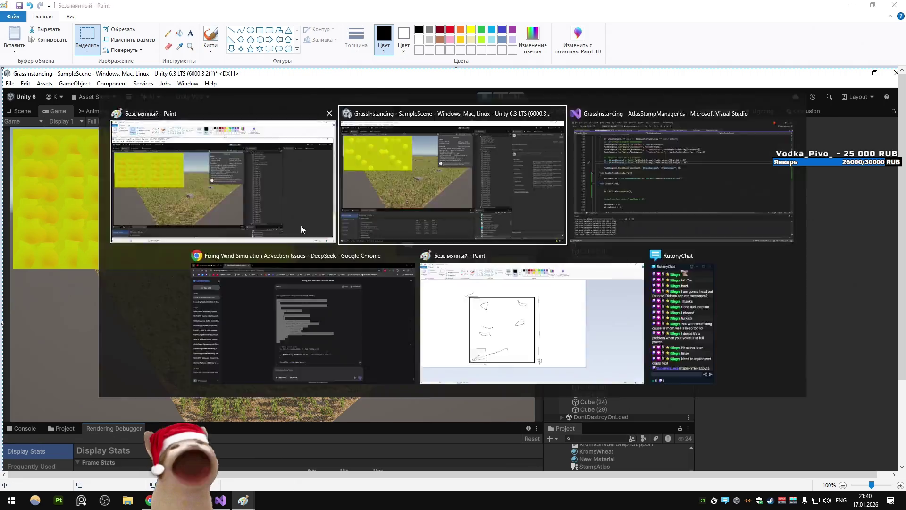
# Select the 30 Cube objects in the Hierarchy, then only Cube (15), and return to the code
pyautogui.click(597, 123)
pyautogui.keyDown('shift'); pyautogui.click(608, 342); pyautogui.keyUp('shift')
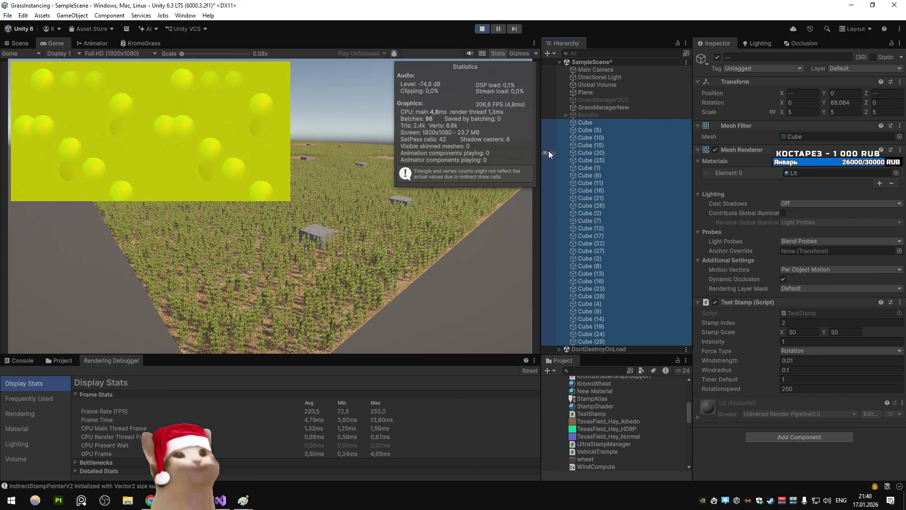
pyautogui.click(587, 145)
pyautogui.hotkey('alt', 'Tab')
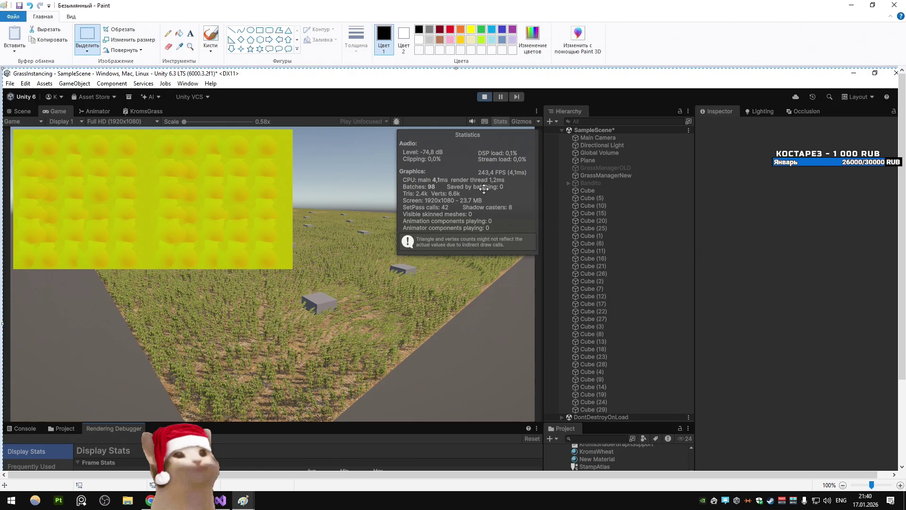
pyautogui.hotkey('alt', 'Tab')
pyautogui.scroll(6, 259, 229)
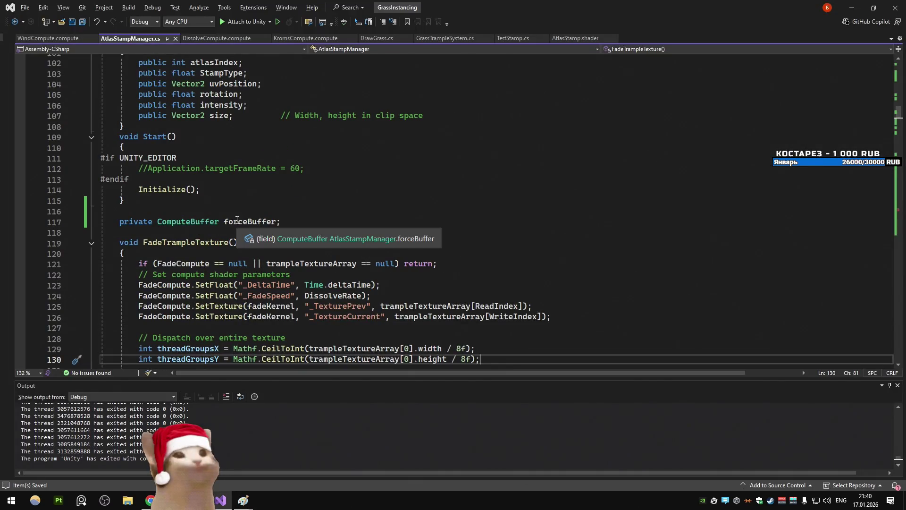
# Inspect Initialize's buffer size 64, then jump to the Update method via member search
pyautogui.keyDown('ctrl'); pyautogui.click(161, 190); pyautogui.keyUp('ctrl')
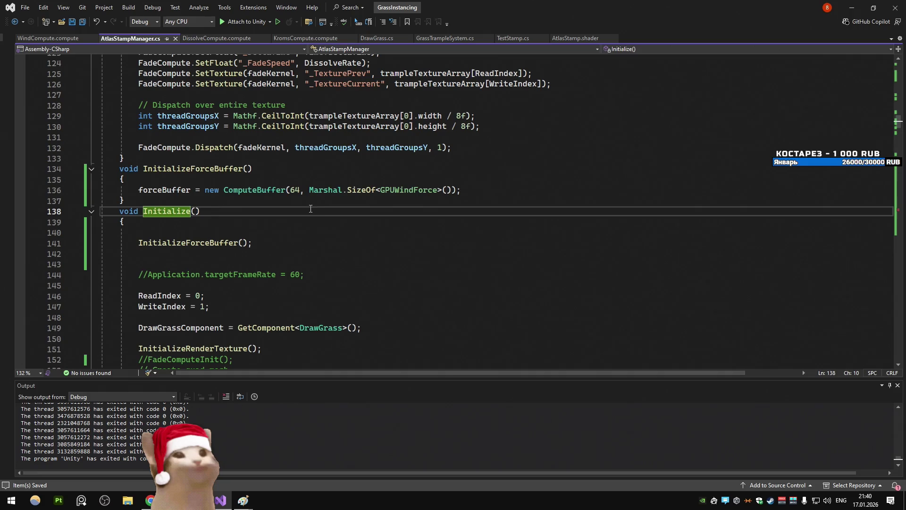
pyautogui.doubleClick(295, 190)
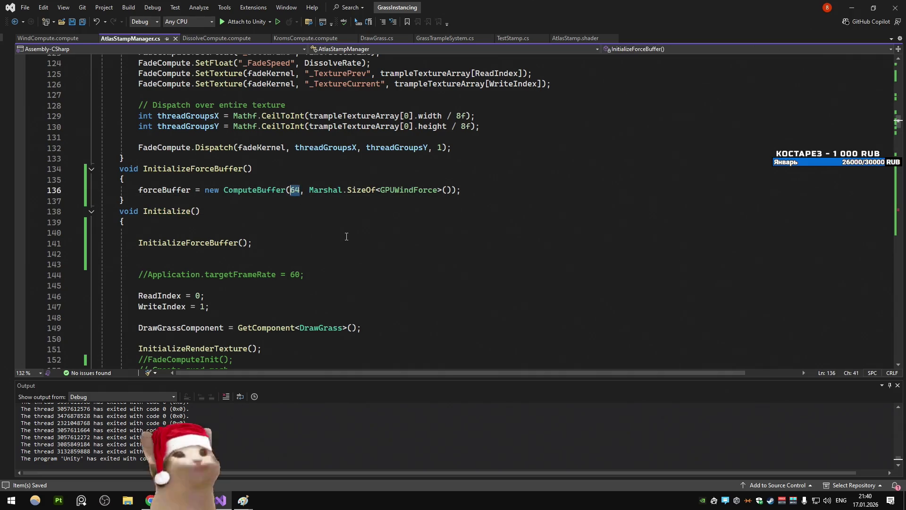
pyautogui.scroll(-6, 297, 230)
pyautogui.hotkey('ctrl', 't')
pyautogui.write('m: up')
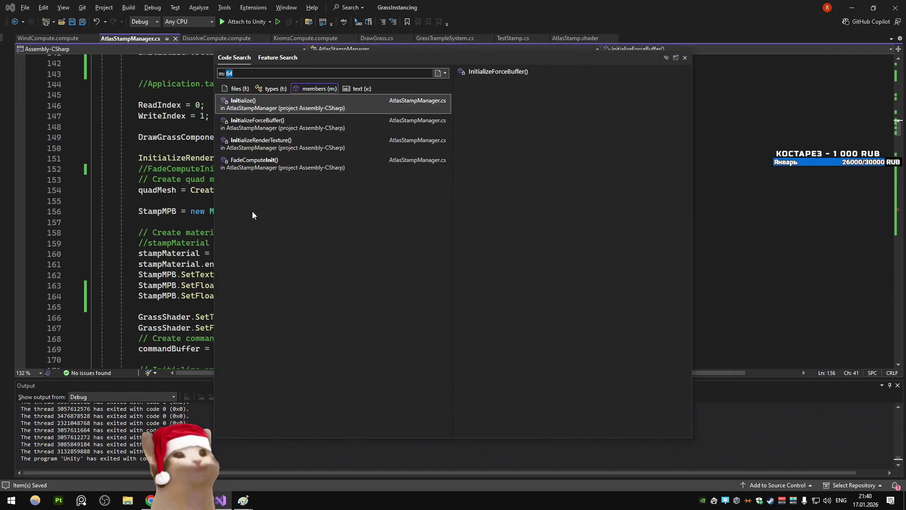
pyautogui.press('Return')
# Follow ProcessWindSim and ProcessForces into BatchComputeForces and breakpoint the gpuForces allocation on line 296
pyautogui.keyDown('ctrl'); pyautogui.click(179, 294); pyautogui.keyUp('ctrl')
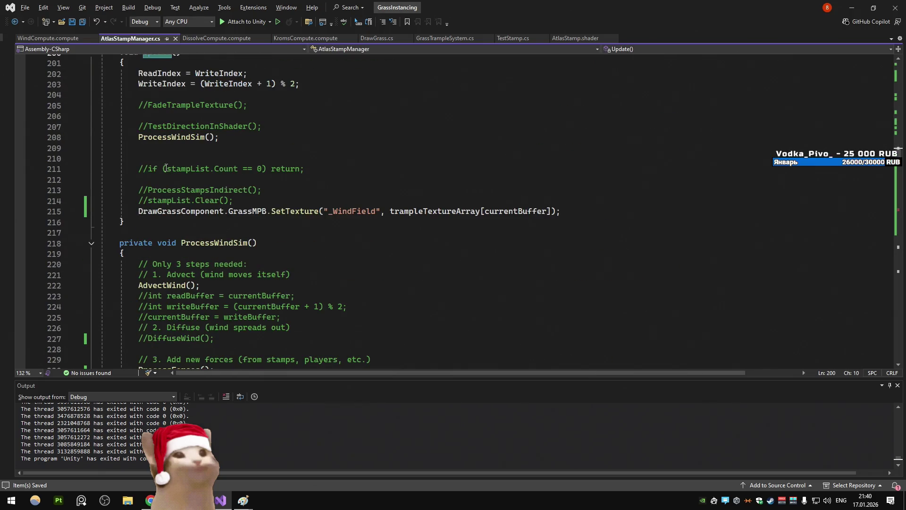
pyautogui.scroll(-5, 258, 246)
pyautogui.keyDown('ctrl'); pyautogui.click(175, 179); pyautogui.keyUp('ctrl')
pyautogui.scroll(-6, 273, 234)
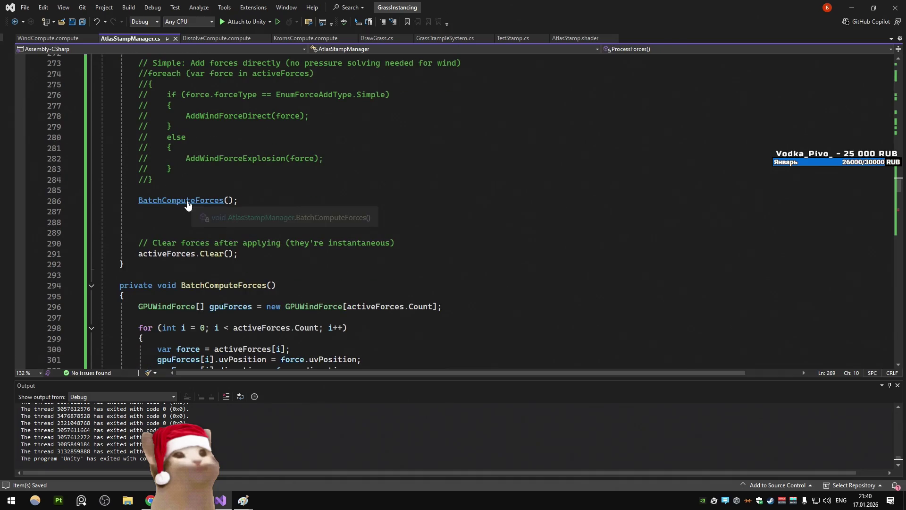
pyautogui.keyDown('ctrl'); pyautogui.click(188, 204); pyautogui.keyUp('ctrl')
pyautogui.scroll(-2, 262, 189)
pyautogui.click(262, 168)
pyautogui.press('F9')
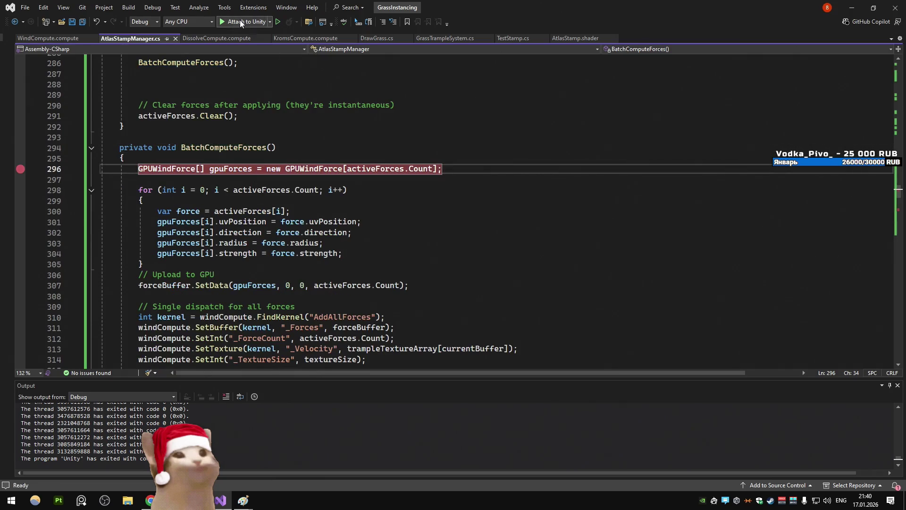
# Attach the debugger to the Unity editor and step through the force copying loop
pyautogui.click(269, 22)
pyautogui.click(246, 34)
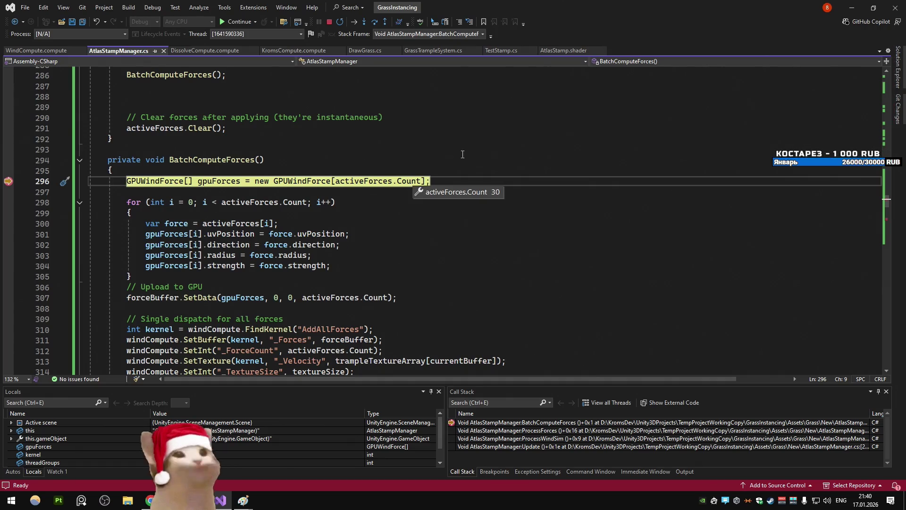
pyautogui.press('F10')
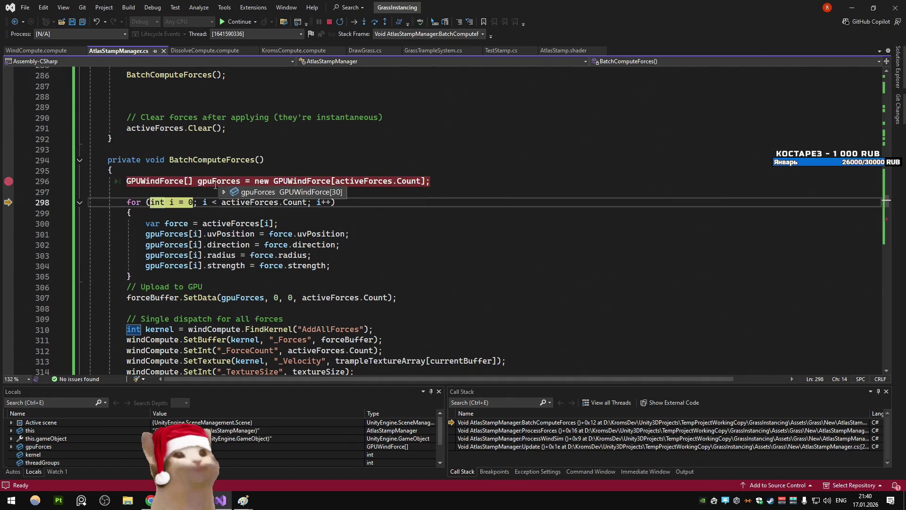
pyautogui.press('F10')
pyautogui.press('F10')
pyautogui.press('F10')
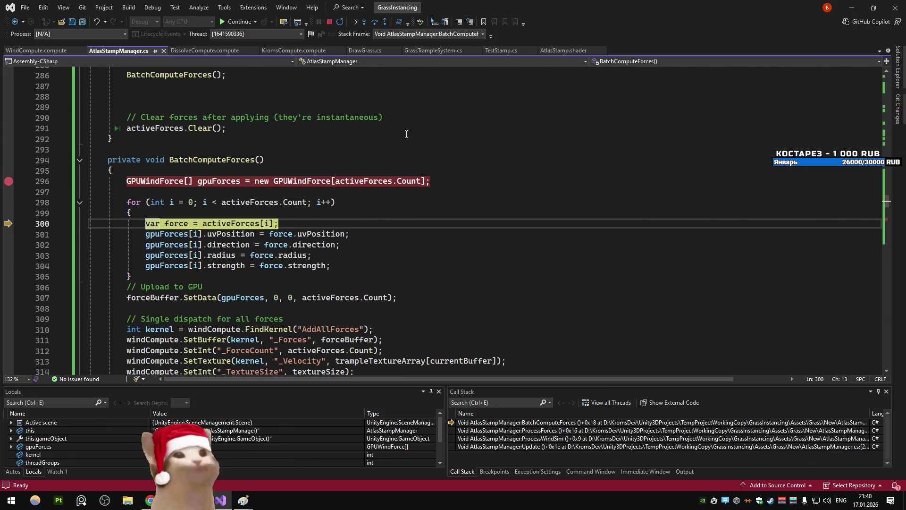
pyautogui.moveTo(185, 234)
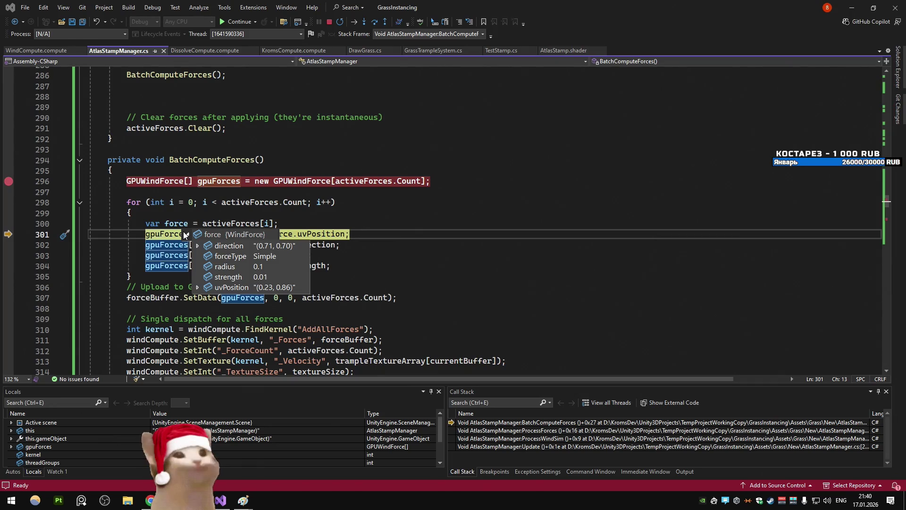
pyautogui.press('F10')
pyautogui.press('F10')
pyautogui.press('F10')
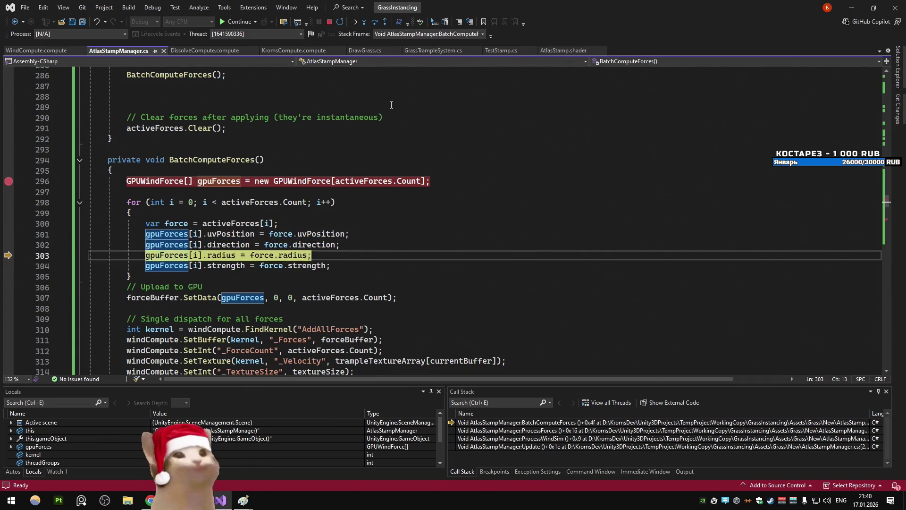
pyautogui.press('F10')
pyautogui.press('F10')
# Breakpoint the forceBuffer.SetData upload on line 307, resume, and step through dispatch setup
pyautogui.scroll(-3, 259, 207)
pyautogui.click(260, 205)
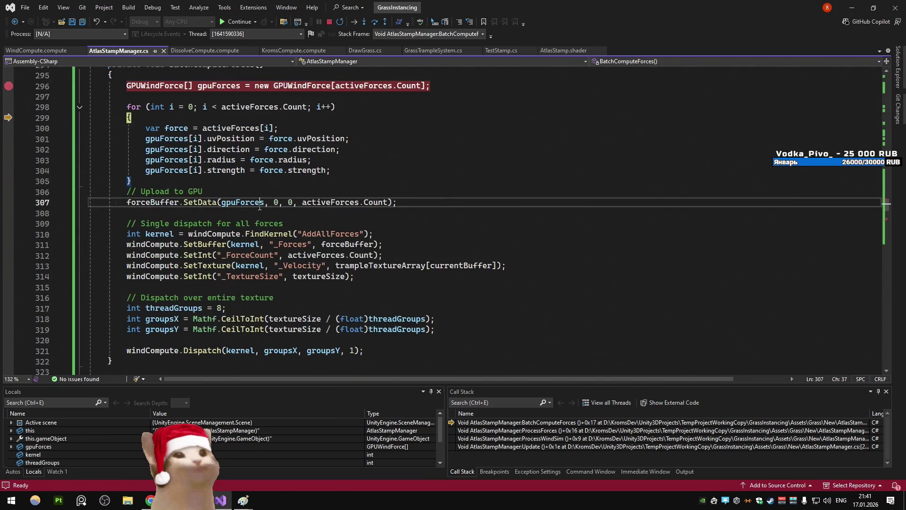
pyautogui.press('F9')
pyautogui.click(232, 21)
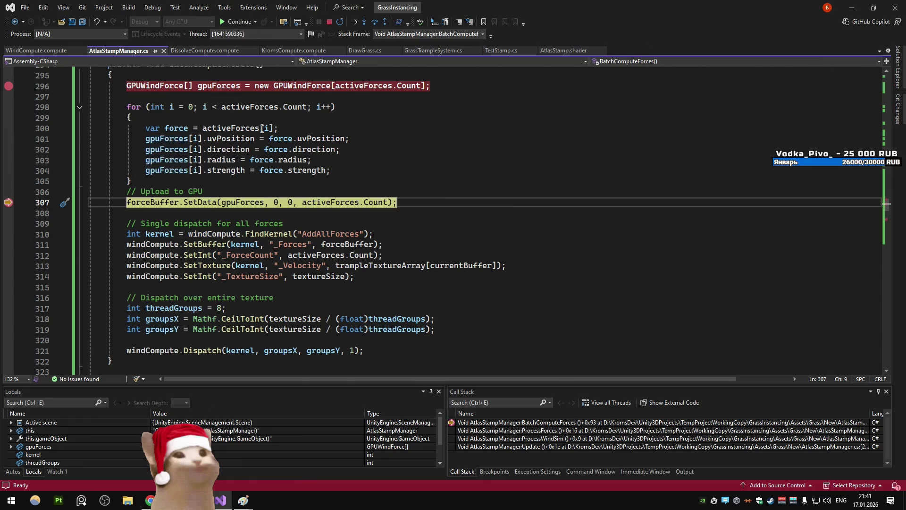
pyautogui.moveTo(241, 204)
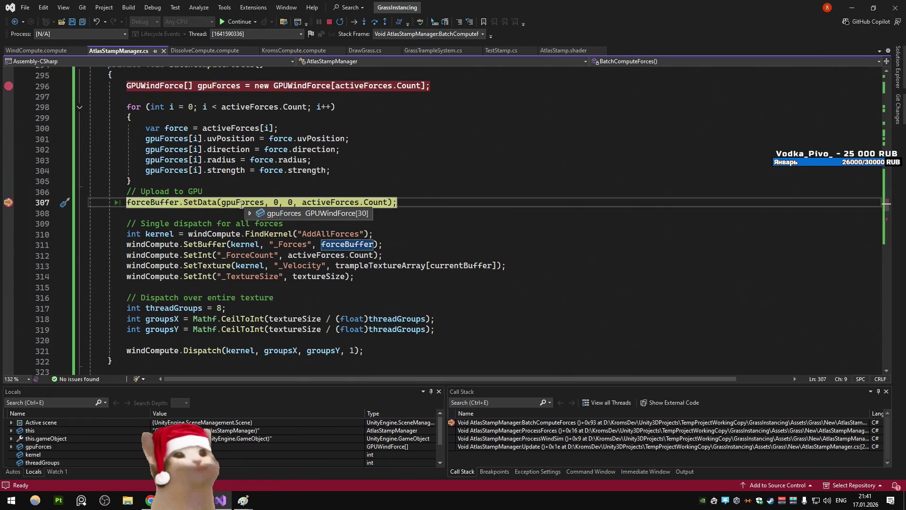
pyautogui.press('Up')
pyautogui.press('Up')
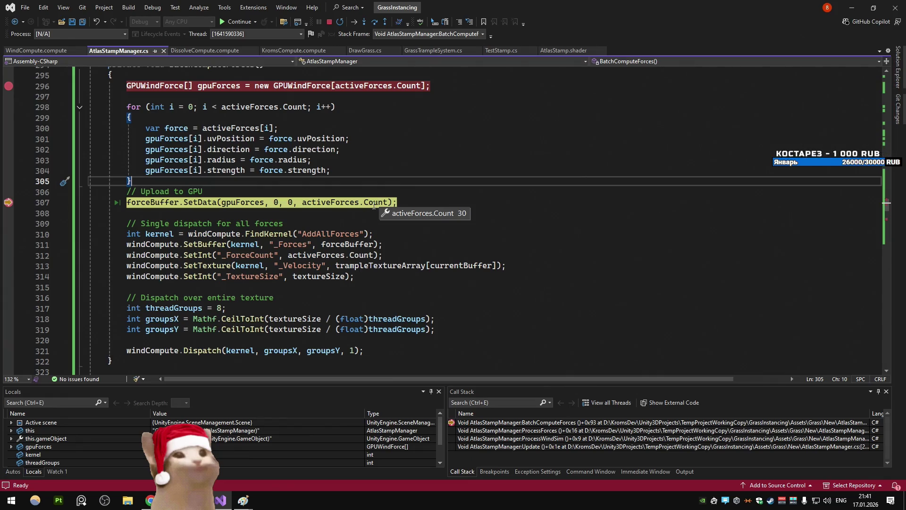
pyautogui.press('F10')
pyautogui.press('F10')
pyautogui.press('F10')
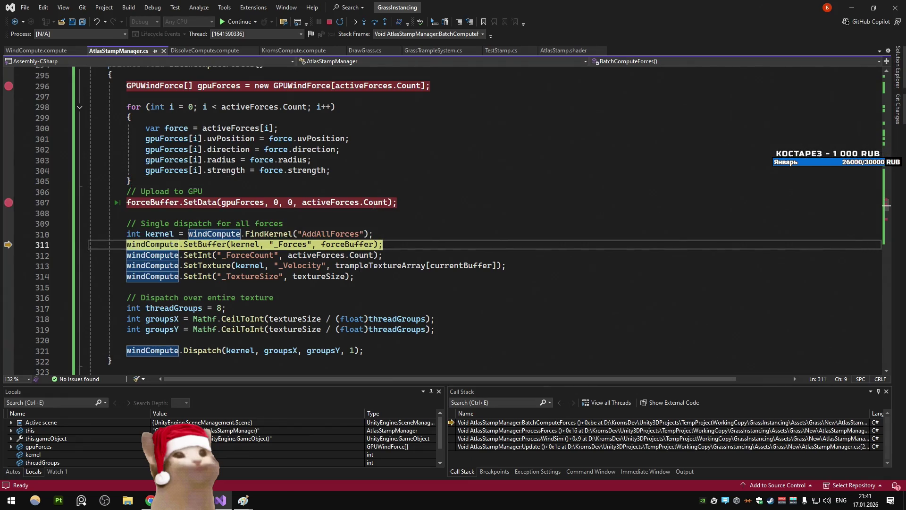
pyautogui.scroll(-2, 443, 133)
pyautogui.press('F10')
pyautogui.press('F10')
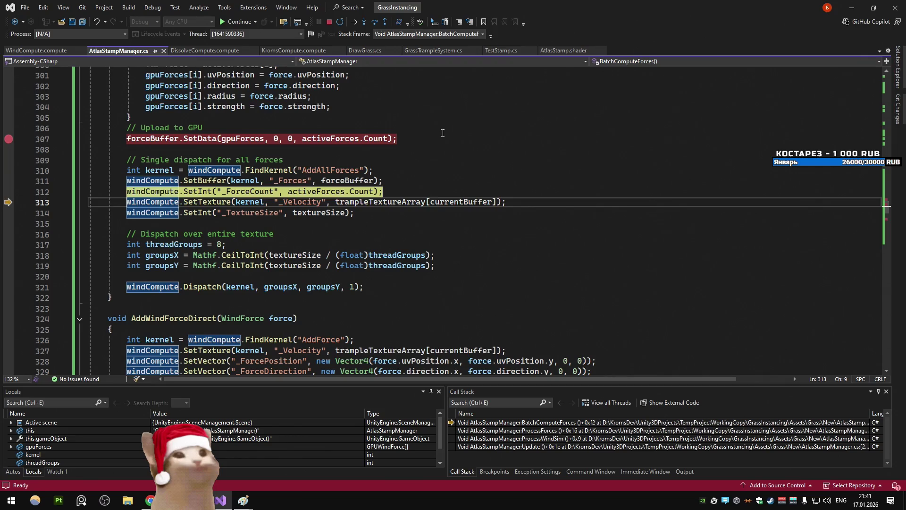
pyautogui.press('F10')
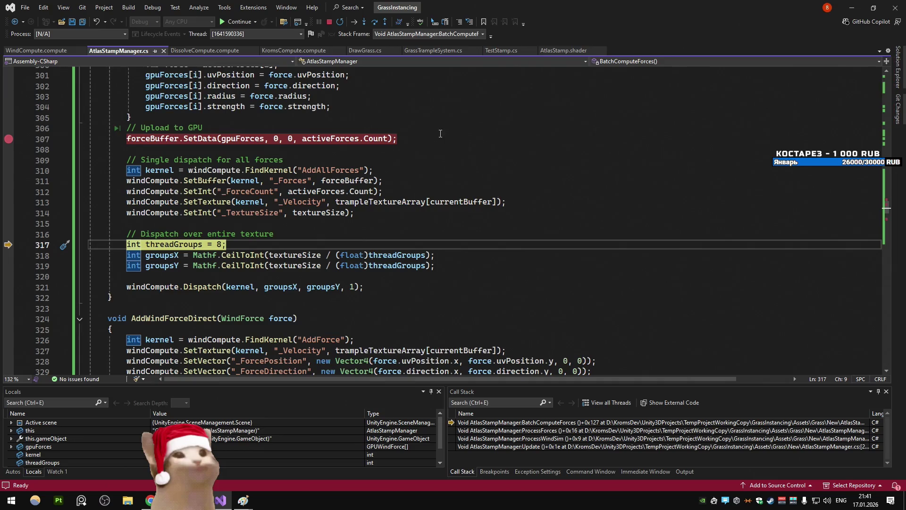
# Stop the Unity debugging session, check the game, and return to AtlasStampManager.cs
pyautogui.click(329, 22)
pyautogui.click(363, 136)
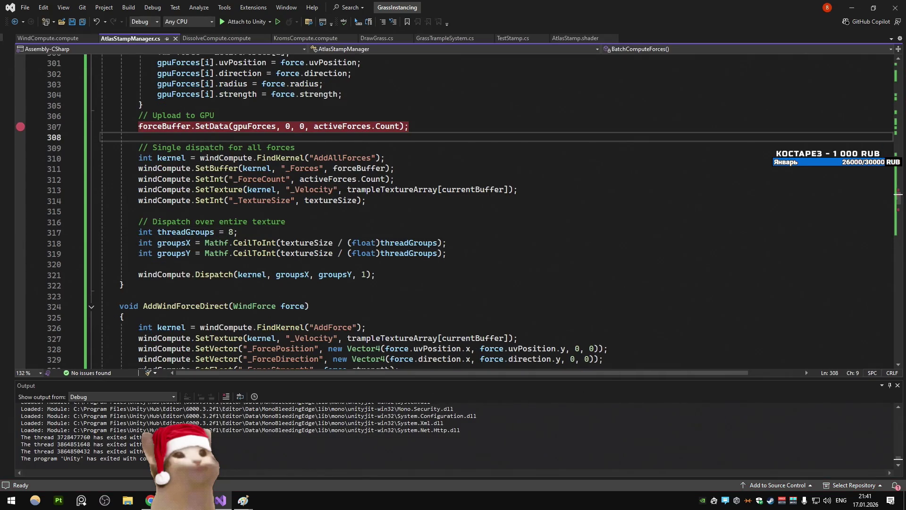
pyautogui.hotkey('alt', 'Tab')
pyautogui.hotkey('alt', 'Tab')
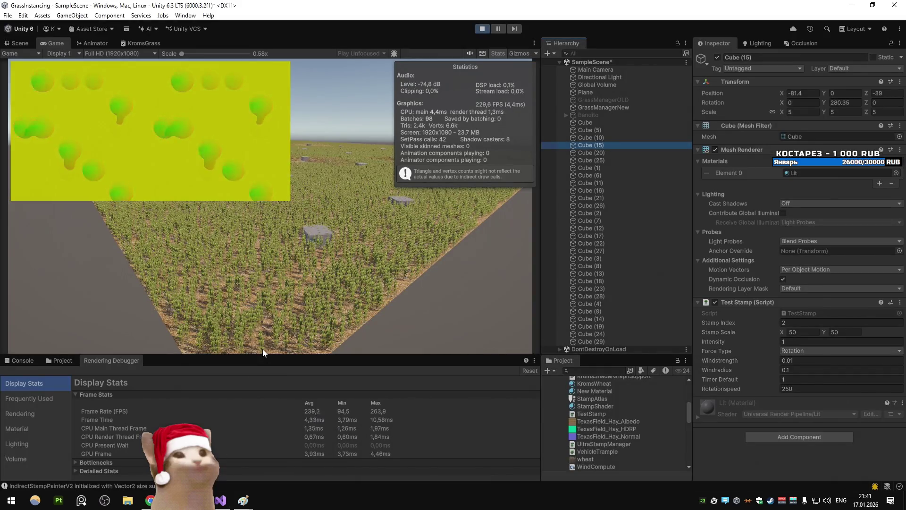
pyautogui.click(220, 500)
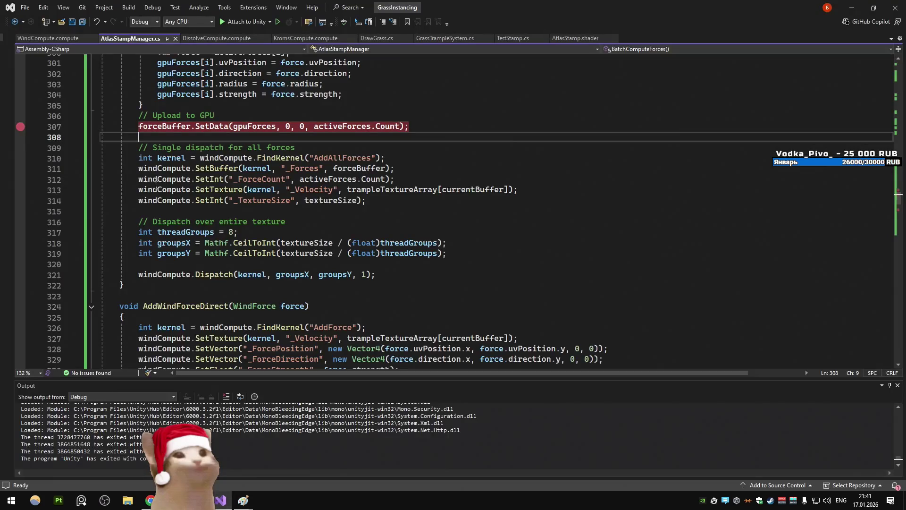
# Open WindCompute.compute at the opening brace of the AddAllForces unrolled loop
pyautogui.click(69, 37)
pyautogui.scroll(15, 175, 226)
pyautogui.scroll(-3, 175, 225)
pyautogui.click(208, 180)
pyautogui.scroll(5, 208, 180)
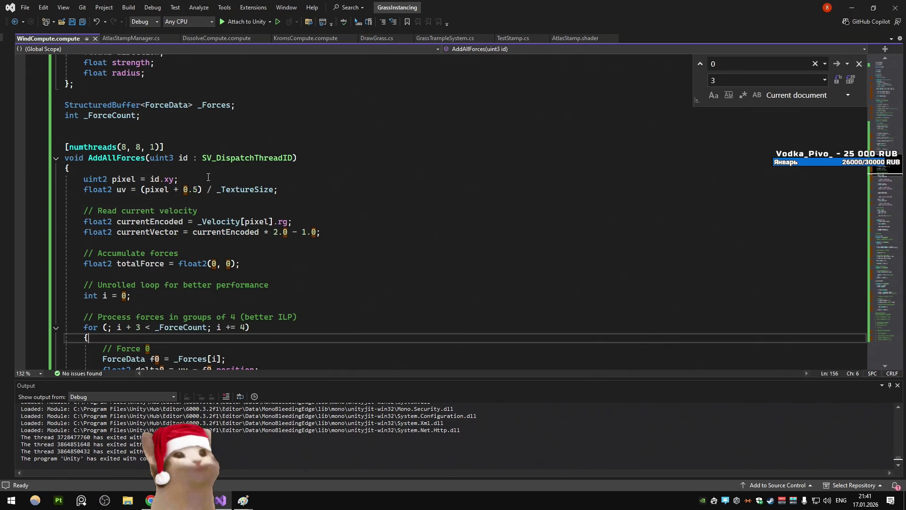
pyautogui.scroll(-4, 208, 177)
pyautogui.press('Up')
pyautogui.press('Up')
pyautogui.press('Up')
# Read through the four-at-a-time loop and remainder loop, highlighting ForceData usages
pyautogui.scroll(-2, 208, 177)
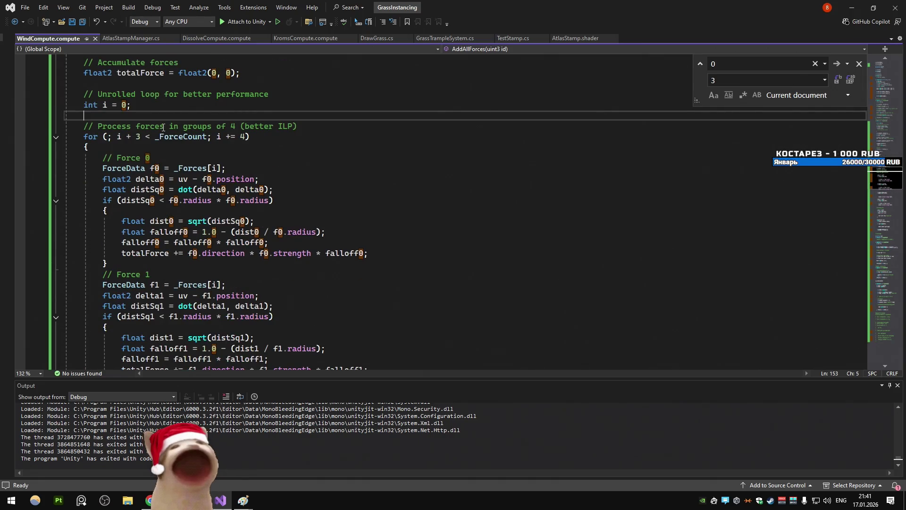
pyautogui.scroll(-3, 163, 127)
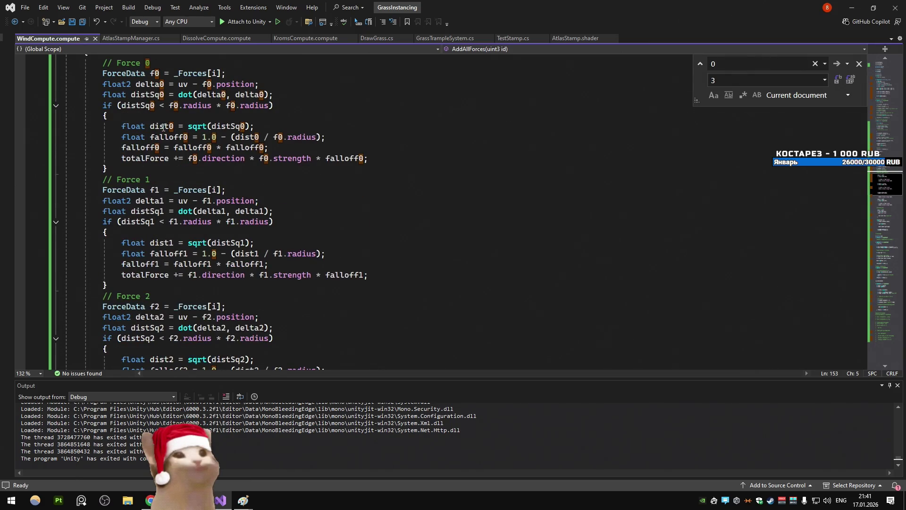
pyautogui.scroll(-3, 163, 128)
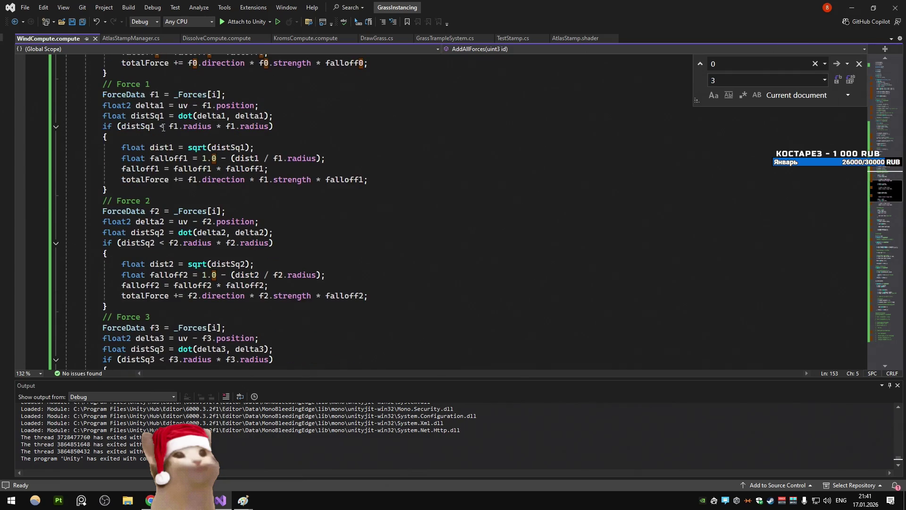
pyautogui.scroll(-3, 163, 127)
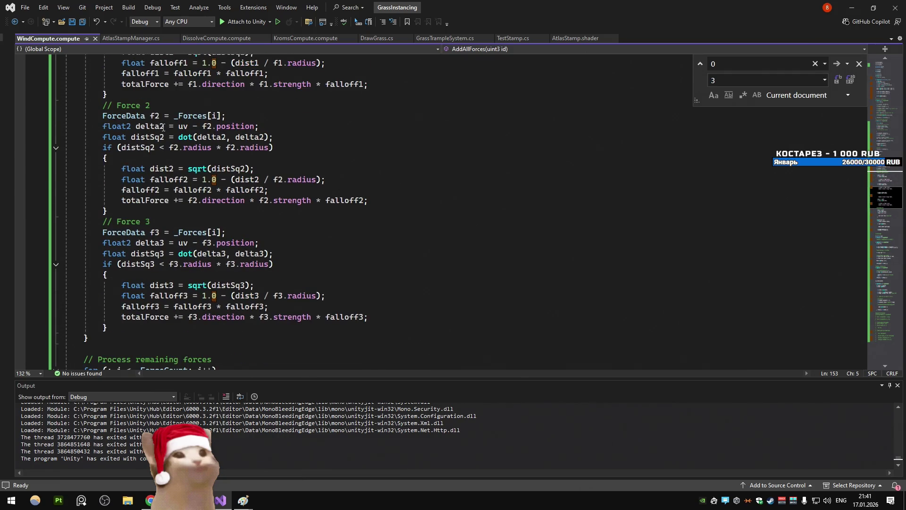
pyautogui.scroll(10, 164, 128)
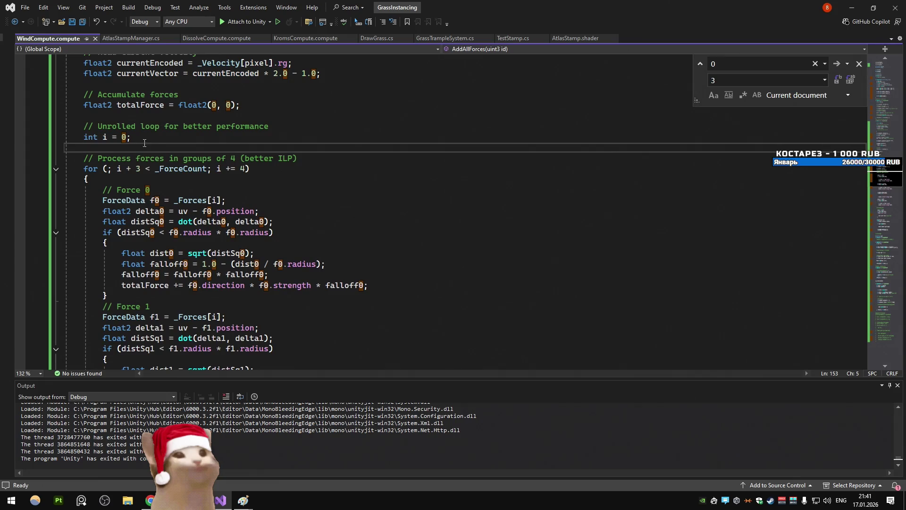
pyautogui.scroll(-12, 148, 133)
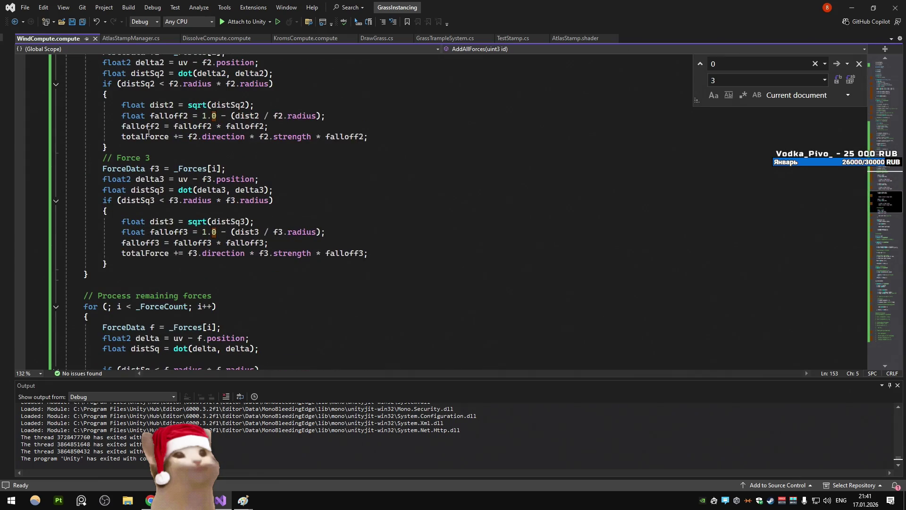
pyautogui.scroll(-4, 148, 134)
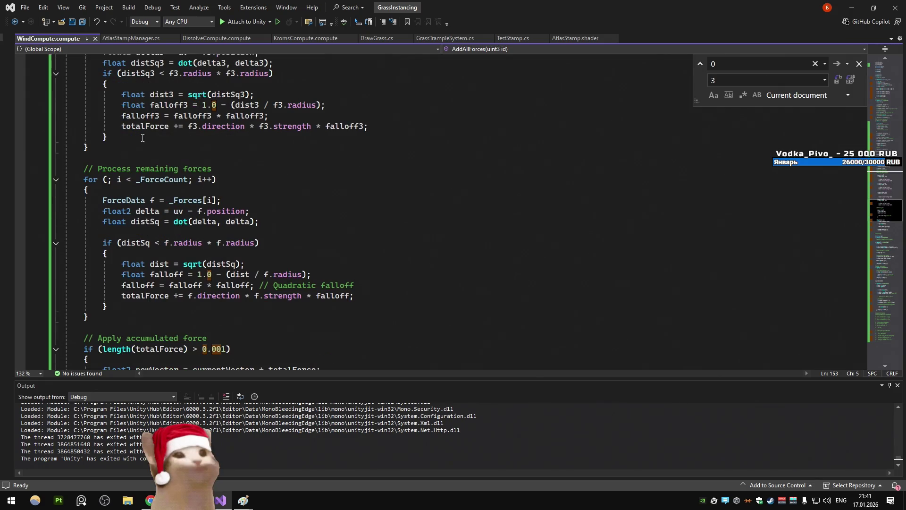
pyautogui.scroll(10, 147, 135)
pyautogui.scroll(6, 141, 138)
pyautogui.doubleClick(109, 202)
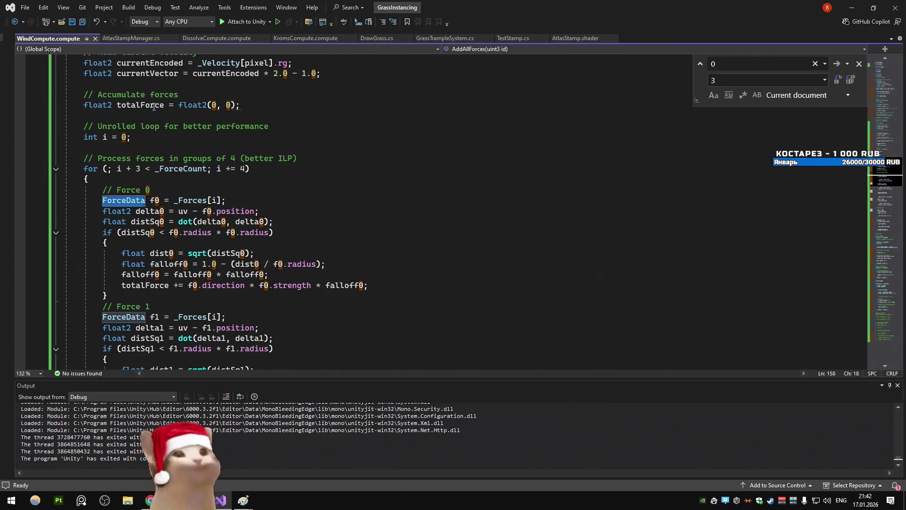
# Highlight totalForce usages and inspect the Force 0 accumulation line
pyautogui.doubleClick(140, 105)
pyautogui.scroll(-4, 145, 294)
pyautogui.scroll(4, 145, 294)
pyautogui.moveTo(102, 200); pyautogui.dragTo(117, 222)
pyautogui.press('Down')
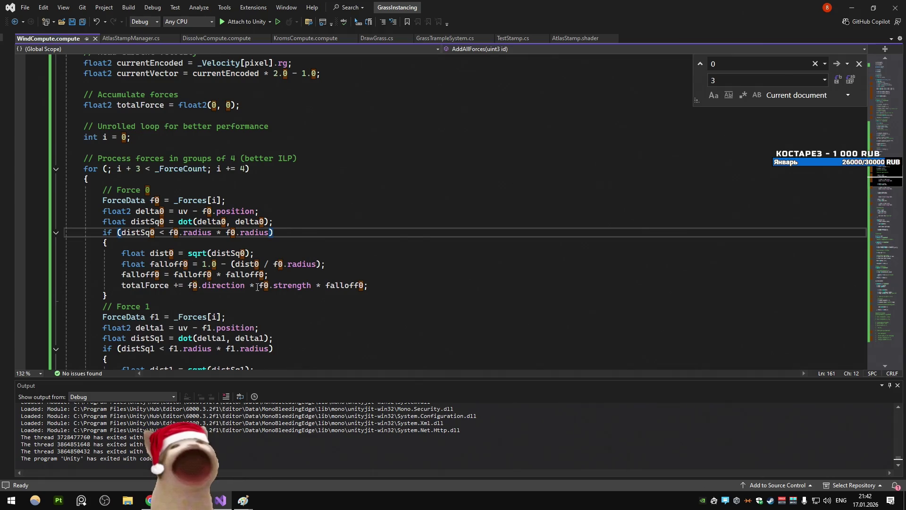
pyautogui.scroll(-2, 257, 287)
pyautogui.moveTo(121, 222); pyautogui.dragTo(372, 222)
pyautogui.click(385, 223)
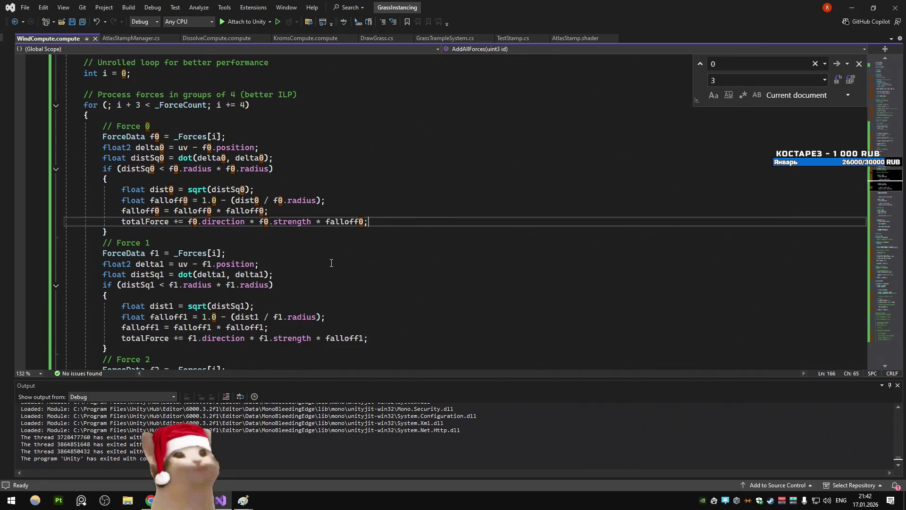
# Trace the f1 and f2 variables through the Force 1 and Force 2 blocks
pyautogui.scroll(-2, 329, 263)
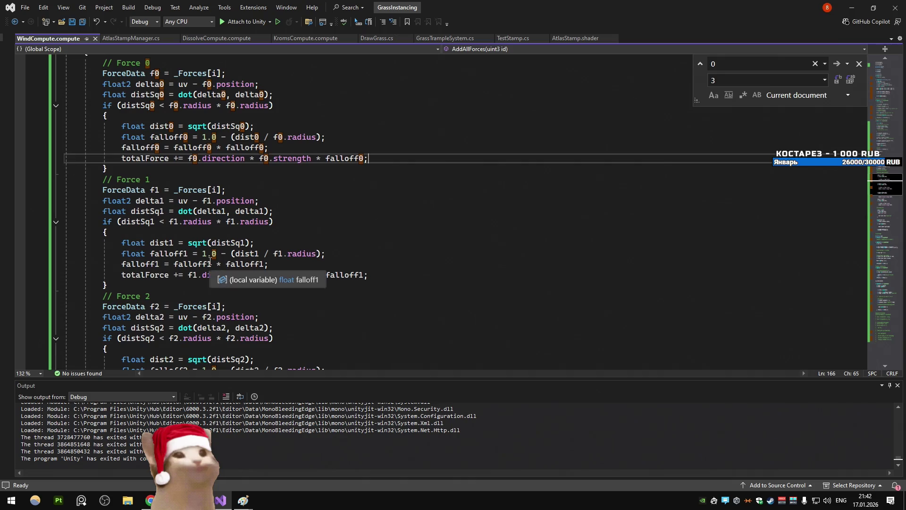
pyautogui.scroll(-6, 329, 196)
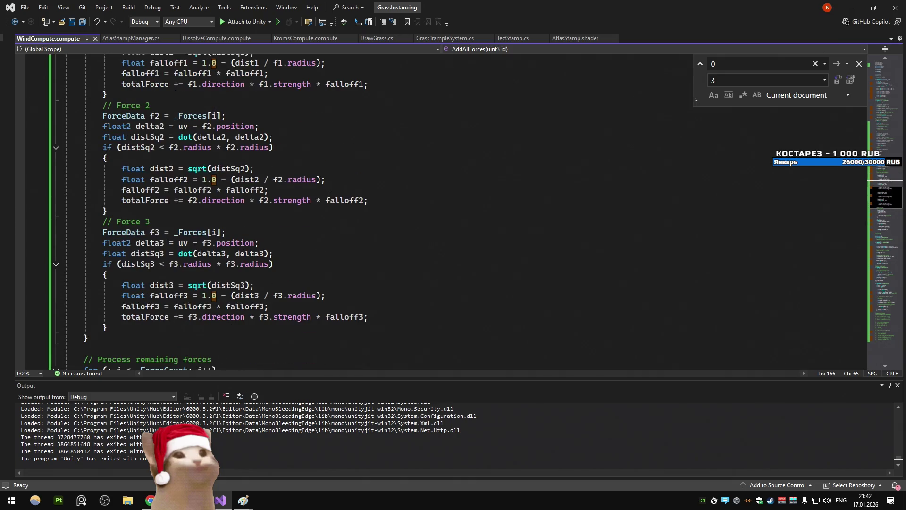
pyautogui.scroll(6, 247, 192)
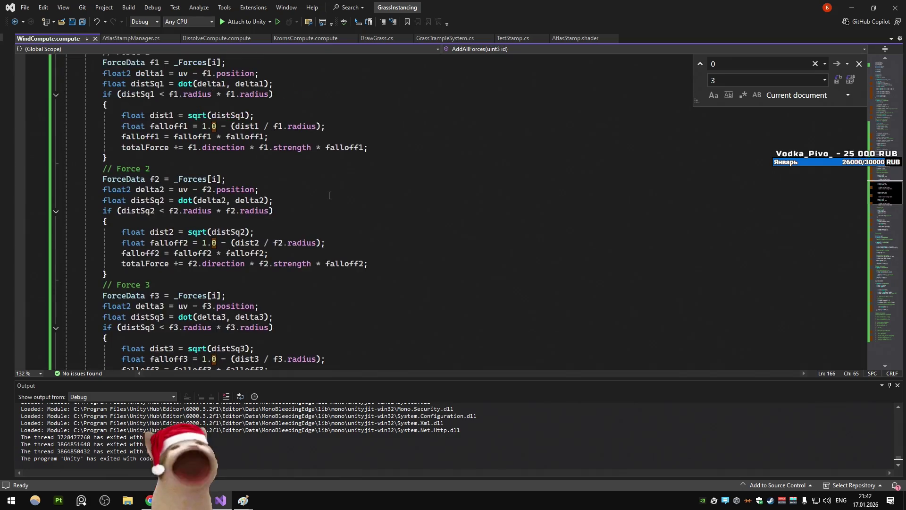
pyautogui.click(155, 191)
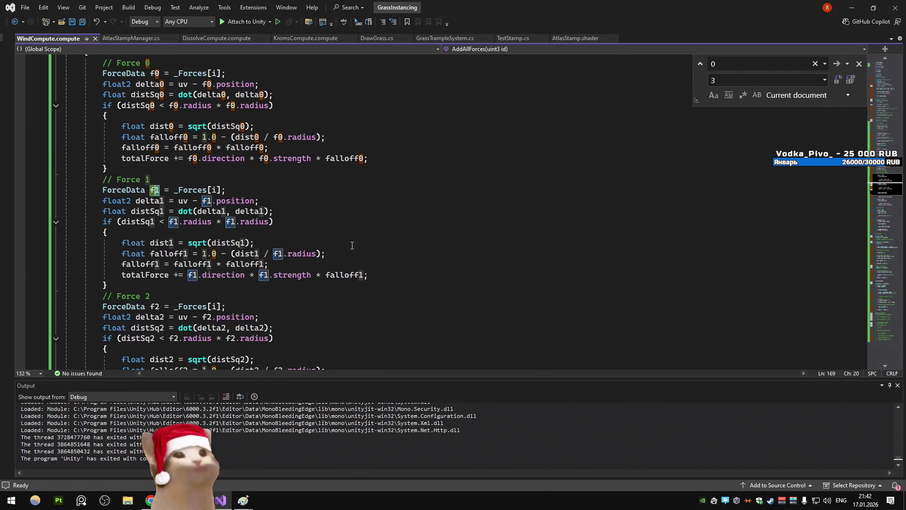
pyautogui.scroll(-4, 352, 244)
pyautogui.click(158, 181)
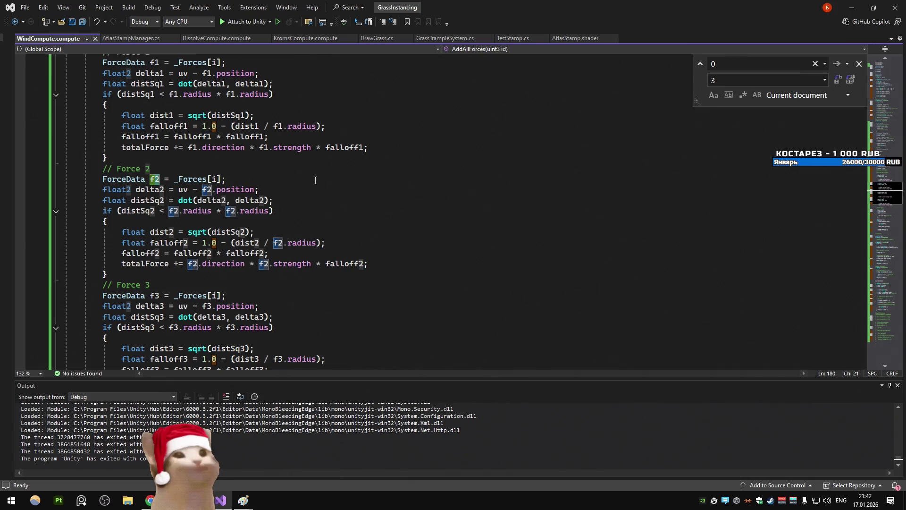
pyautogui.scroll(9, 315, 180)
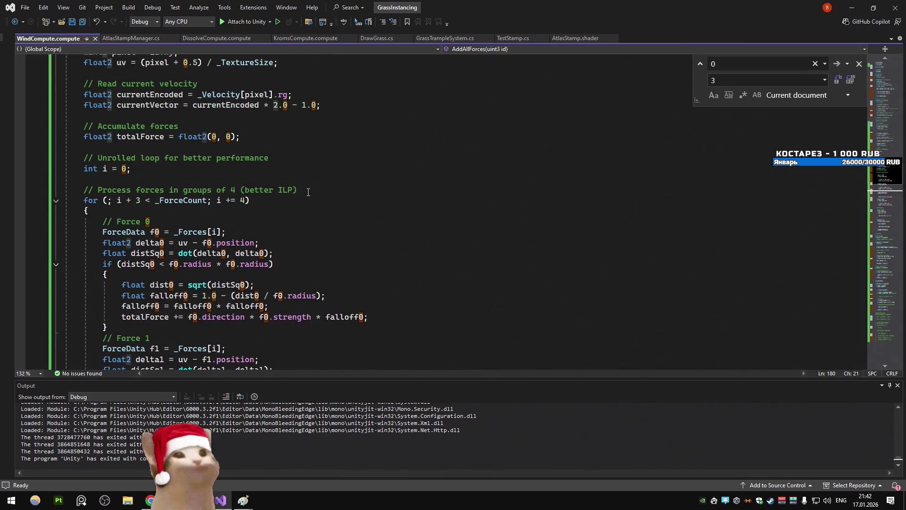
pyautogui.scroll(-9, 308, 192)
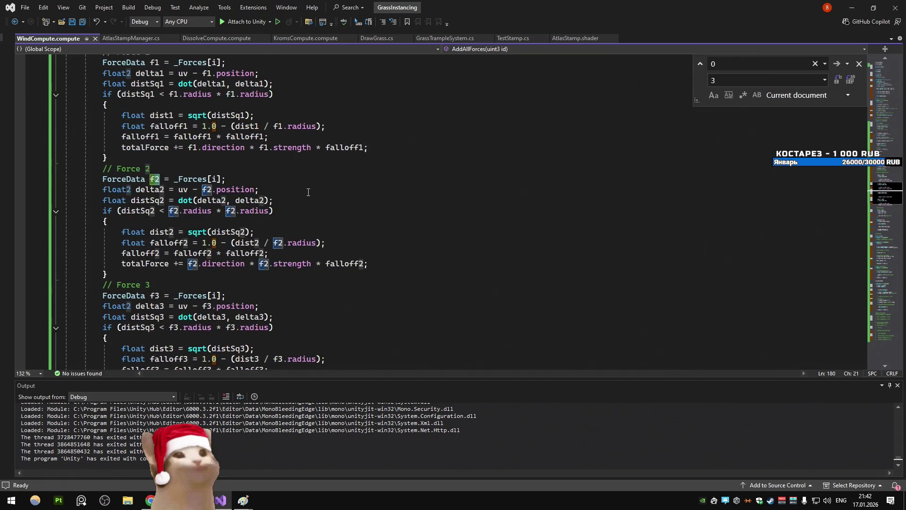
pyautogui.scroll(8, 308, 192)
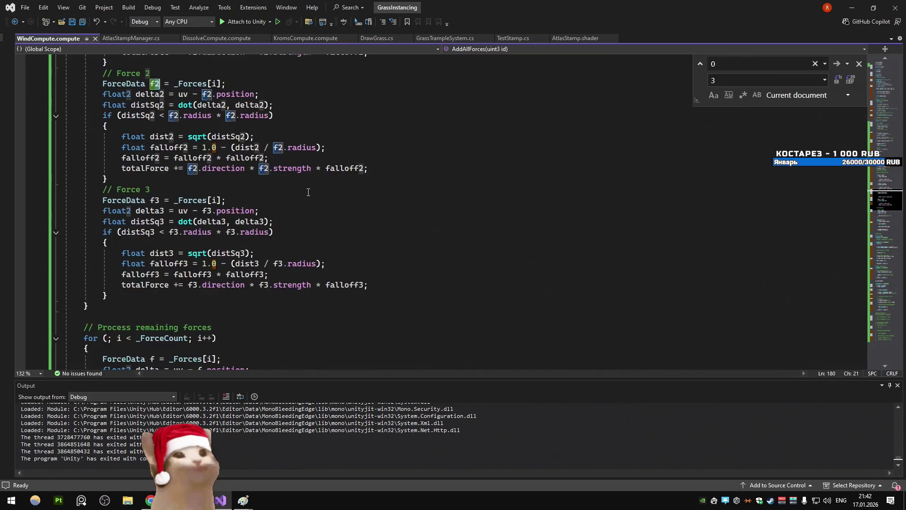
pyautogui.scroll(-1, 307, 192)
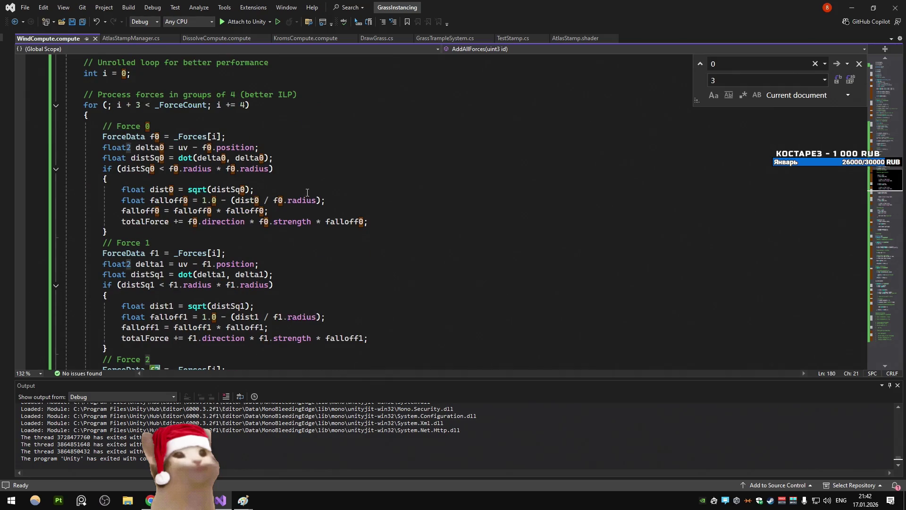
pyautogui.scroll(-12, 308, 193)
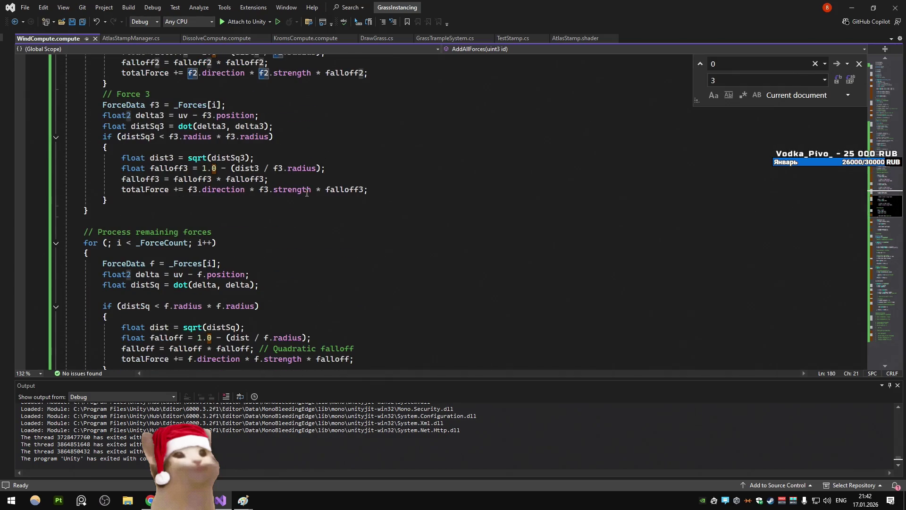
pyautogui.scroll(13, 106, 214)
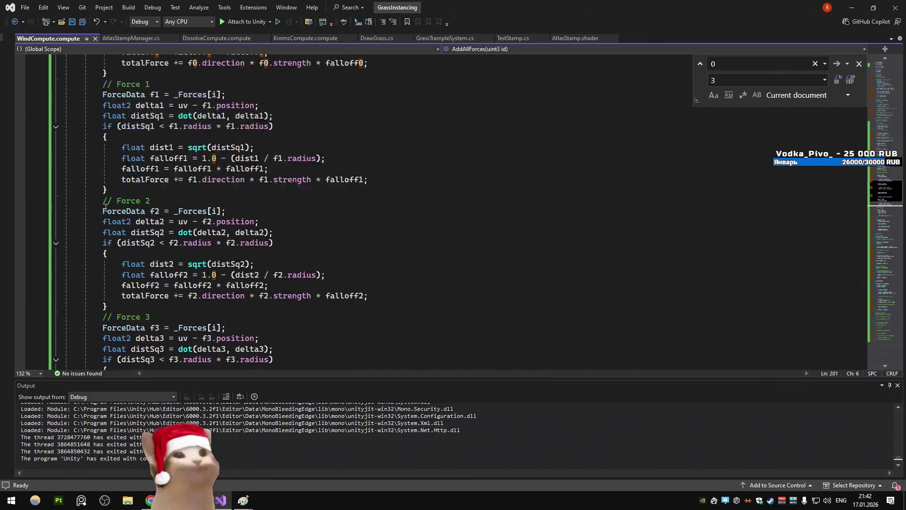
# Comment out the whole unrolled groups-of-4 loop, save the shader, and test in Unity
pyautogui.keyDown('shift'); pyautogui.click(84, 136); pyautogui.keyUp('shift')
pyautogui.hotkey('ctrl', 'k')
pyautogui.hotkey('ctrl', 'c')
pyautogui.hotkey('alt', 'Tab')
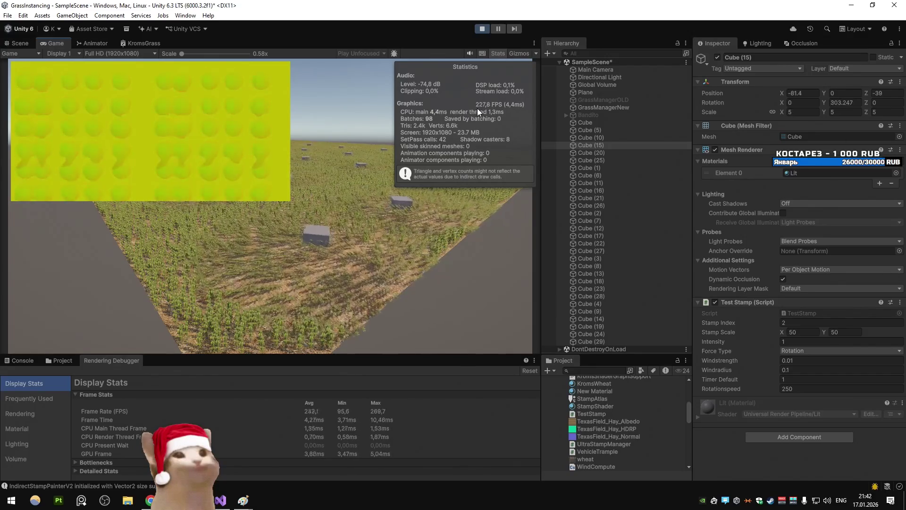
# Return from the ~228 FPS Unity play test to WindCompute.compute
pyautogui.hotkey('alt', 'Tab')
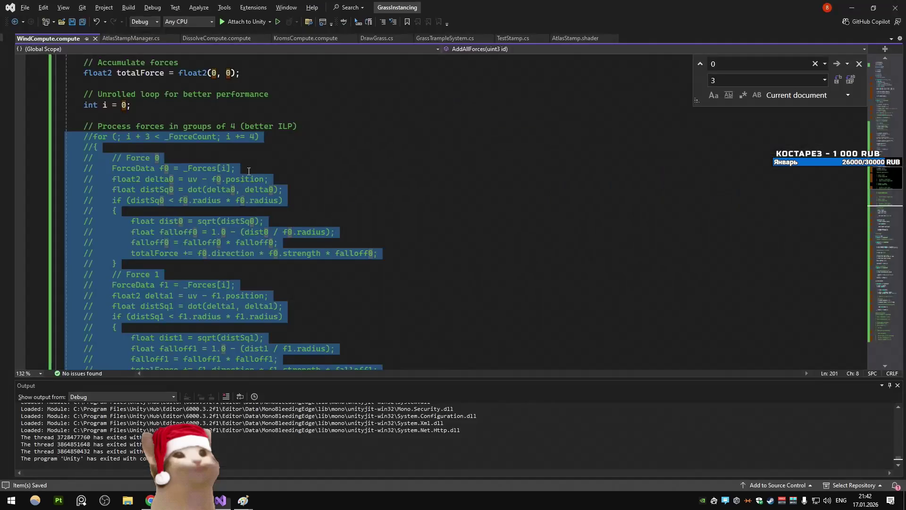
pyautogui.hotkey('ctrl', 'k')
pyautogui.hotkey('ctrl', 'u')
pyautogui.click(308, 165)
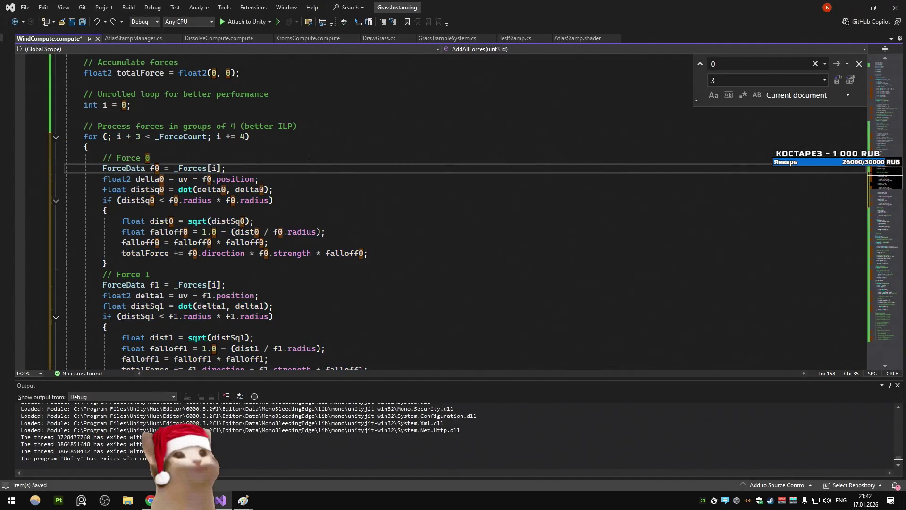
pyautogui.press('Up')
pyautogui.scroll(-12, 308, 158)
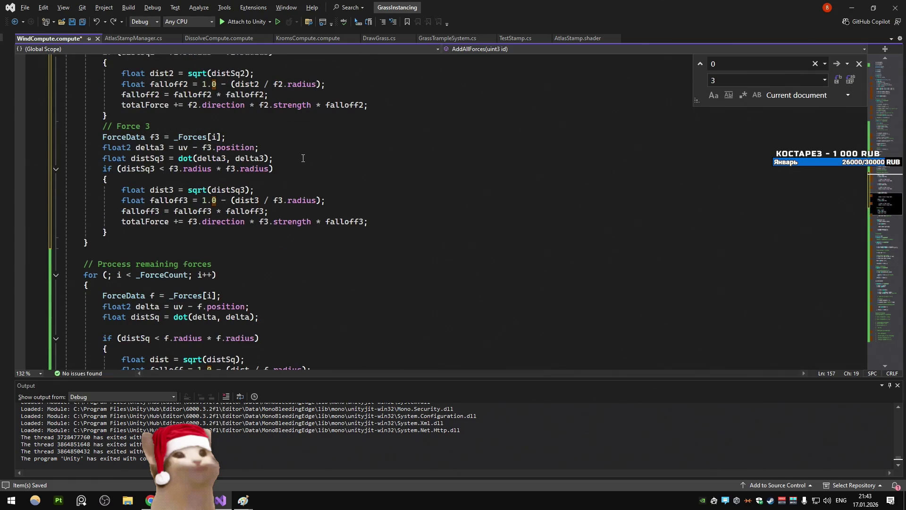
pyautogui.scroll(-2, 303, 158)
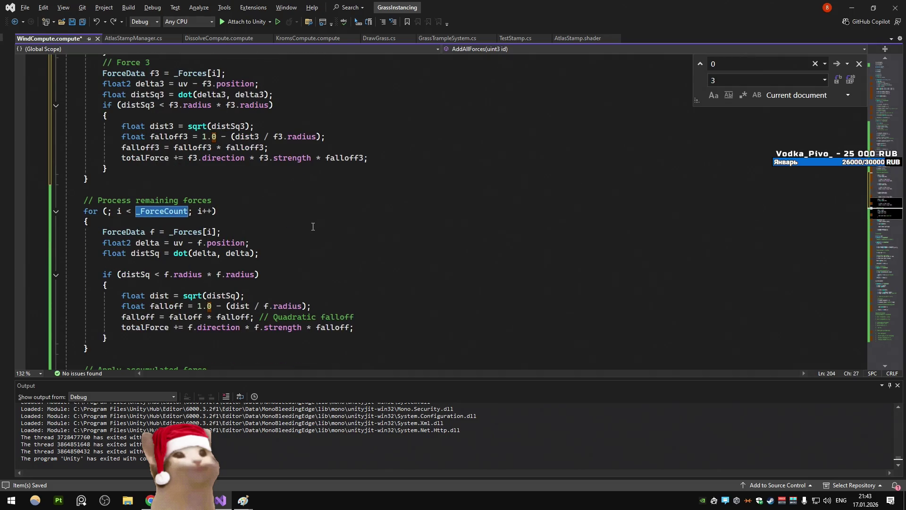
pyautogui.scroll(19, 313, 226)
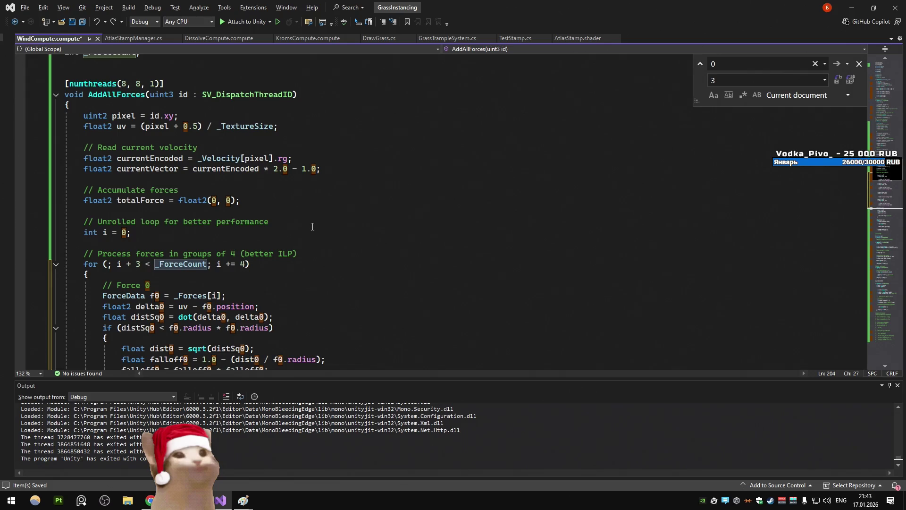
pyautogui.scroll(2, 313, 226)
pyautogui.scroll(-6, 313, 227)
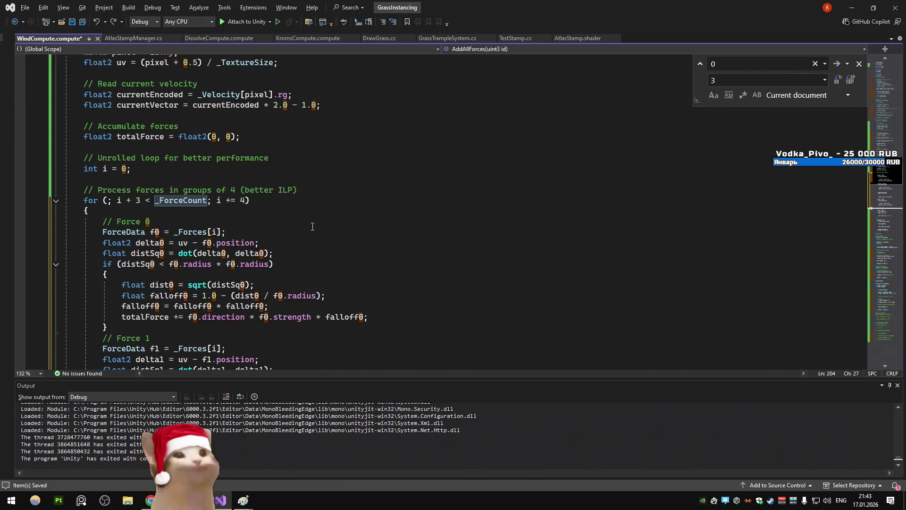
pyautogui.scroll(-11, 99, 170)
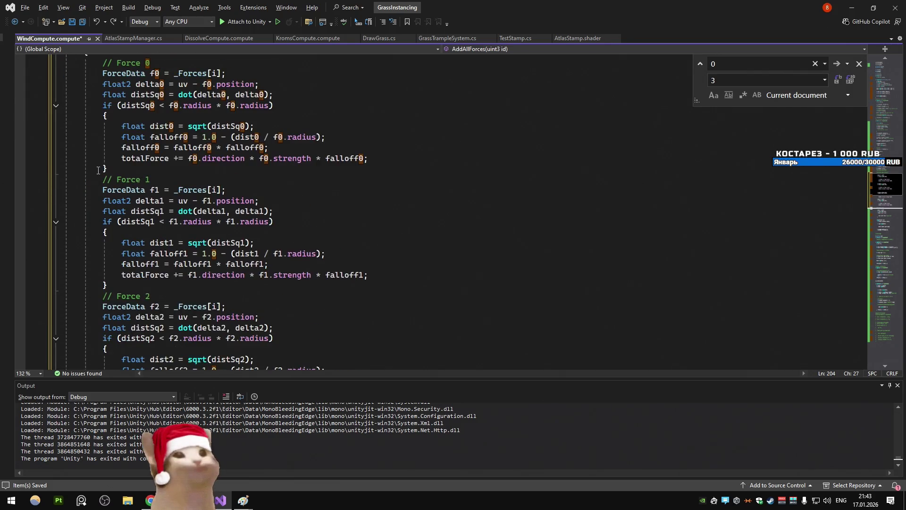
pyautogui.hotkey('alt', 'Tab')
# Navigate the DeepSeek chat back to the question about handling 10-20 forces
pyautogui.click(402, 329)
pyautogui.scroll(-5, 398, 319)
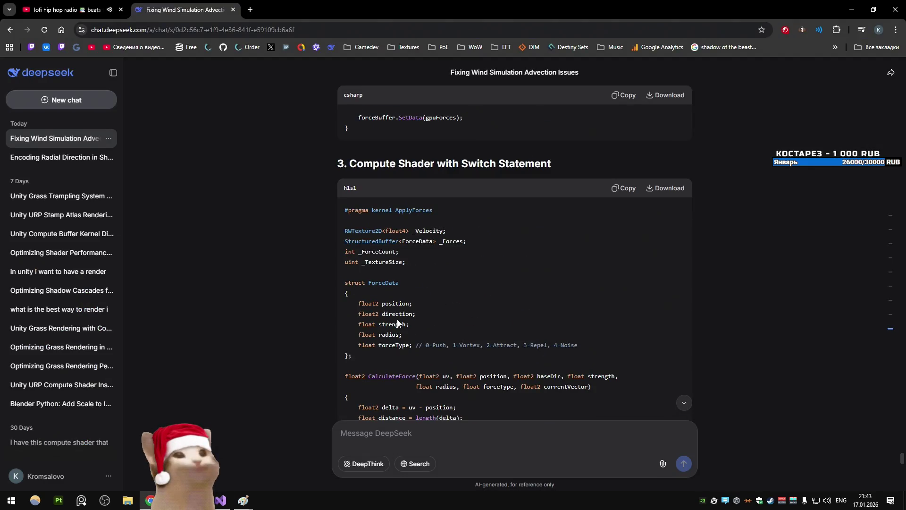
pyautogui.scroll(-3, 398, 322)
pyautogui.scroll(10, 398, 323)
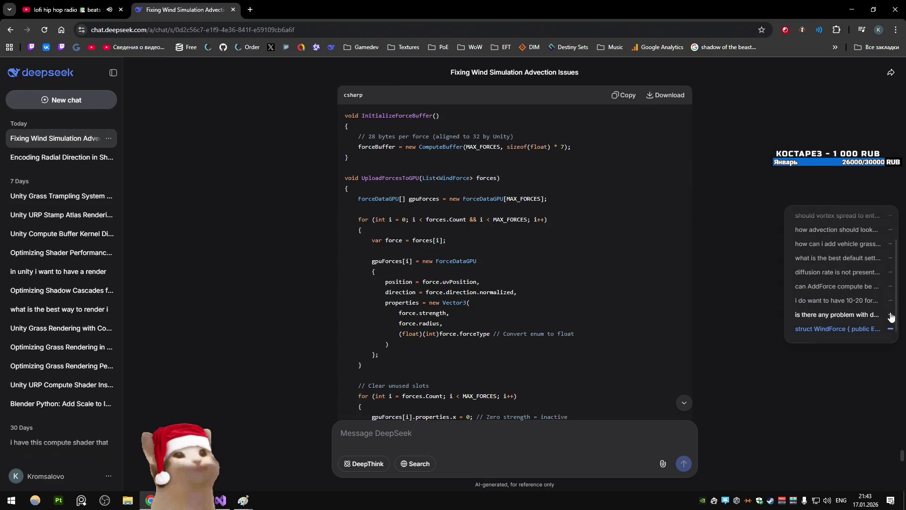
pyautogui.click(891, 316)
pyautogui.scroll(-7, 442, 271)
pyautogui.scroll(-3, 444, 269)
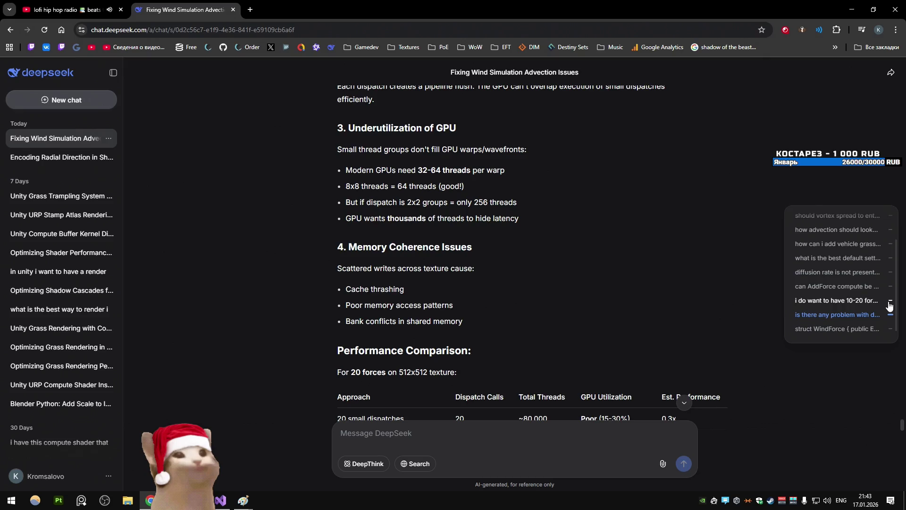
pyautogui.click(890, 306)
pyautogui.scroll(-10, 490, 291)
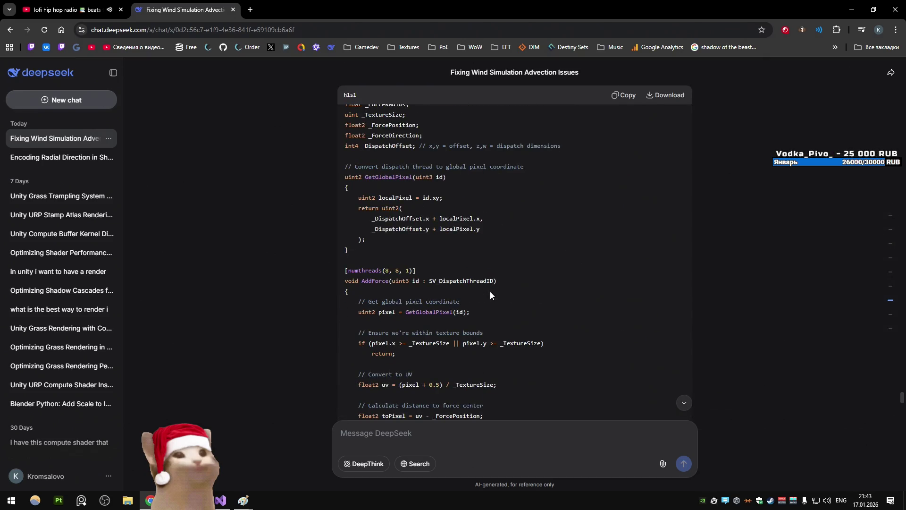
pyautogui.scroll(-10, 490, 292)
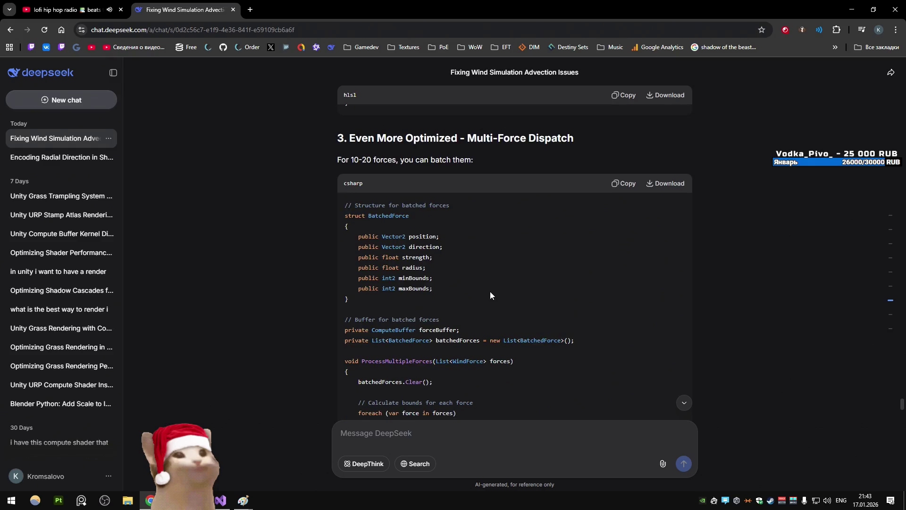
pyautogui.scroll(-10, 490, 292)
# Jump to the small-dispatches answer and read its hlsl AddAllForces kernel down to the remainder loop
pyautogui.click(890, 315)
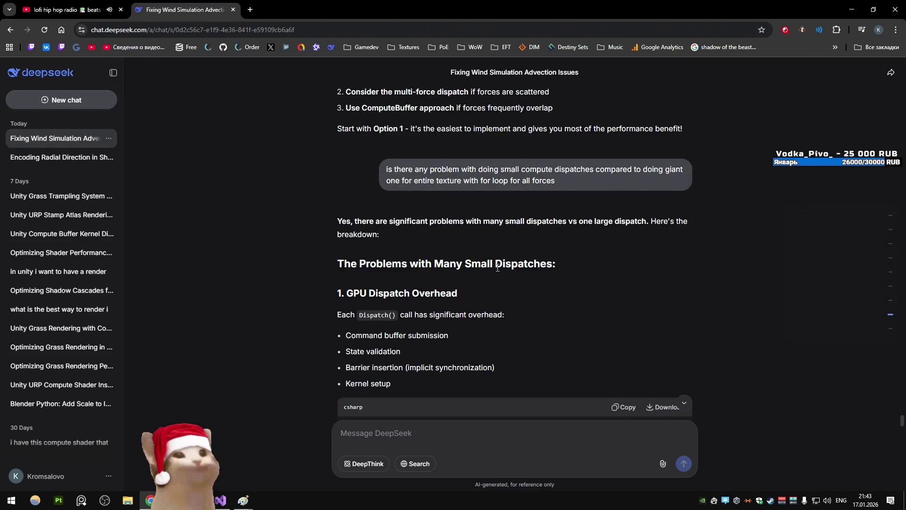
pyautogui.scroll(-6, 497, 268)
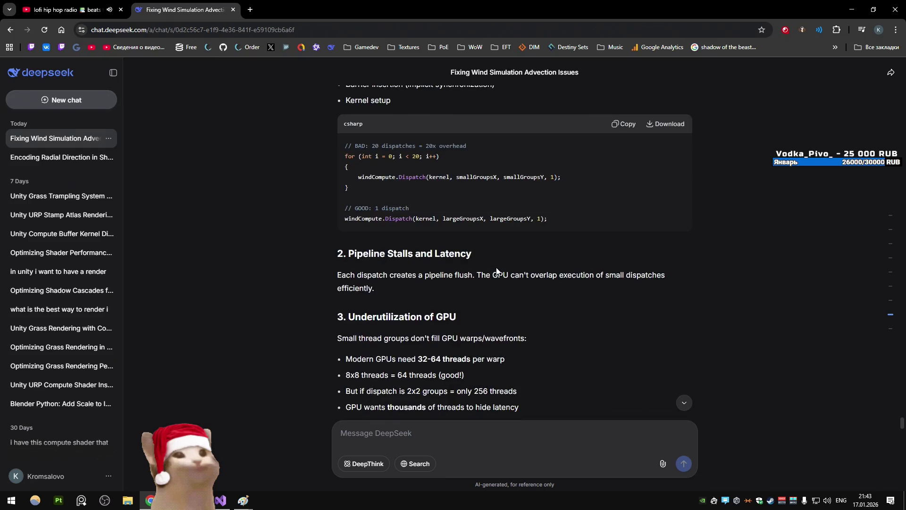
pyautogui.scroll(-11, 496, 269)
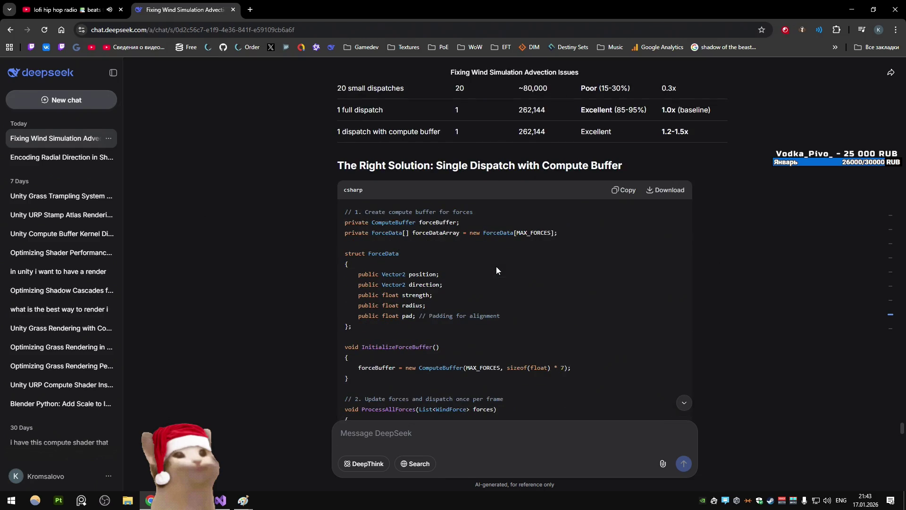
pyautogui.scroll(-8, 494, 264)
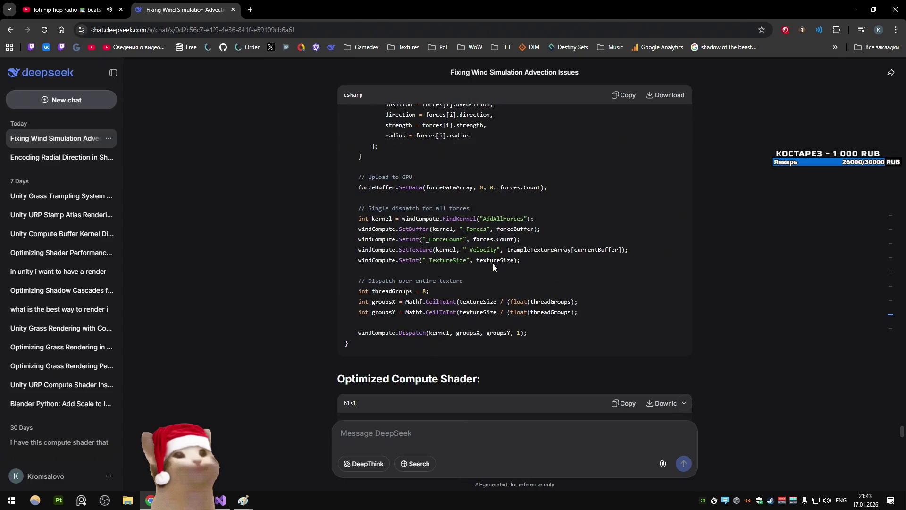
pyautogui.scroll(-10, 492, 267)
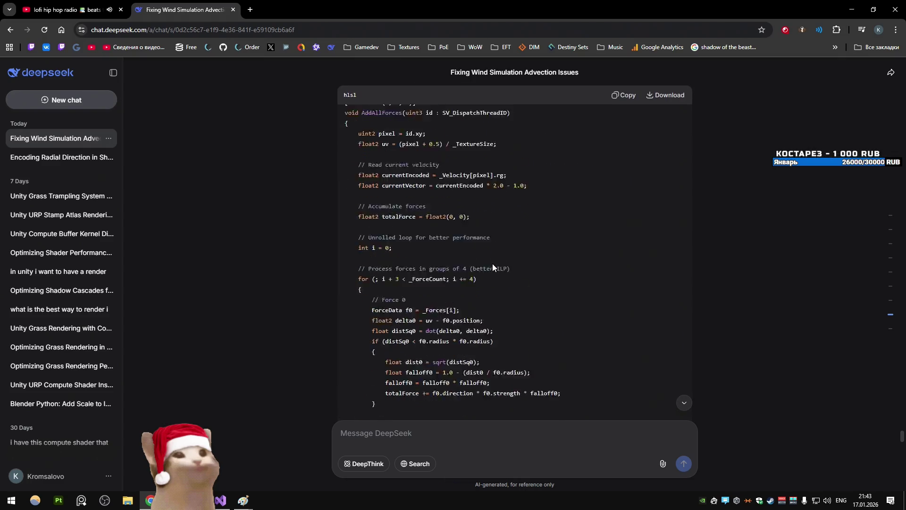
pyautogui.scroll(-3, 492, 267)
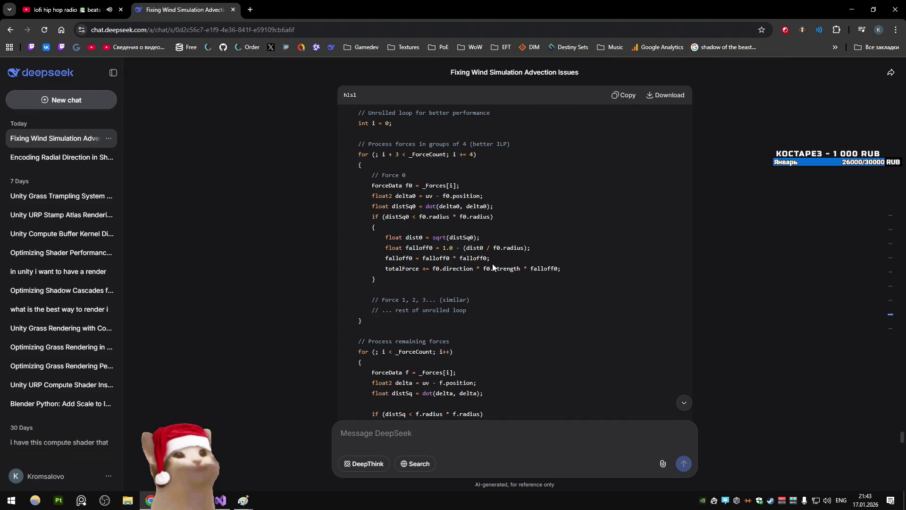
pyautogui.scroll(-3, 492, 265)
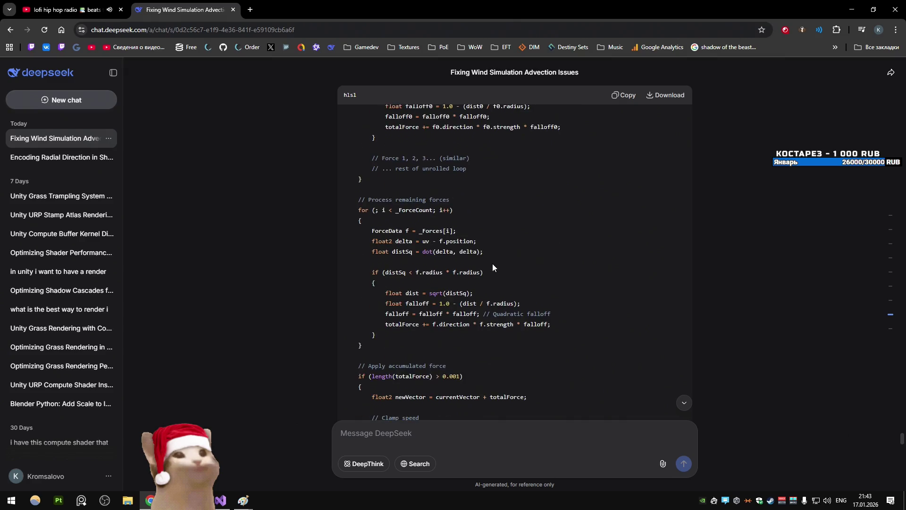
pyautogui.scroll(-2, 491, 267)
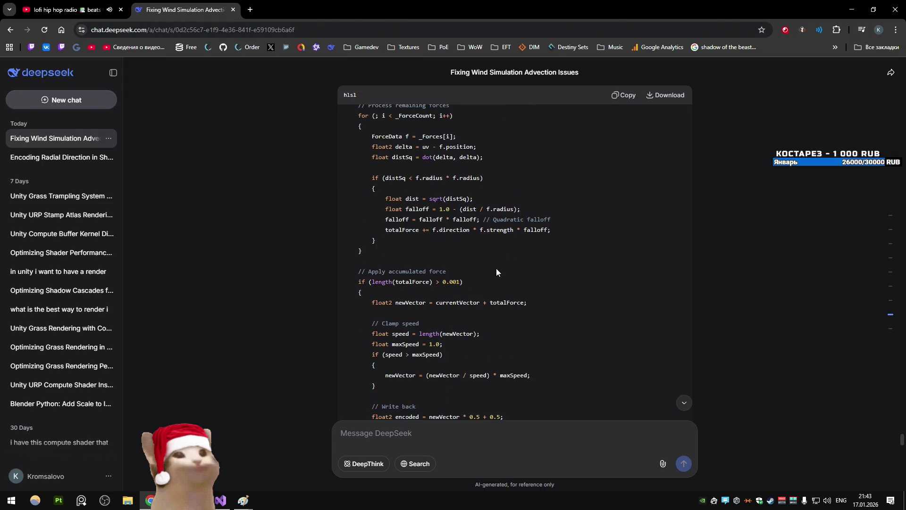
# Back in the shader, select the whole remaining-forces loop
pyautogui.hotkey('alt', 'Tab')
pyautogui.click(337, 249)
pyautogui.scroll(-4, 278, 254)
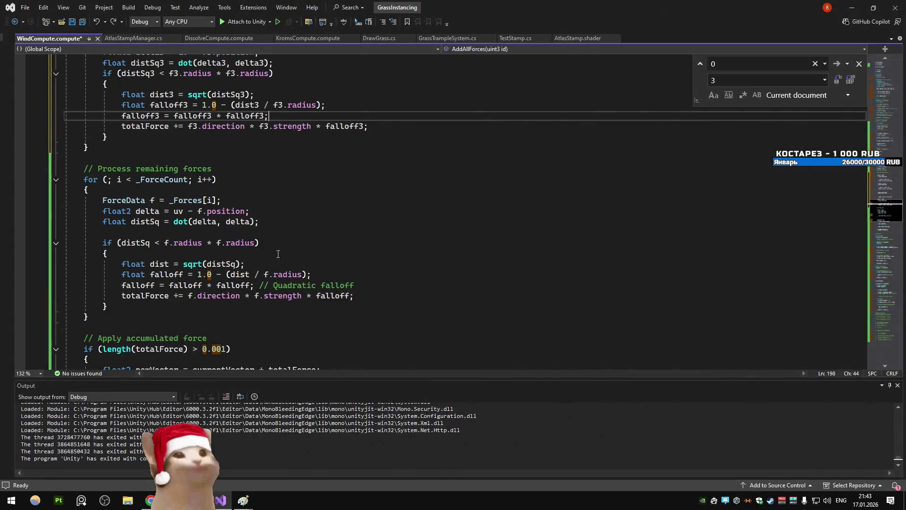
pyautogui.moveTo(105, 314); pyautogui.dragTo(45, 194)
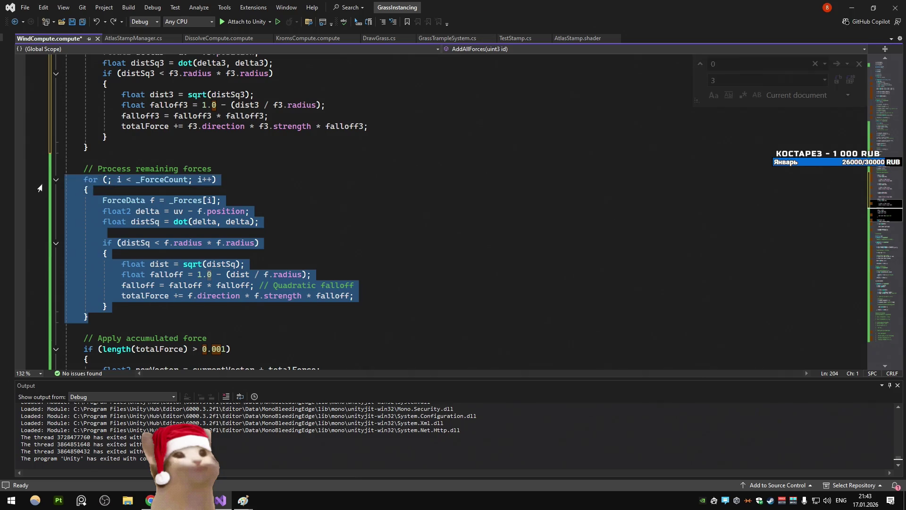
pyautogui.hotkey('alt', 'Tab')
pyautogui.hotkey('alt', 'Tab')
pyautogui.hotkey('alt', 'Tab')
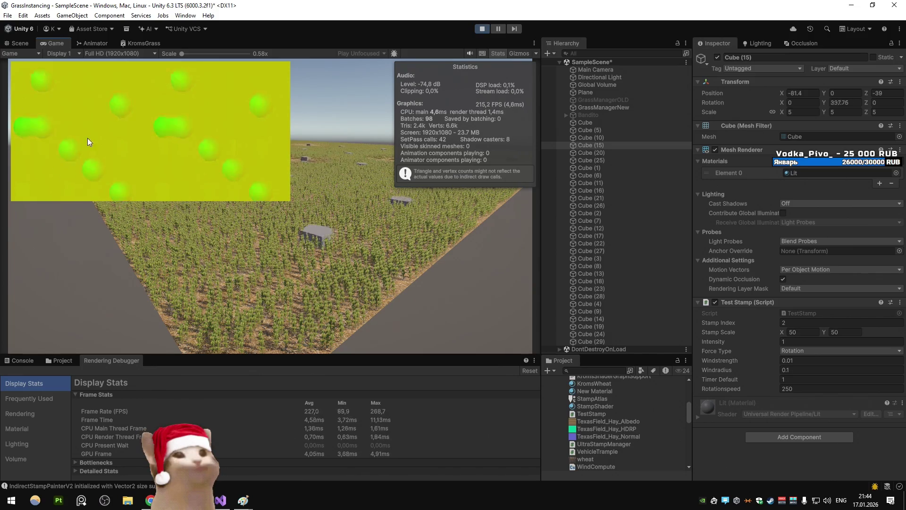
# Leave the Unity test with the remainder loop disabled and bring WindCompute.compute back
pyautogui.hotkey('alt', 'Tab')
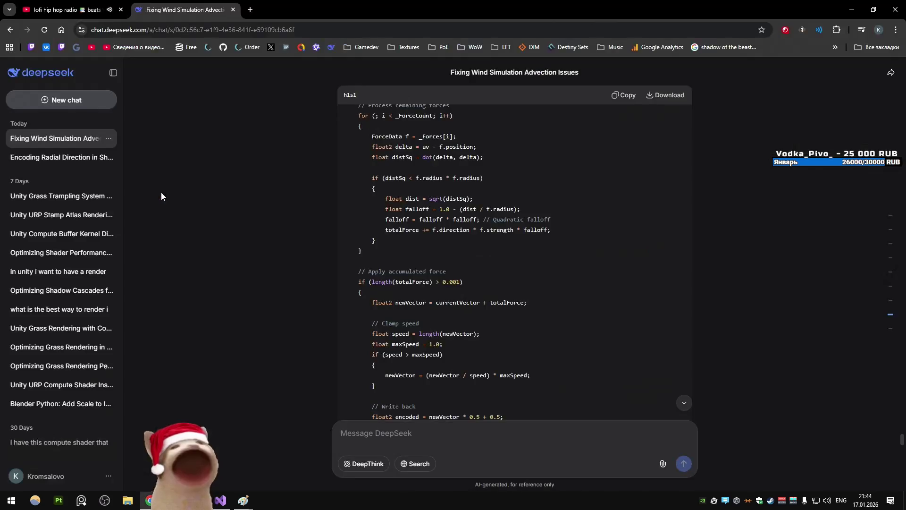
pyautogui.hotkey('alt', 'Tab')
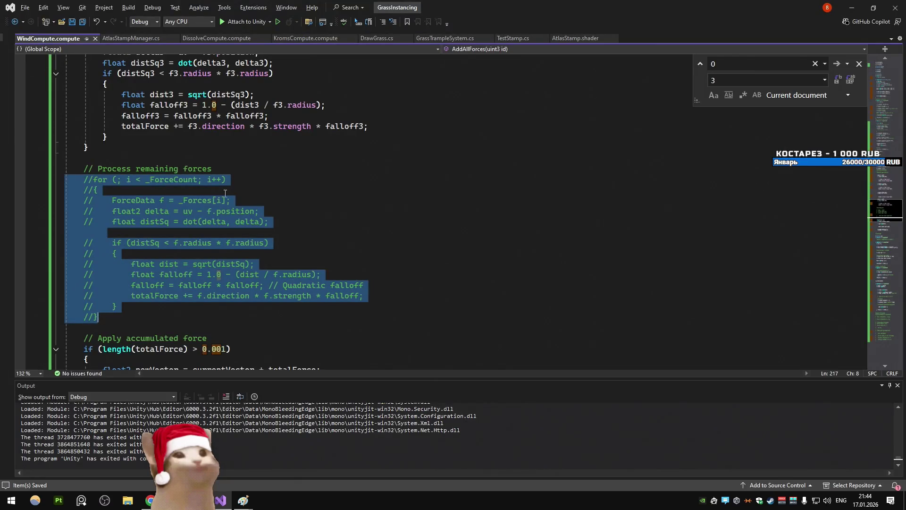
# Uncomment the remaining-forces loop with Ctrl+K, Ctrl+U
pyautogui.scroll(15, 226, 193)
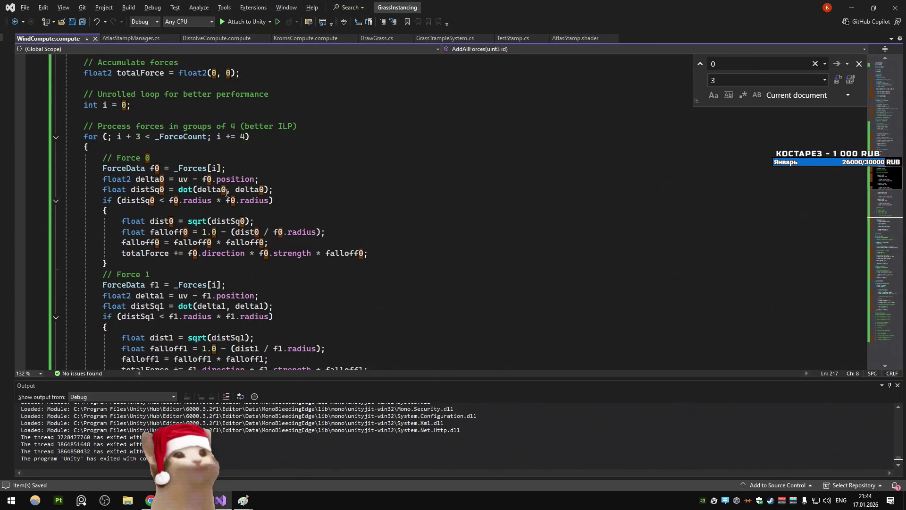
pyautogui.scroll(-15, 227, 192)
pyautogui.hotkey('ctrl', 'k')
pyautogui.hotkey('ctrl', 'u')
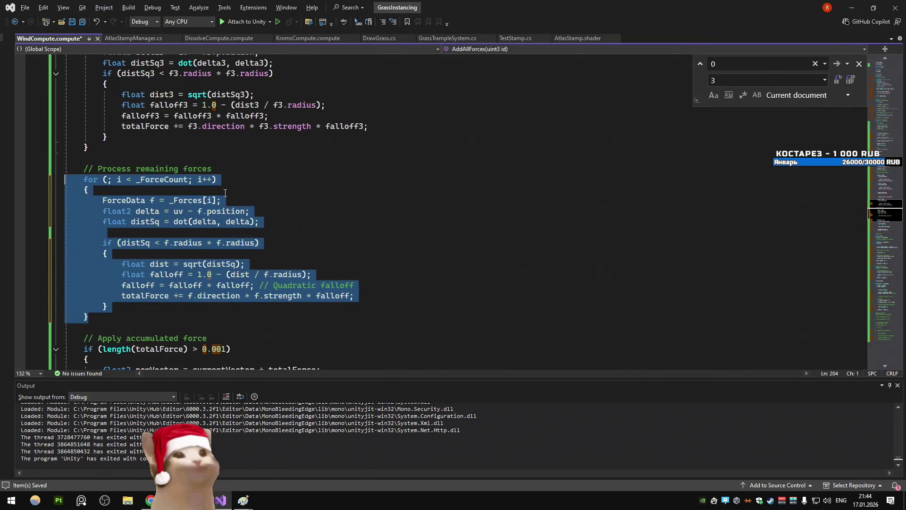
pyautogui.click(224, 189)
# Inspect the loop's _Forces[i] fetch, _ForceCount condition and the int i = 0 line
pyautogui.click(297, 198)
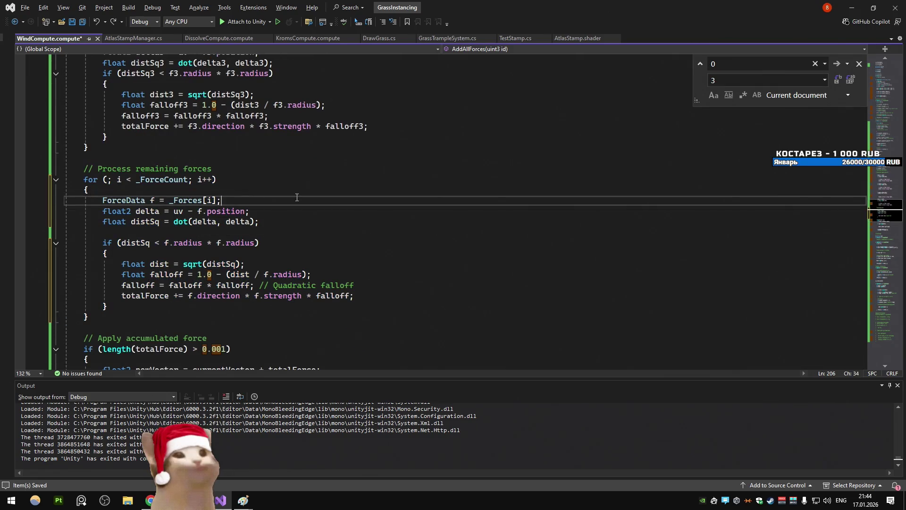
pyautogui.doubleClick(172, 180)
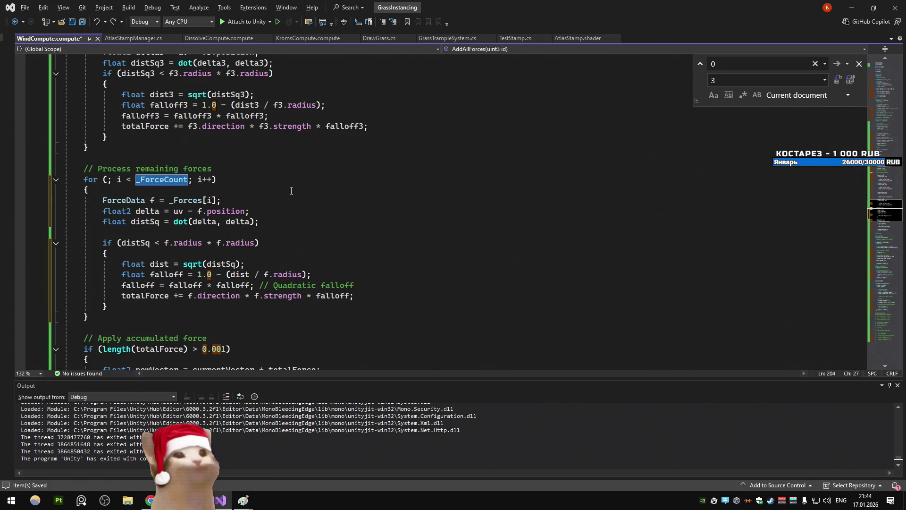
pyautogui.scroll(15, 291, 191)
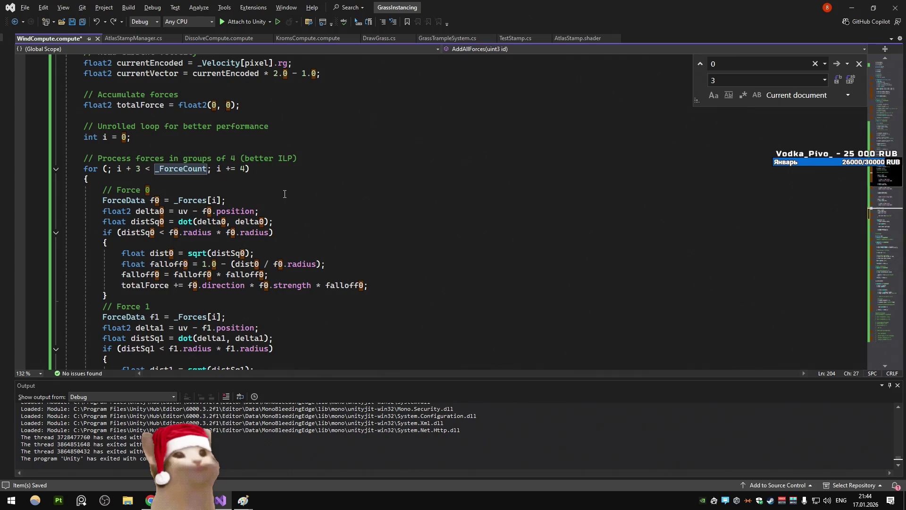
pyautogui.moveTo(131, 137); pyautogui.dragTo(84, 137)
pyautogui.click(158, 150)
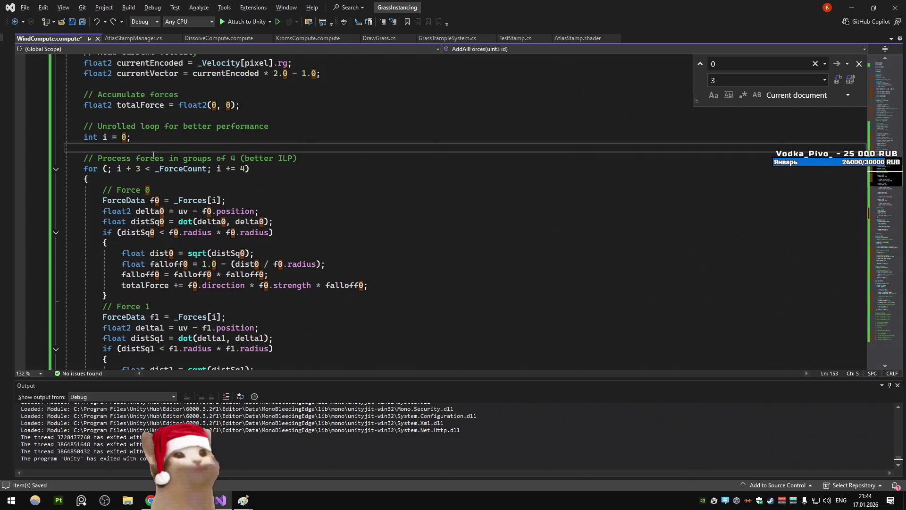
pyautogui.hotkey('shift', 'Up')
pyautogui.hotkey('shift', 'Down')
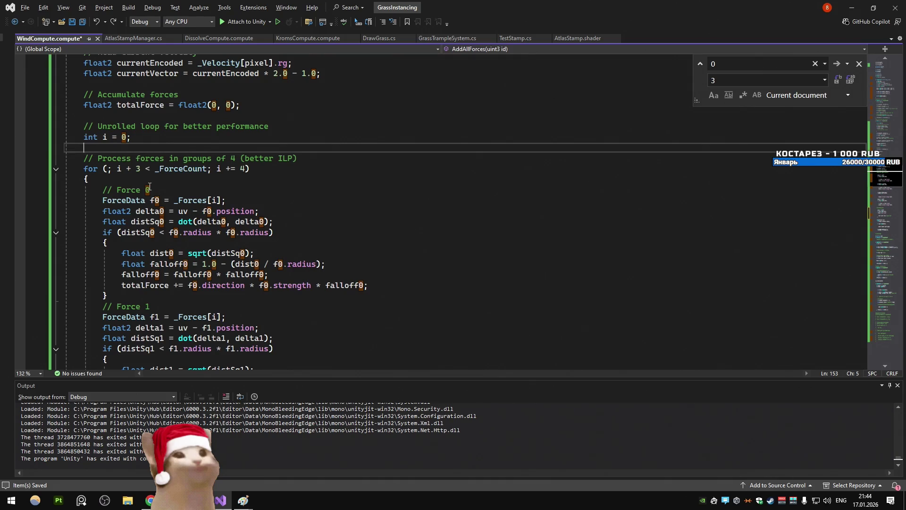
pyautogui.scroll(-2, 221, 203)
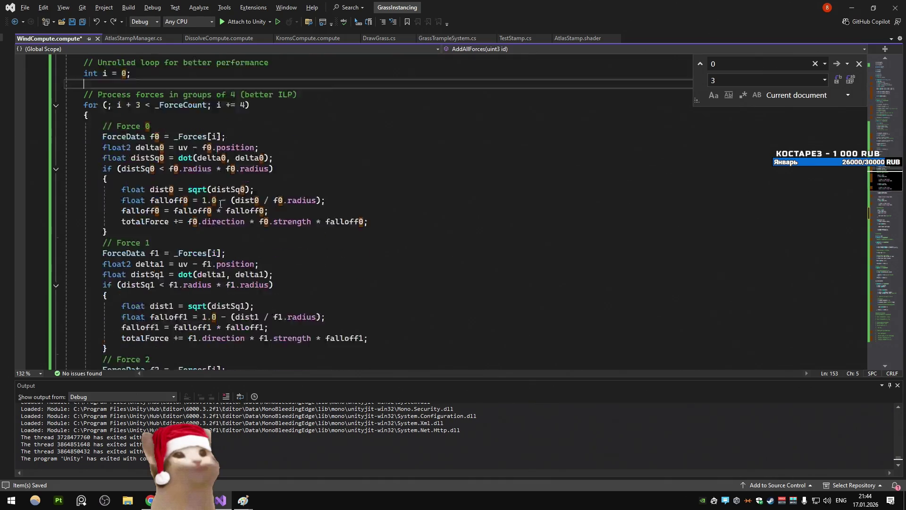
# Offset the Force 1–3 fetches to _Forces[i+1], [i+2], [i+3] and test in Unity
pyautogui.click(220, 249)
pyautogui.write('+1')
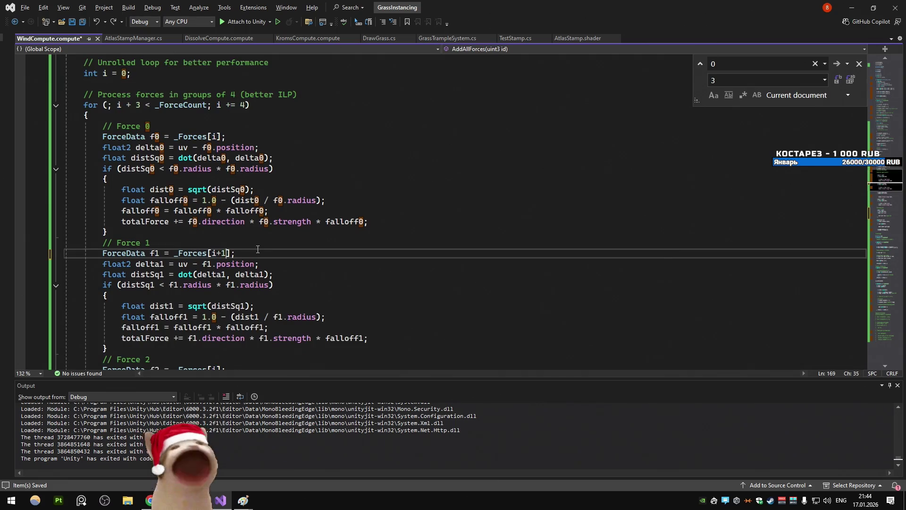
pyautogui.scroll(-4, 258, 249)
pyautogui.click(216, 242)
pyautogui.write('+2')
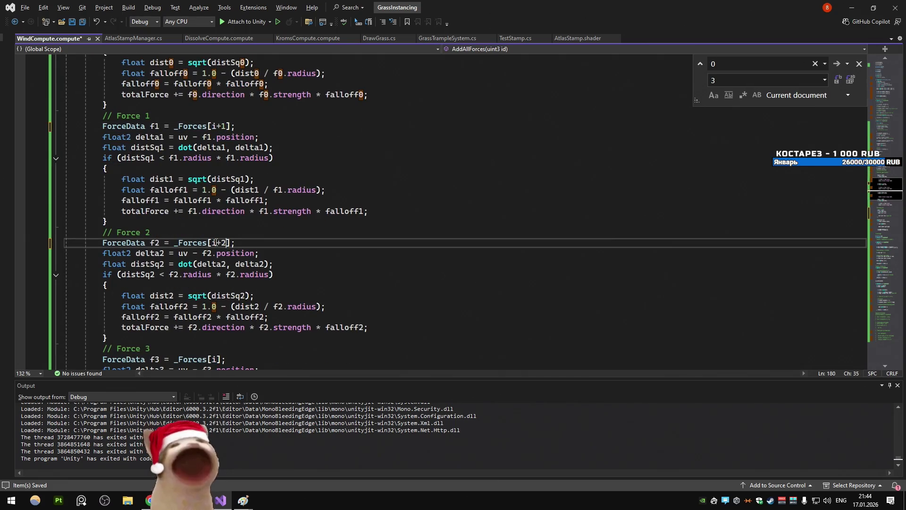
pyautogui.scroll(-3, 216, 243)
pyautogui.click(217, 264)
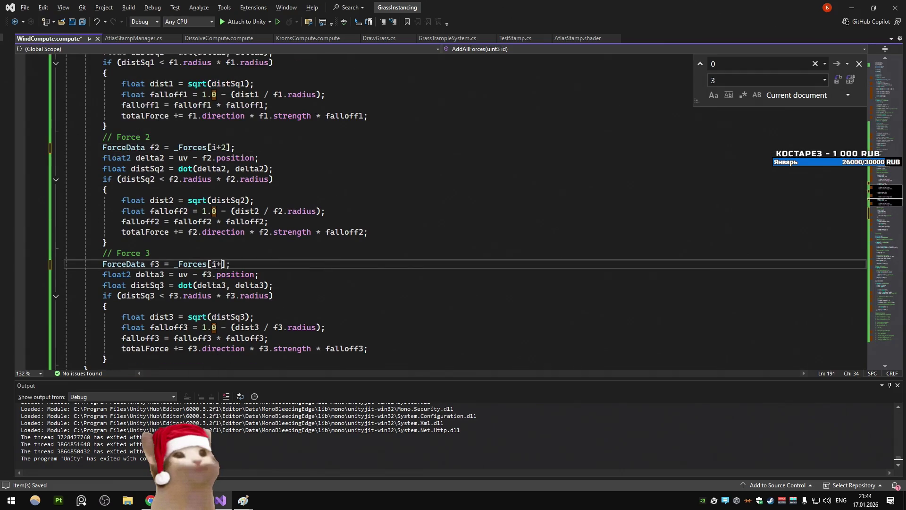
pyautogui.hotkey('alt', 'Tab')
pyautogui.hotkey('alt', 'Tab')
pyautogui.hotkey('alt', 'Tab')
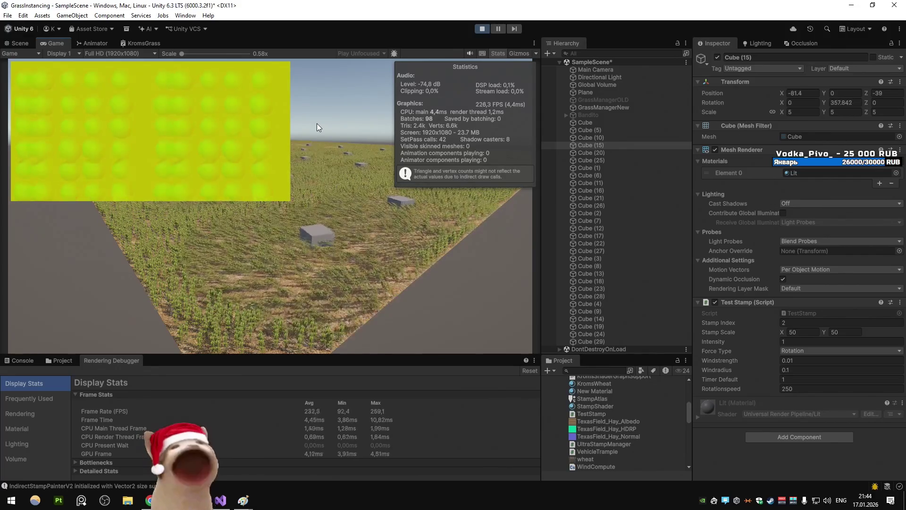
pyautogui.hotkey('alt', 'Tab')
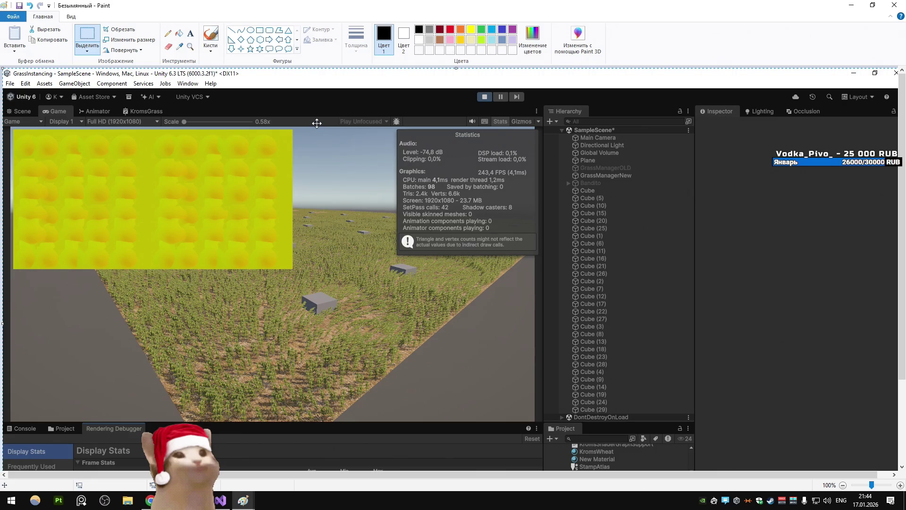
pyautogui.hotkey('alt', 'Tab')
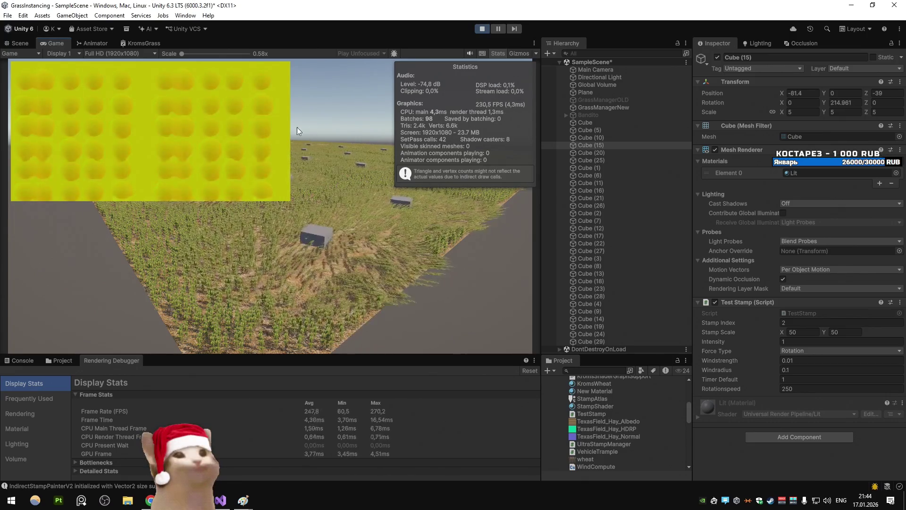
pyautogui.click(19, 43)
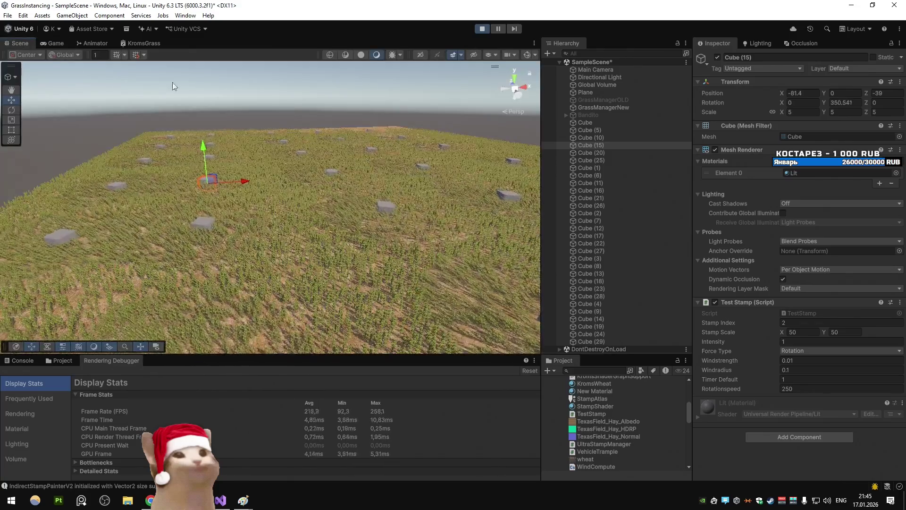
pyautogui.click(52, 43)
pyautogui.click(588, 258)
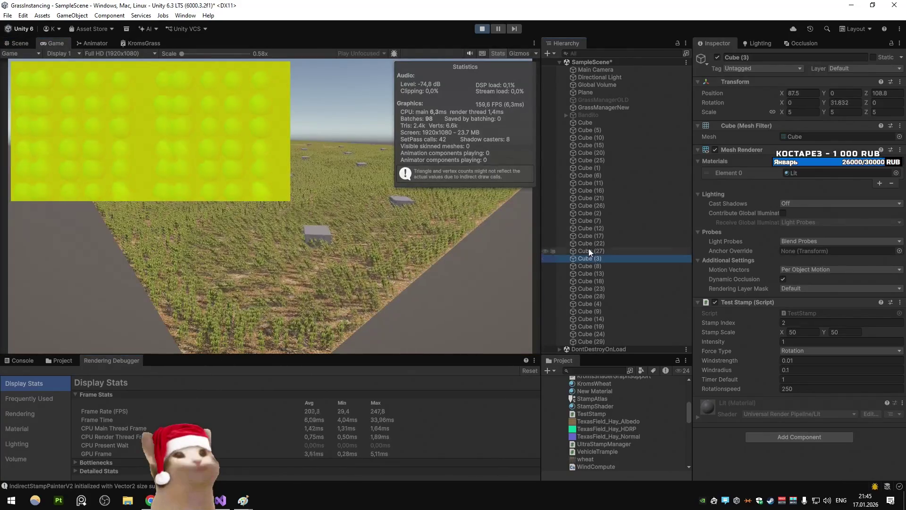
pyautogui.click(553, 129)
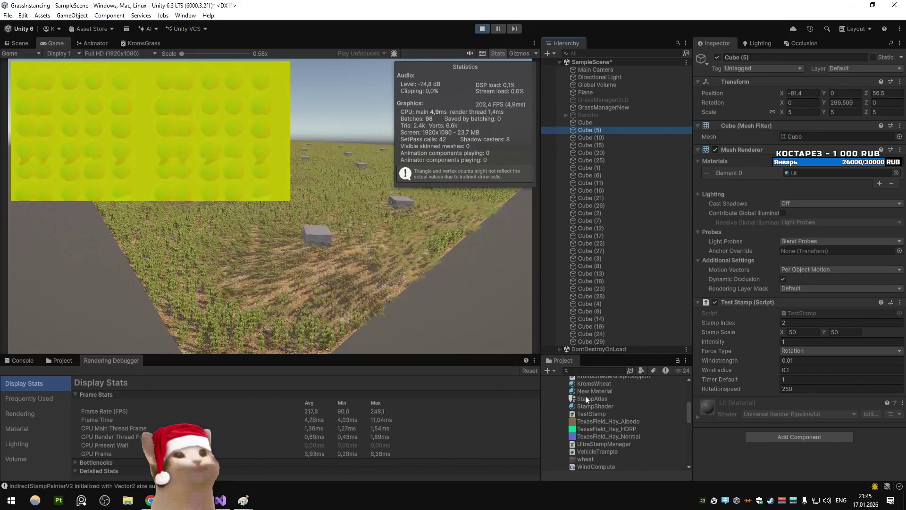
pyautogui.click(588, 396)
pyautogui.click(585, 69)
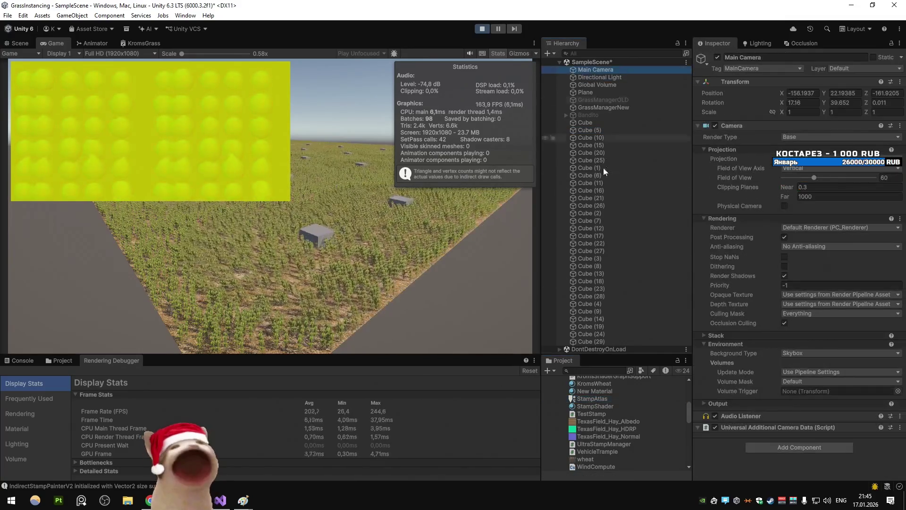
pyautogui.click(607, 349)
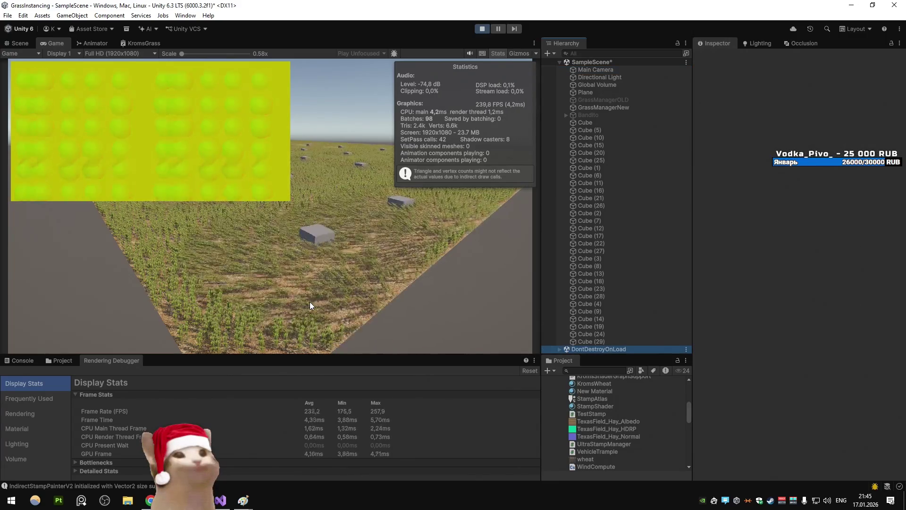
pyautogui.press('super+0')
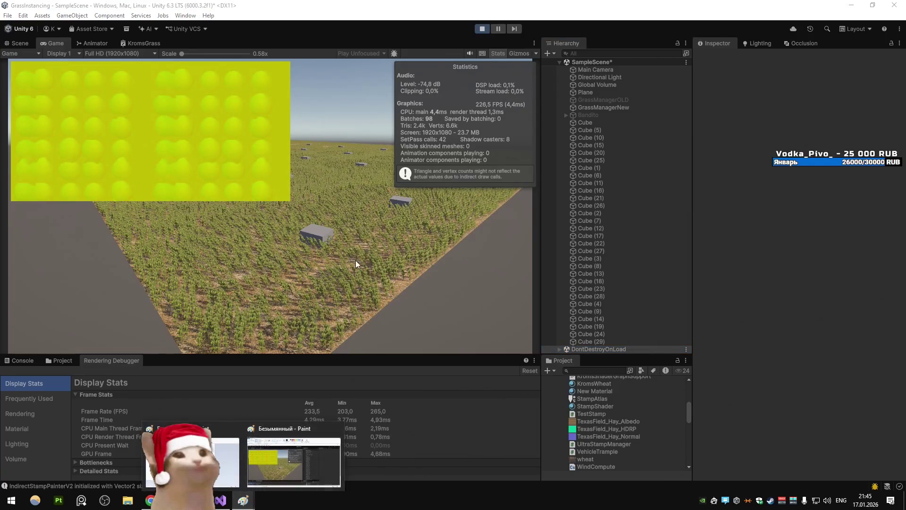
# Paste the new grass-scene capture in Paint and slide it over the earlier capture for comparison
pyautogui.hotkey('ctrl', 'v')
pyautogui.moveTo(283, 211)
pyautogui.mouseDown()
pyautogui.moveTo(283, 102)
pyautogui.moveTo(345, 220)
pyautogui.moveTo(617, 320)
pyautogui.moveTo(481, 323)
pyautogui.mouseUp()
pyautogui.scroll(3, 326, 184)
pyautogui.moveTo(411, 300); pyautogui.dragTo(344, 245)
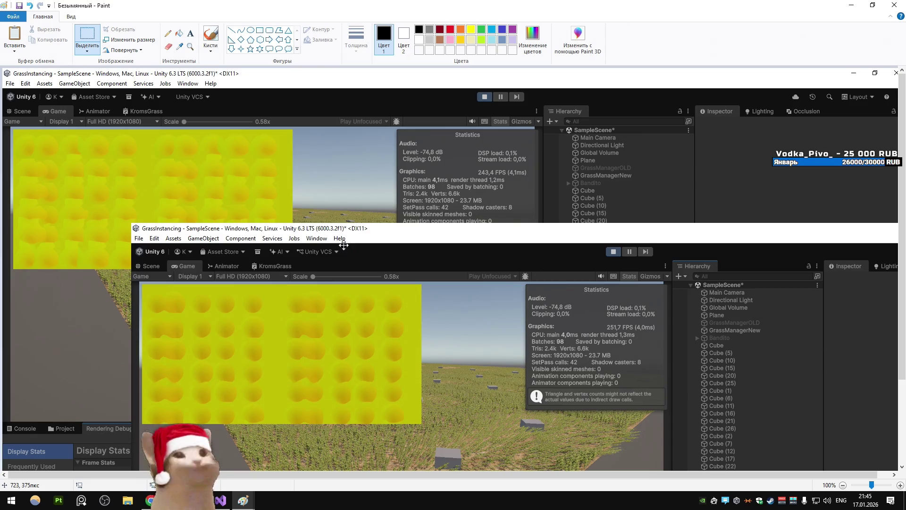
pyautogui.moveTo(327, 292); pyautogui.dragTo(600, 224)
pyautogui.scroll(-3, 422, 217)
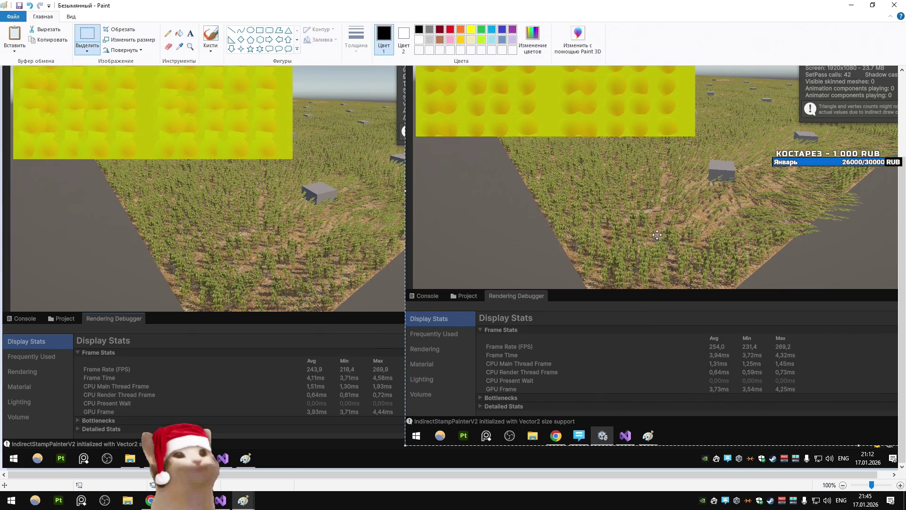
pyautogui.moveTo(657, 234); pyautogui.dragTo(305, 263)
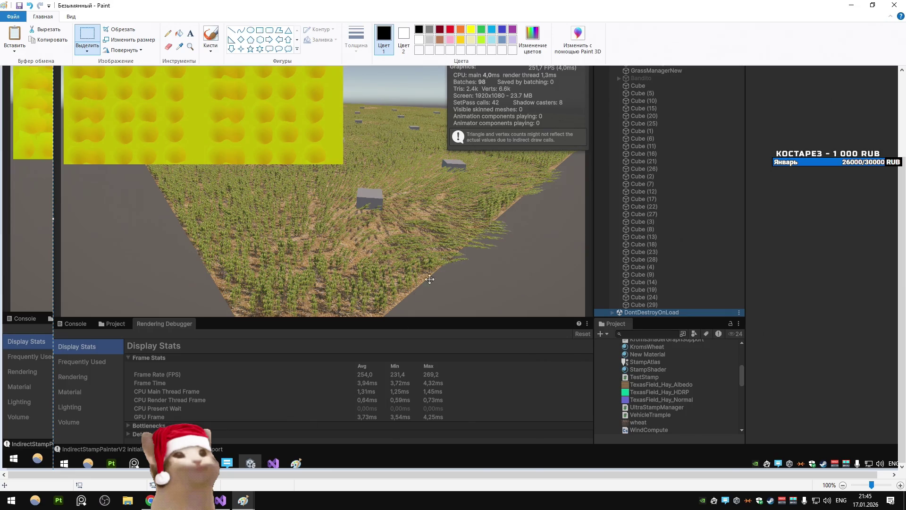
pyautogui.hotkey('alt', 'Tab')
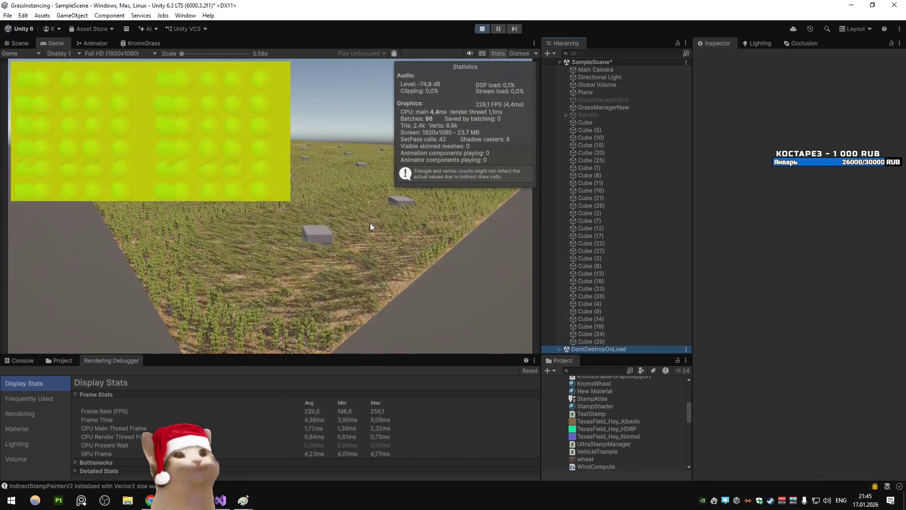
# Open Unity's Profiler with Ctrl+7 while the grass scene plays
pyautogui.click(341, 414)
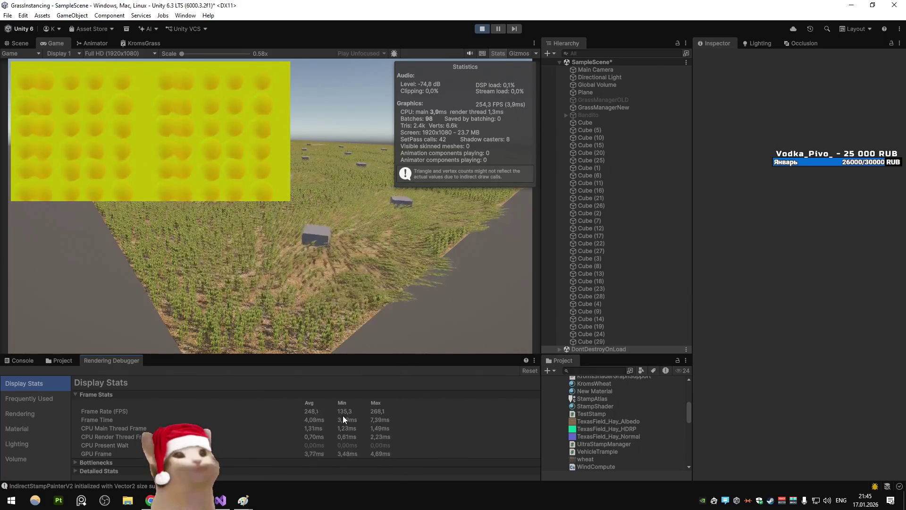
pyautogui.hotkey('ctrl', '7')
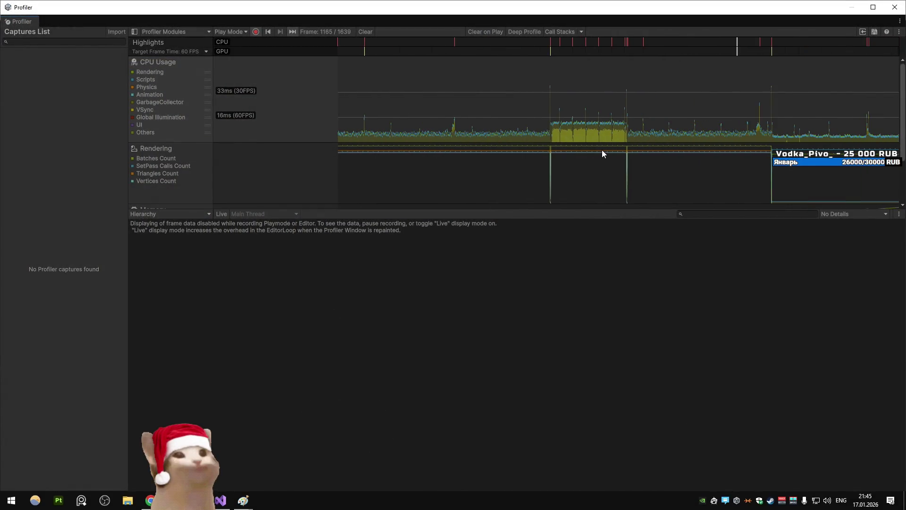
# Pick frame 1490 and expand PlayerLoop > UpdateScene > BehaviourUpdate down to AtlasStampManager.Update()
pyautogui.moveTo(802, 92); pyautogui.dragTo(773, 93)
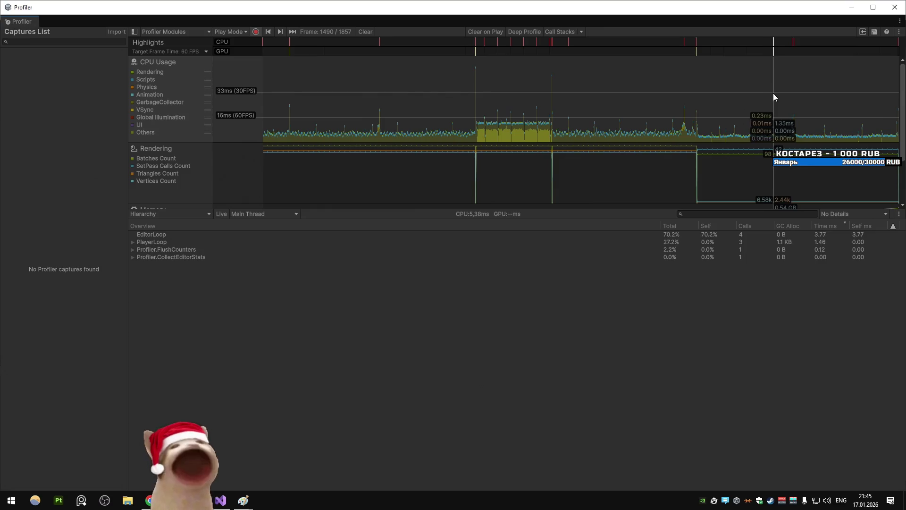
pyautogui.click(358, 239)
pyautogui.press('Right')
pyautogui.press('Down')
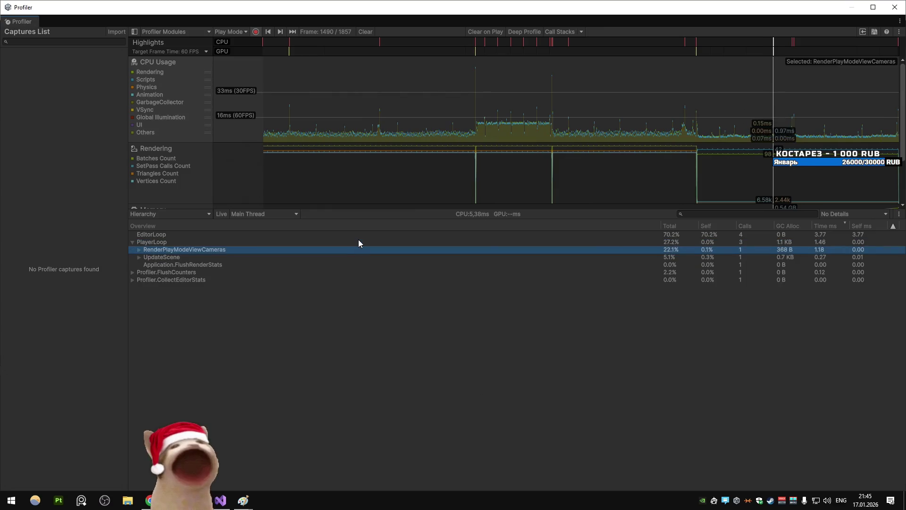
pyautogui.press('Down')
pyautogui.press('Right')
pyautogui.press('Down')
pyautogui.press('Right')
pyautogui.press('Down')
pyautogui.press('Right')
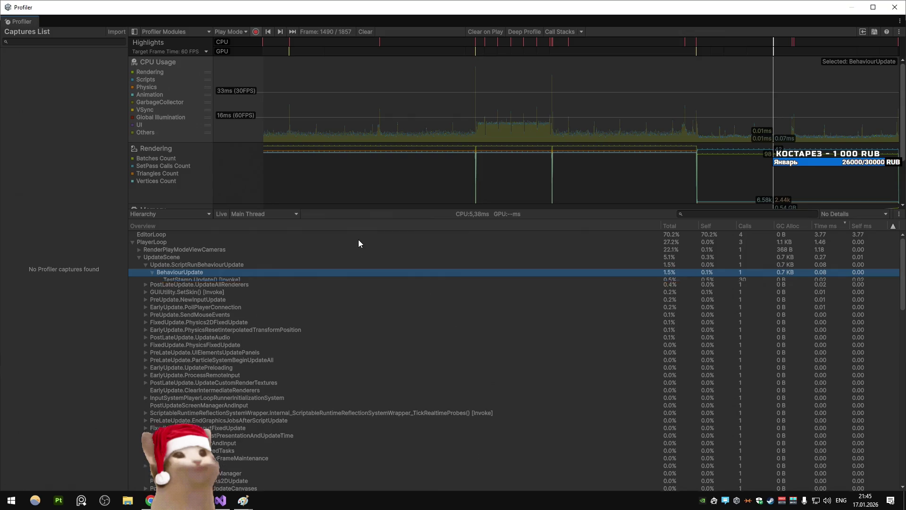
pyautogui.press('Down')
pyautogui.press('Down')
pyautogui.press('Right')
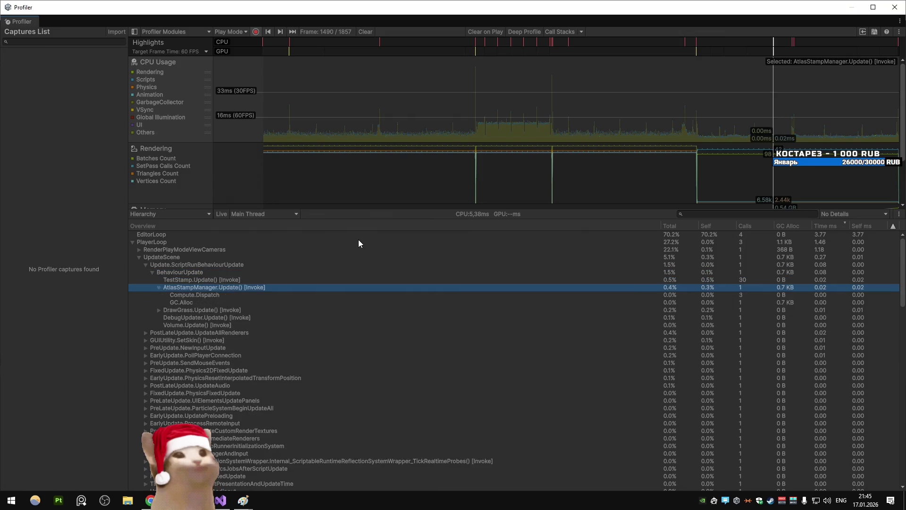
# Inspect AtlasStampManager.Update()'s Compute.Dispatch and GC.Alloc calls, and peek at PostLateUpdate.UpdateAllRenderers
pyautogui.press('Down')
pyautogui.press('Down')
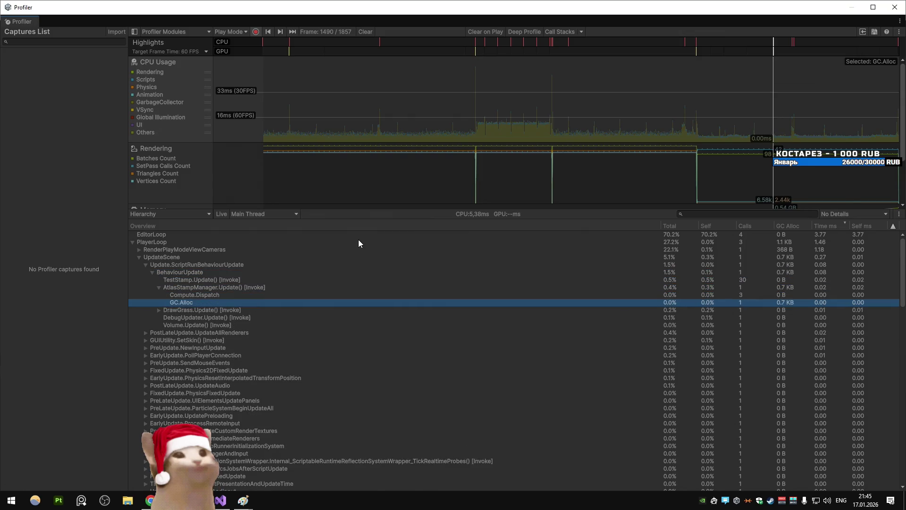
pyautogui.press('Up')
pyautogui.press('Up')
pyautogui.press('Left')
pyautogui.press('Left')
pyautogui.press('Down')
pyautogui.press('Down')
pyautogui.press('Right')
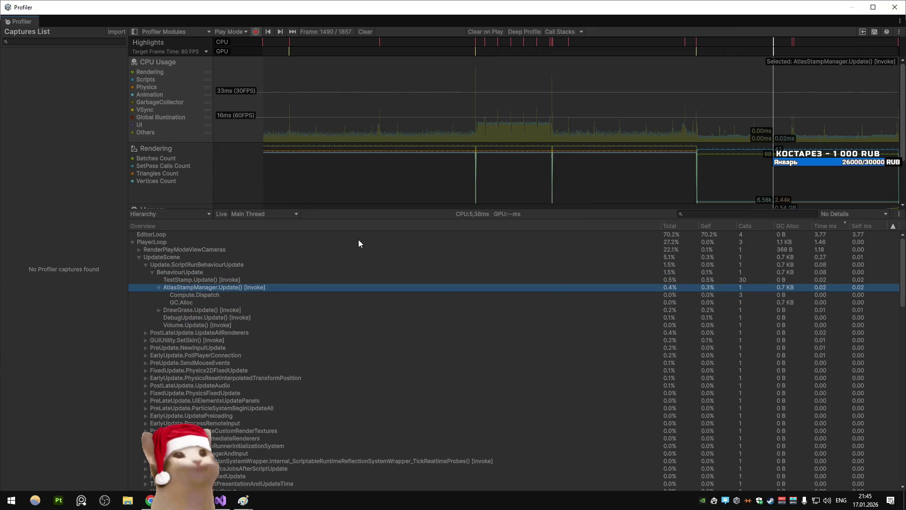
pyautogui.press('Down')
pyautogui.press('Up')
pyautogui.press('Left')
pyautogui.press('Left')
pyautogui.press('Left')
pyautogui.press('Down')
pyautogui.press('Right')
pyautogui.press('Up')
pyautogui.press('Up')
pyautogui.press('Down')
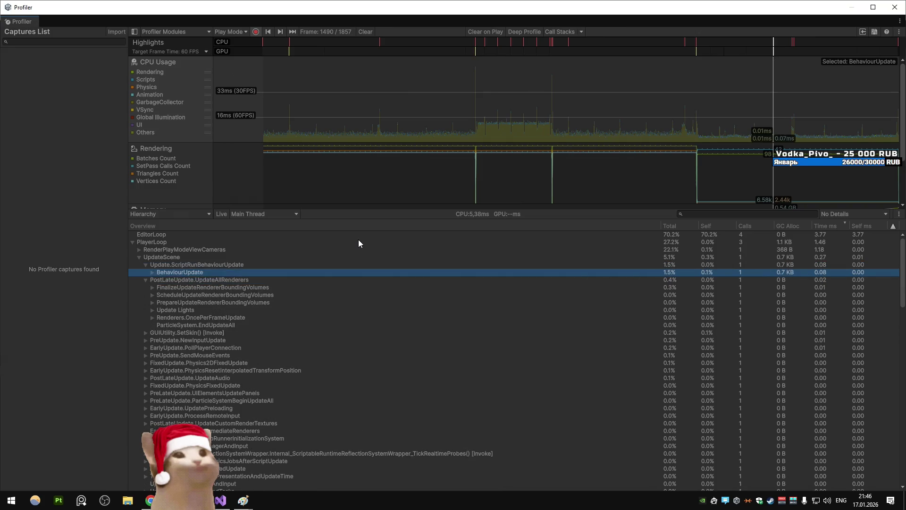
pyautogui.press('Down')
pyautogui.press('Left')
pyautogui.press('Up')
pyautogui.press('Up')
pyautogui.press('Down')
pyautogui.press('Right')
# Revisit the single Compute.Dispatch and GC.Alloc, then collapse the tree back to PlayerLoop
pyautogui.press('Down')
pyautogui.press('Down')
pyautogui.press('Down')
pyautogui.press('Up')
pyautogui.press('Right')
pyautogui.press('Down')
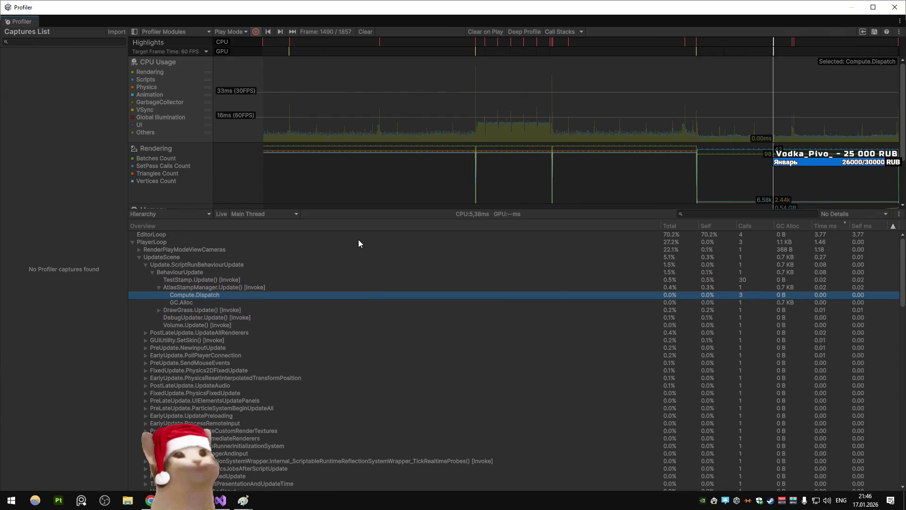
pyautogui.press('Down')
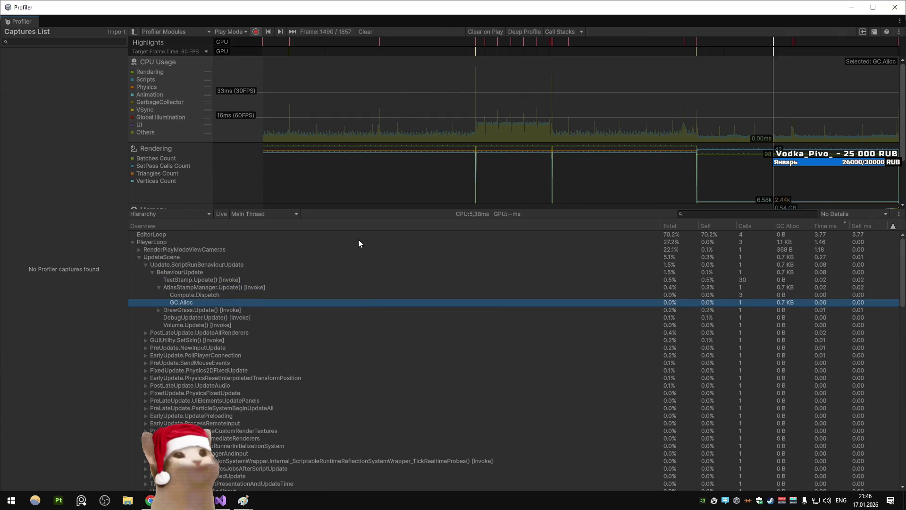
pyautogui.press('Left')
pyautogui.press('Down')
pyautogui.press('Down')
pyautogui.press('Left')
pyautogui.press('Down')
pyautogui.press('Down')
pyautogui.press('Up')
pyautogui.press('Left')
pyautogui.press('Left')
pyautogui.press('Left')
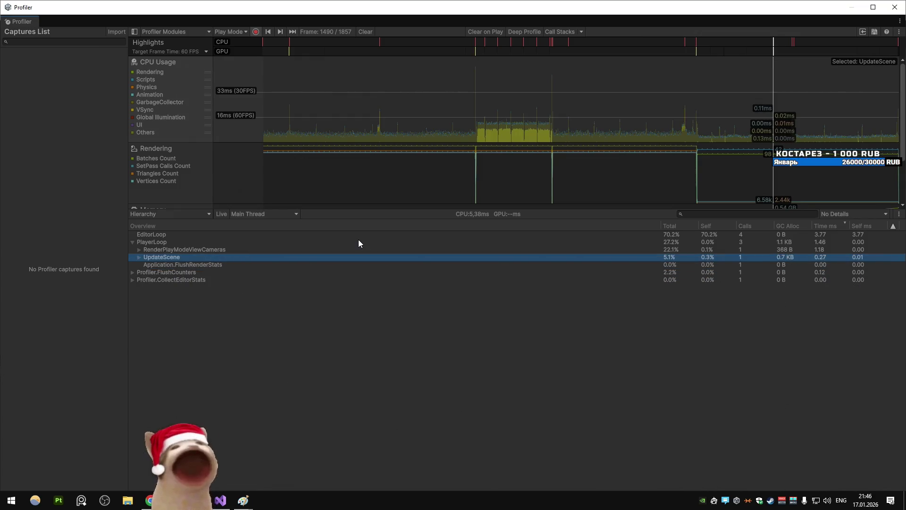
pyautogui.press('Left')
pyautogui.press('Left')
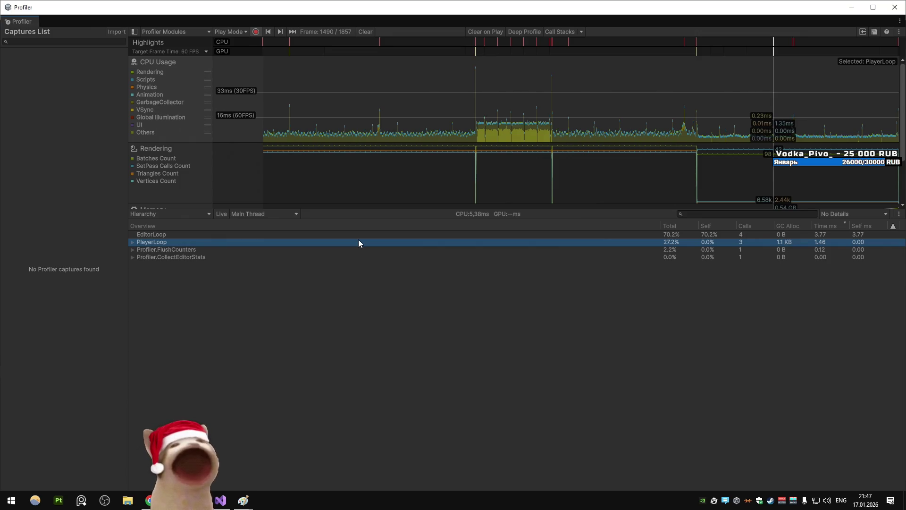
# Close the Profiler and restart play mode
pyautogui.click(898, 6)
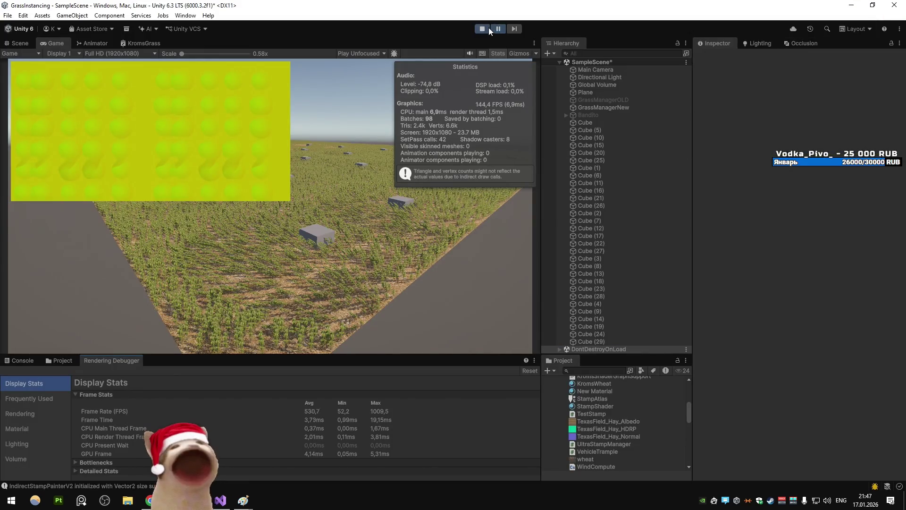
pyautogui.click(488, 28)
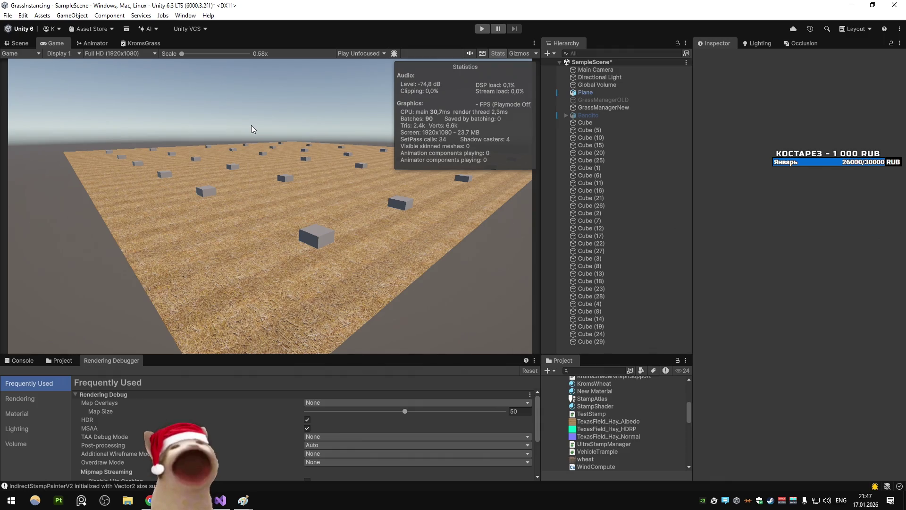
pyautogui.click(482, 29)
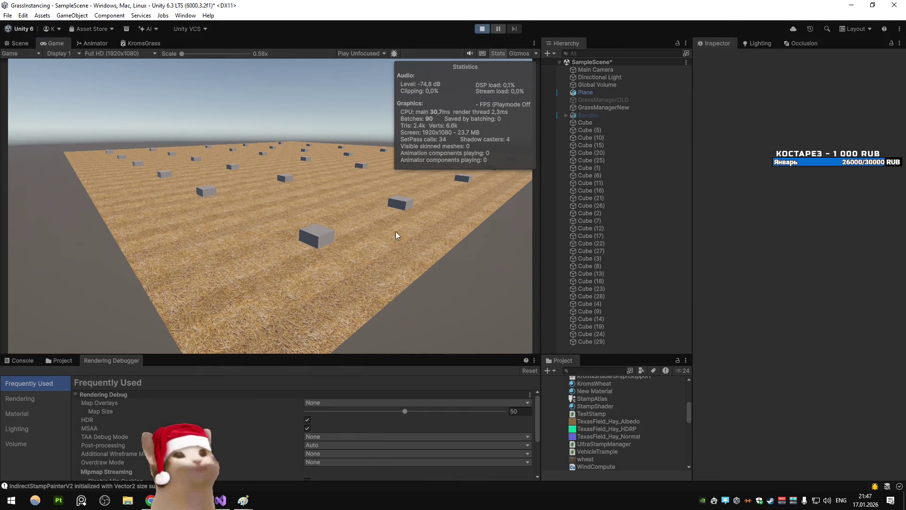
# In the Scene view, orbit around the grass field and select Cube (29)
pyautogui.click(18, 43)
pyautogui.moveTo(48, 275)
pyautogui.mouseDown()
pyautogui.moveTo(85, 259)
pyautogui.moveTo(226, 246)
pyautogui.mouseUp()
pyautogui.click(236, 243)
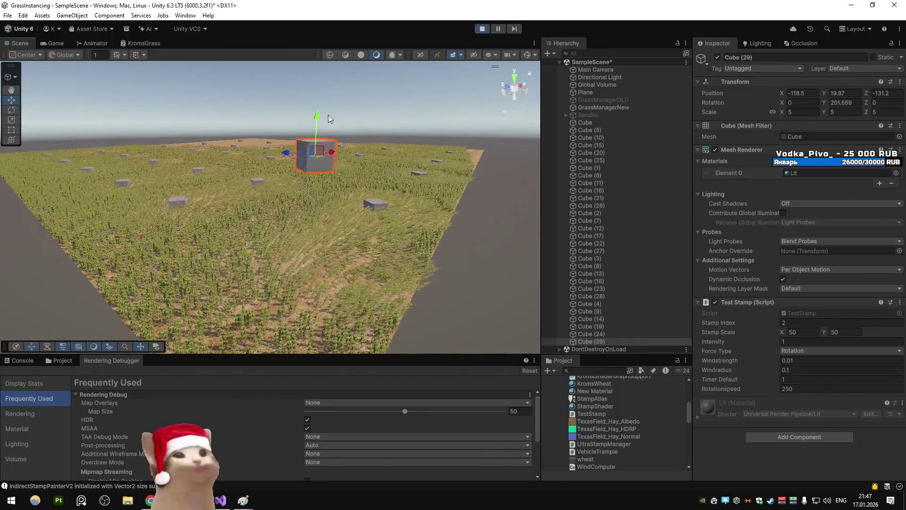
# Reframe the Scene view to show the whole grass field with its stamp cubes
pyautogui.moveTo(485, 186)
pyautogui.mouseDown()
pyautogui.moveTo(395, 144)
pyautogui.moveTo(412, 147)
pyautogui.mouseUp()
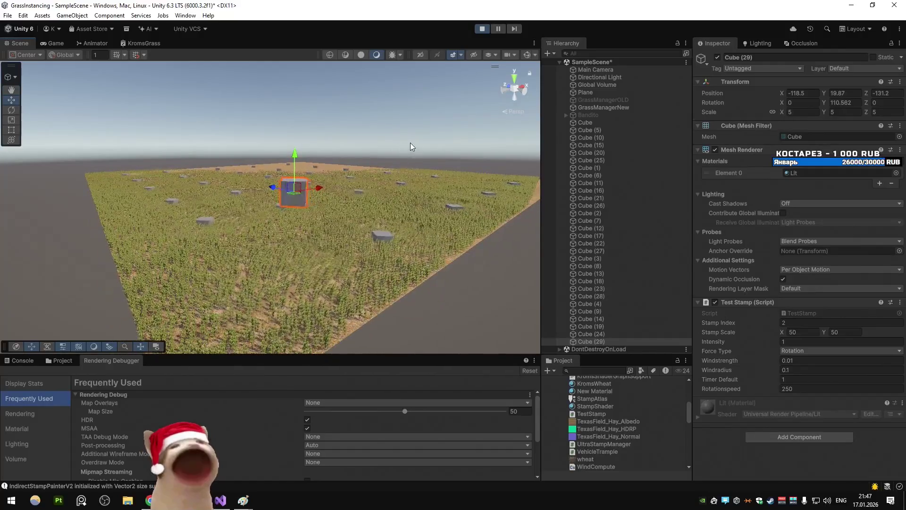
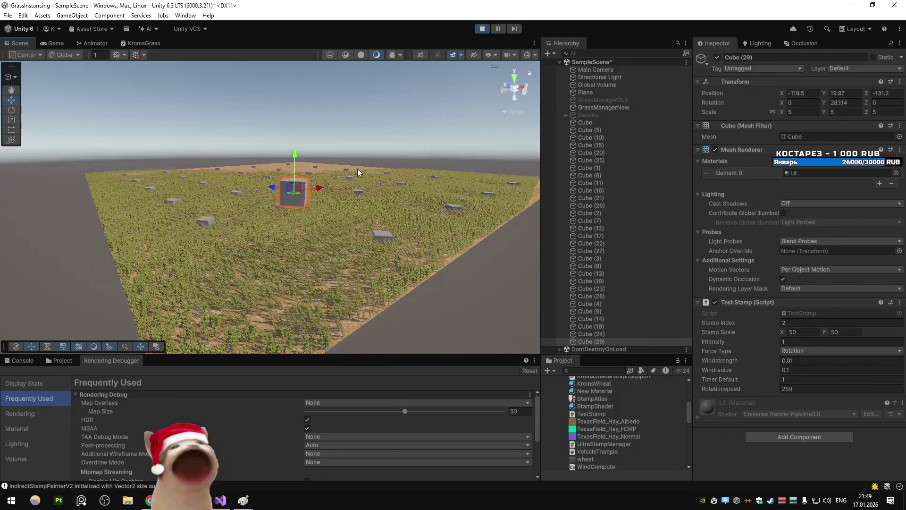
# Frame Cube (29) and drag its Y gizmo to lower it toward the grass, then raise it above the field
pyautogui.press('f')
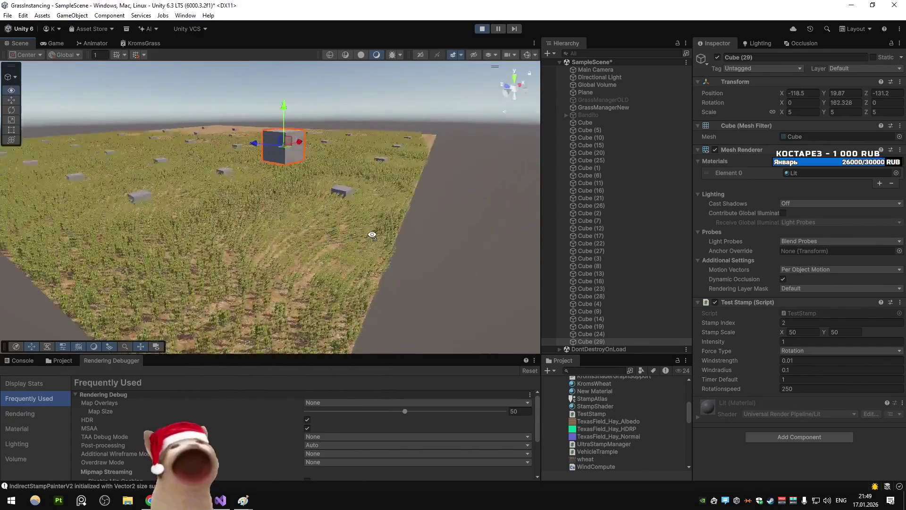
pyautogui.moveTo(313, 166)
pyautogui.mouseDown()
pyautogui.moveTo(293, 267)
pyautogui.moveTo(317, 129)
pyautogui.mouseUp()
pyautogui.scroll(-5, 369, 265)
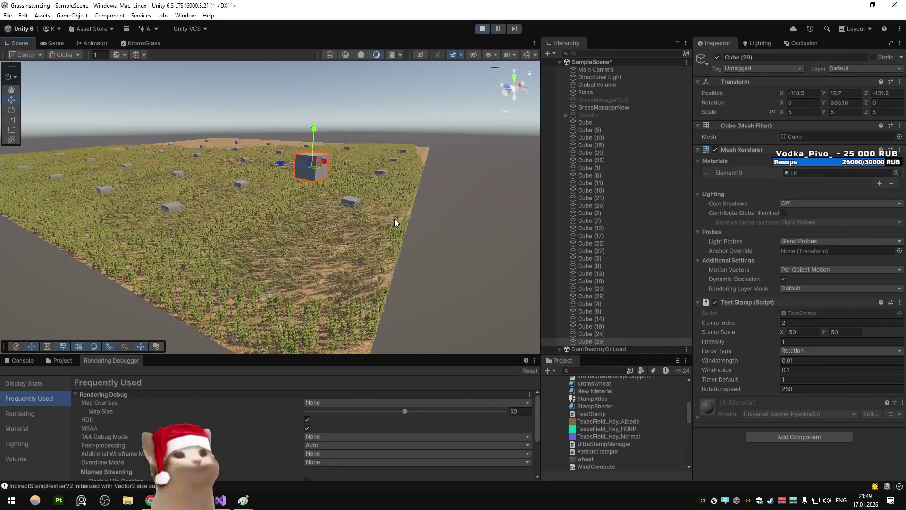
pyautogui.moveTo(314, 141)
pyautogui.mouseDown()
pyautogui.moveTo(319, 182)
pyautogui.moveTo(352, 143)
pyautogui.mouseUp()
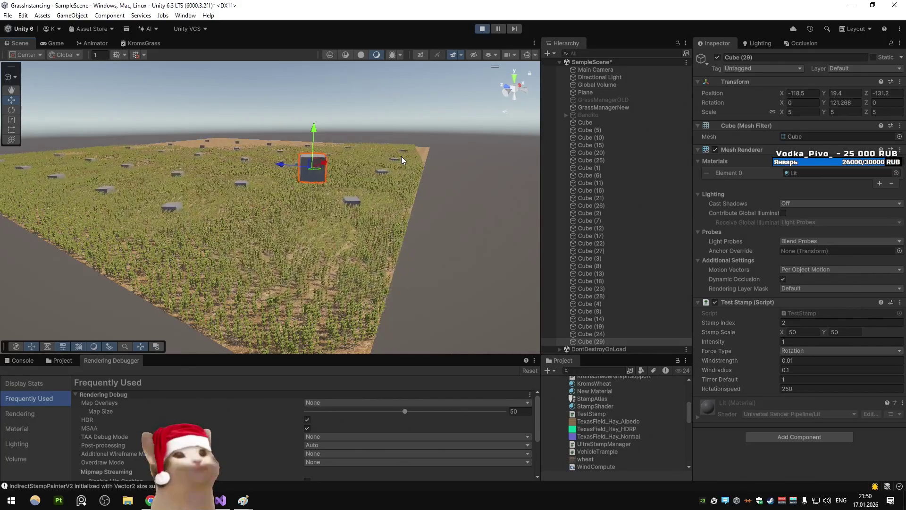
# Exit Play mode so the grass disappears and the stamp cube resets to Y 0
pyautogui.click(482, 30)
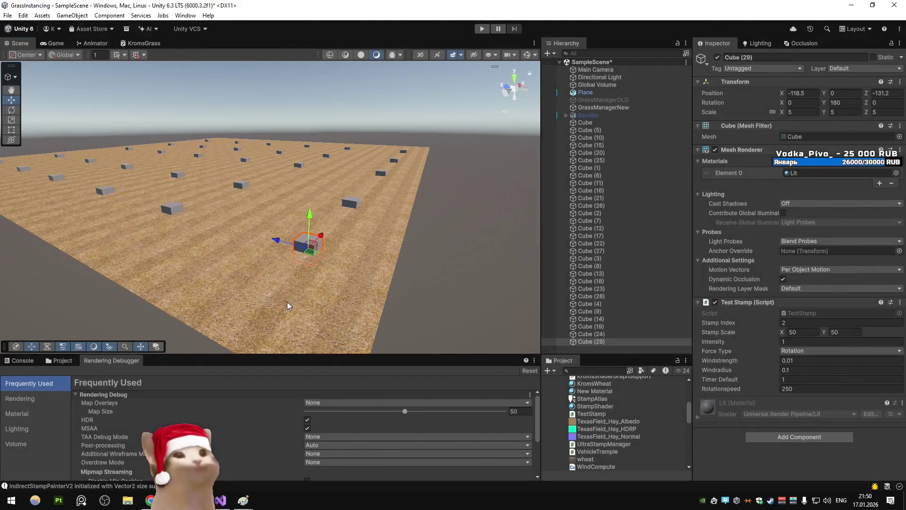
# In AtlasStampManager.cs, clear the breakpoint and comment out ProcessForces' BatchComputeForces() call with //
pyautogui.click(220, 502)
pyautogui.scroll(10, 255, 212)
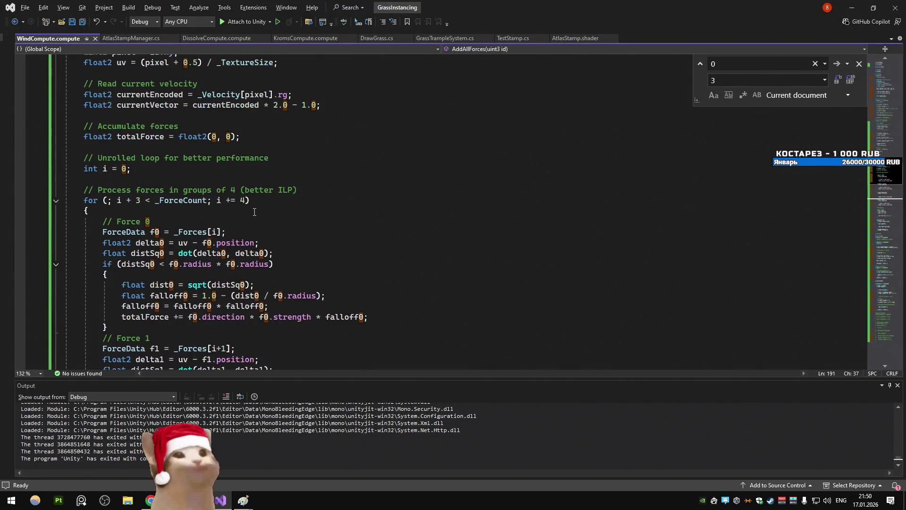
pyautogui.click(139, 39)
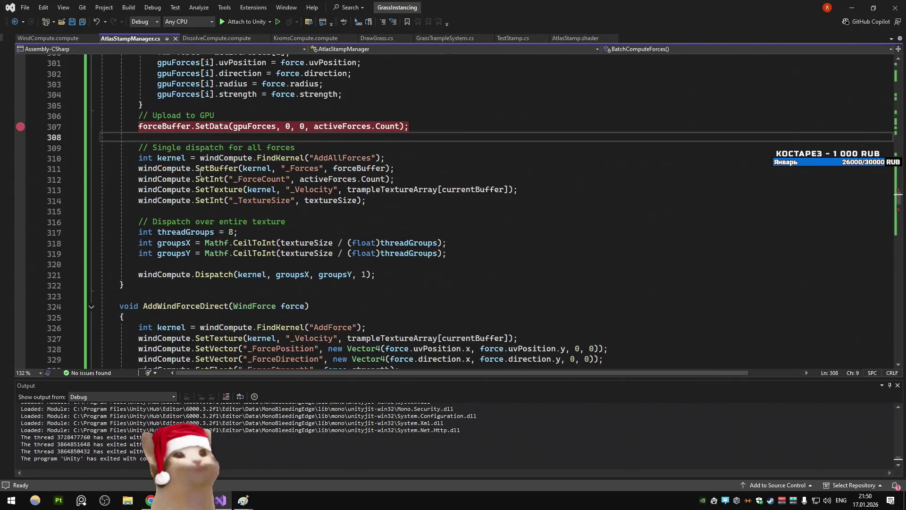
pyautogui.scroll(5, 200, 173)
pyautogui.click(238, 169)
pyautogui.press('F9')
pyautogui.scroll(5, 219, 224)
pyautogui.scroll(1, 220, 224)
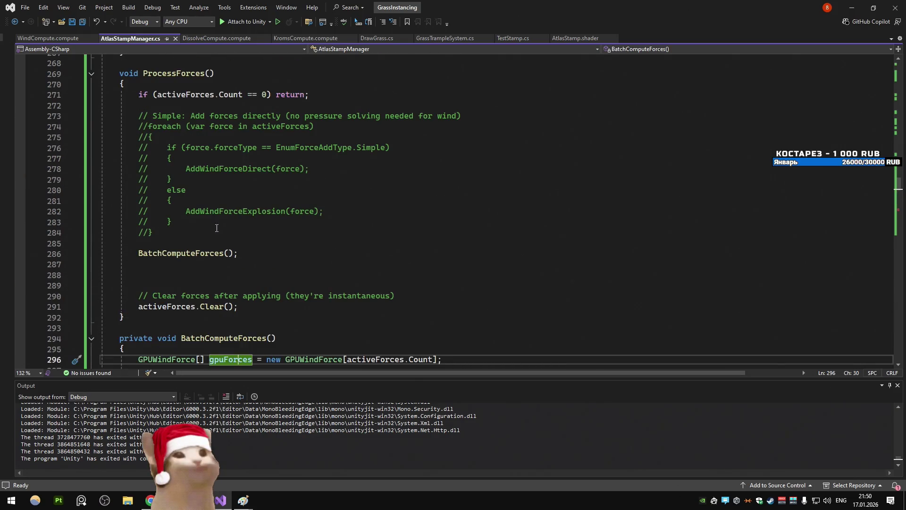
pyautogui.keyDown('ctrl'); pyautogui.click(189, 253); pyautogui.keyUp('ctrl')
pyautogui.click(224, 347)
pyautogui.scroll(3, 142, 222)
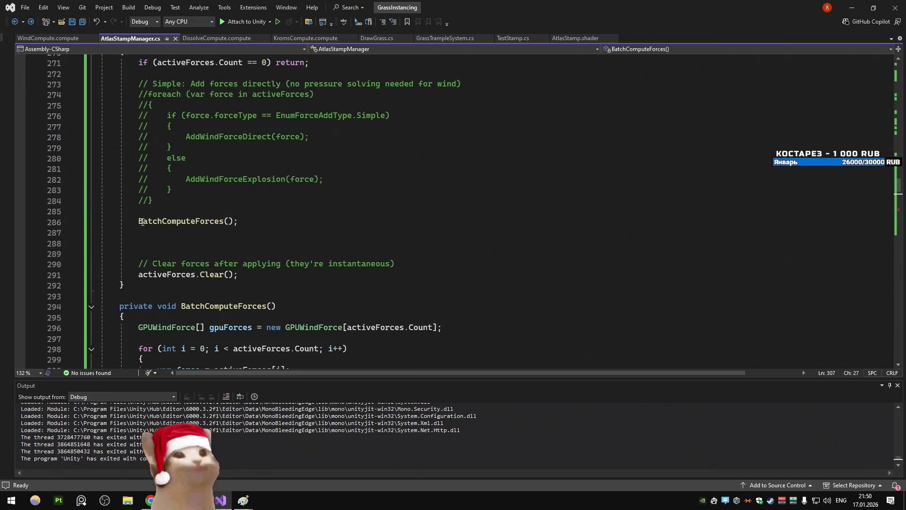
pyautogui.click(142, 221)
pyautogui.write('//')
# Uncomment the per-force direct/explosion loop on lines 273–284 and check its AddWindForceExplosion branch
pyautogui.scroll(3, 141, 222)
pyautogui.moveTo(154, 296); pyautogui.dragTo(74, 179)
pyautogui.hotkey('ctrl', 'u')
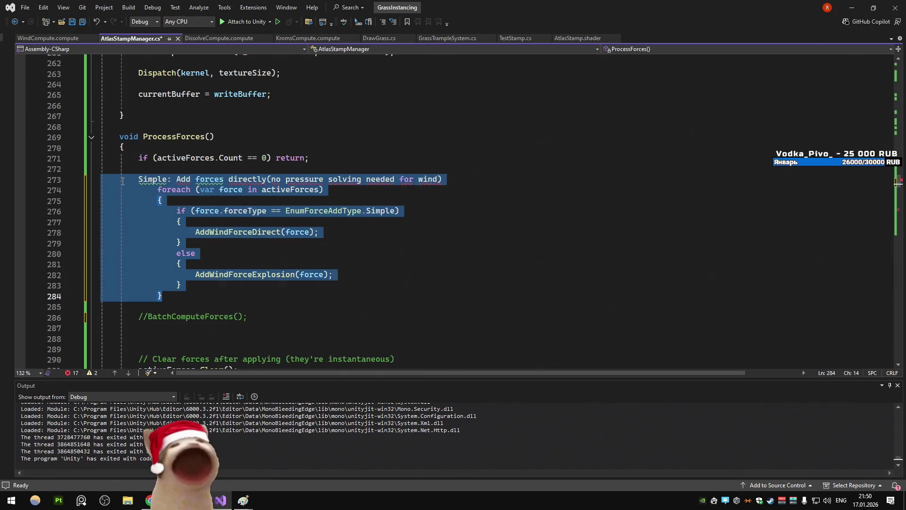
pyautogui.click(141, 179)
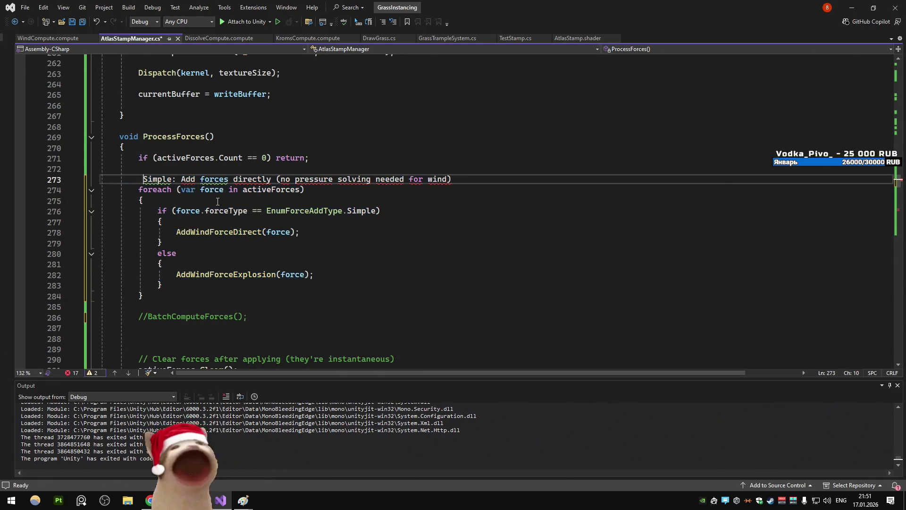
pyautogui.write('//')
pyautogui.click(189, 249)
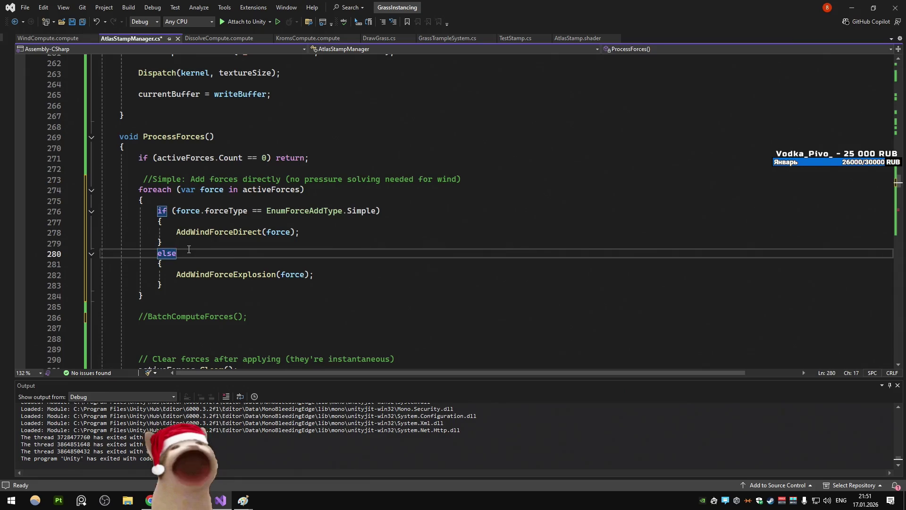
pyautogui.keyDown('ctrl'); pyautogui.click(222, 274); pyautogui.keyUp('ctrl')
pyautogui.scroll(-8, 239, 250)
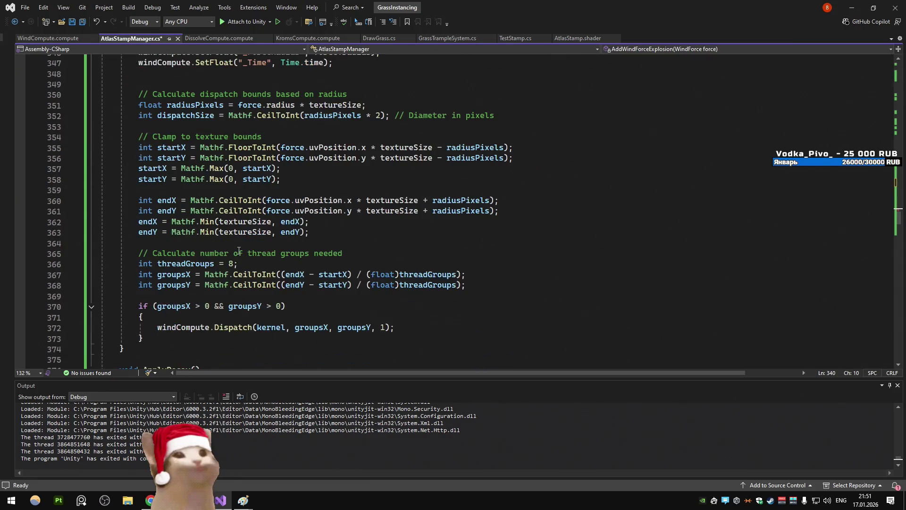
# Inspect AddWindForceExplosion's dispatch-bounds code on lines 349–373 and its force references, then return to Unity
pyautogui.moveTo(132, 90); pyautogui.dragTo(271, 336)
pyautogui.click(286, 300)
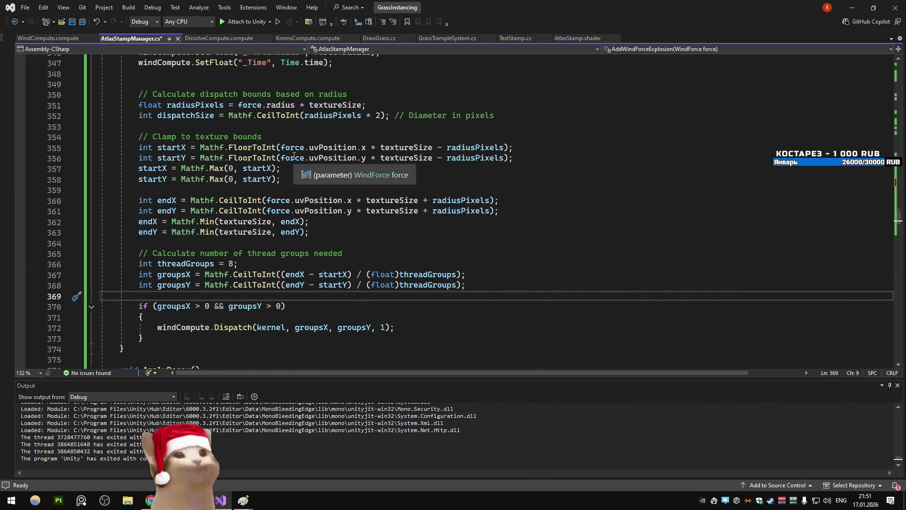
pyautogui.click(282, 161)
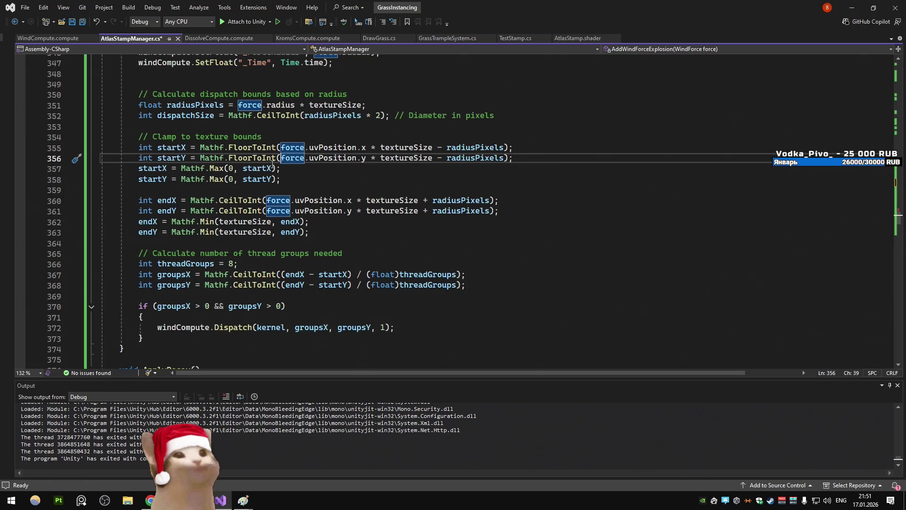
pyautogui.hotkey('alt', 'Tab')
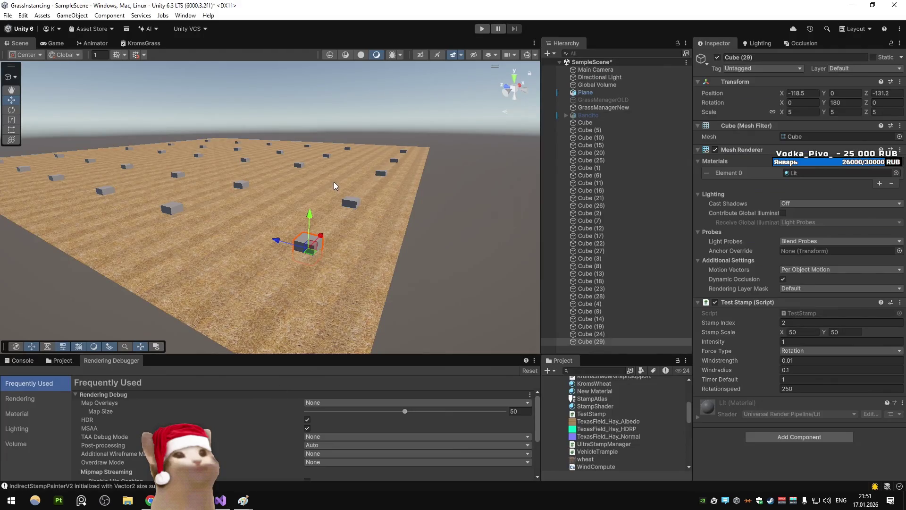
# Save the edited script, let Unity recompile, and play the scene, checking the Game and Scene views
pyautogui.hotkey('alt', 'Tab')
pyautogui.hotkey('ctrl', 's')
pyautogui.hotkey('alt', 'Tab')
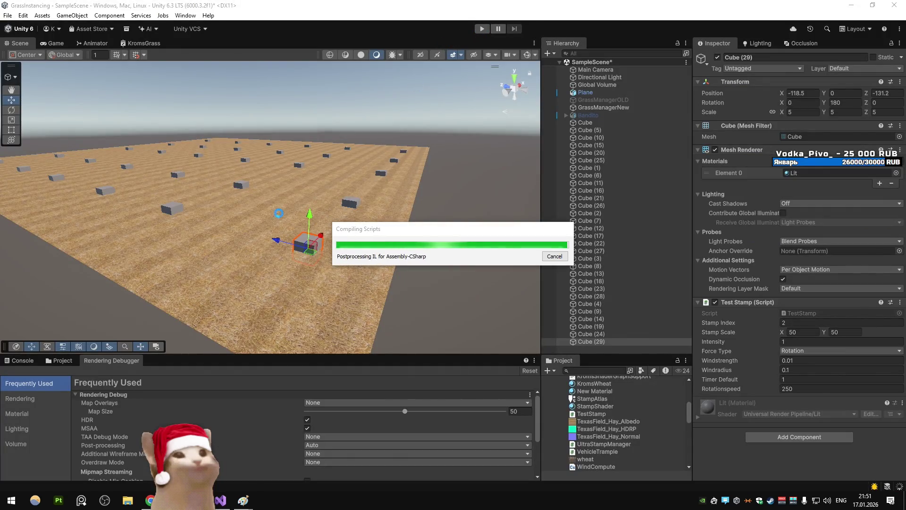
pyautogui.click(485, 28)
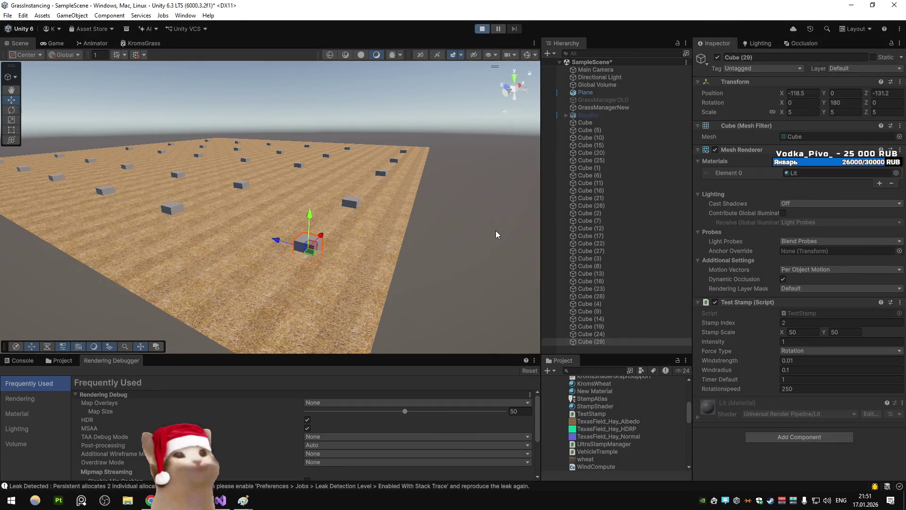
pyautogui.click(53, 42)
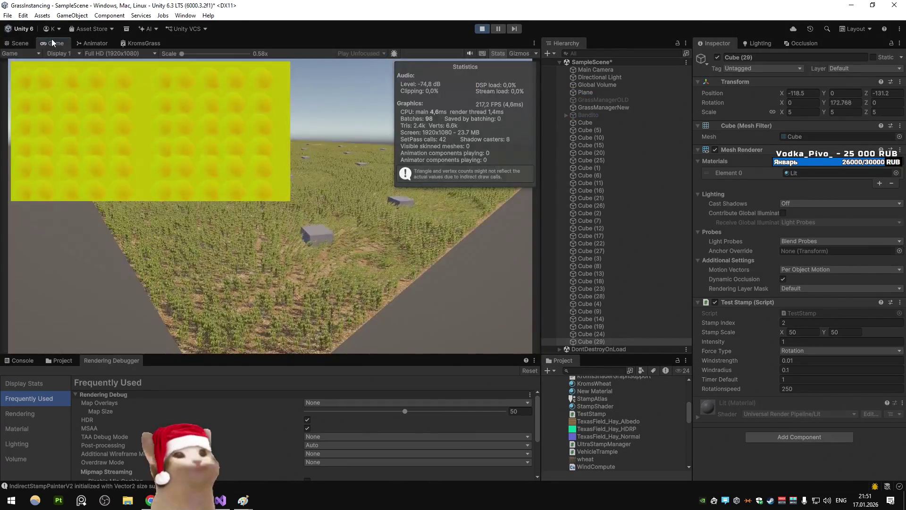
pyautogui.click(20, 42)
pyautogui.click(612, 355)
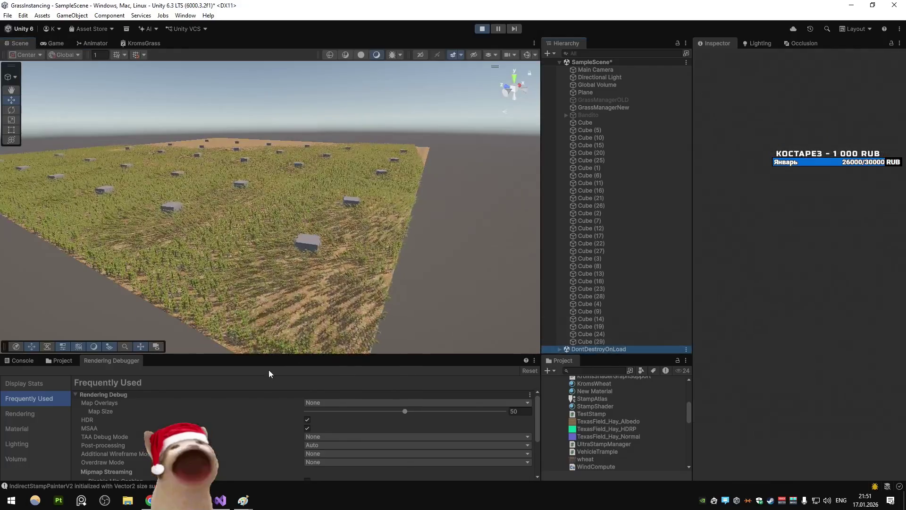
# Show Rendering Debugger Display Stats in the Game view, then stop Play and return to Visual Studio
pyautogui.click(33, 383)
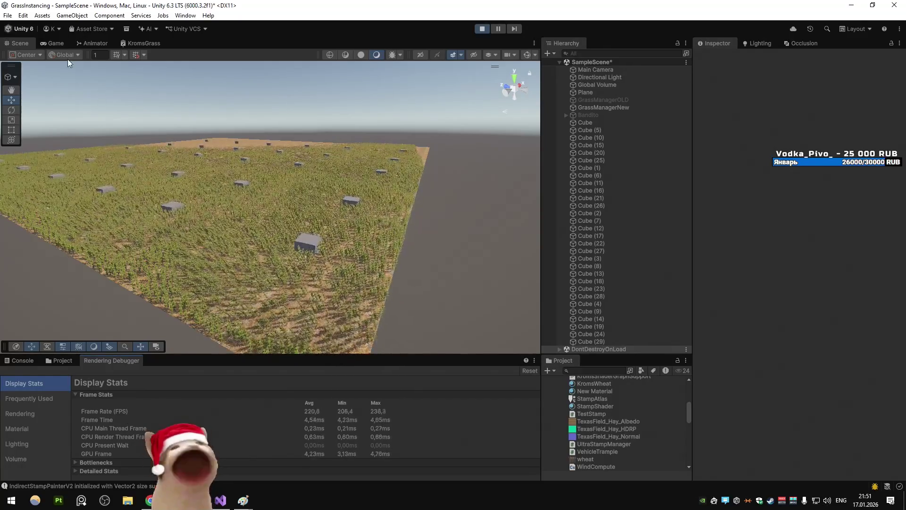
pyautogui.click(53, 44)
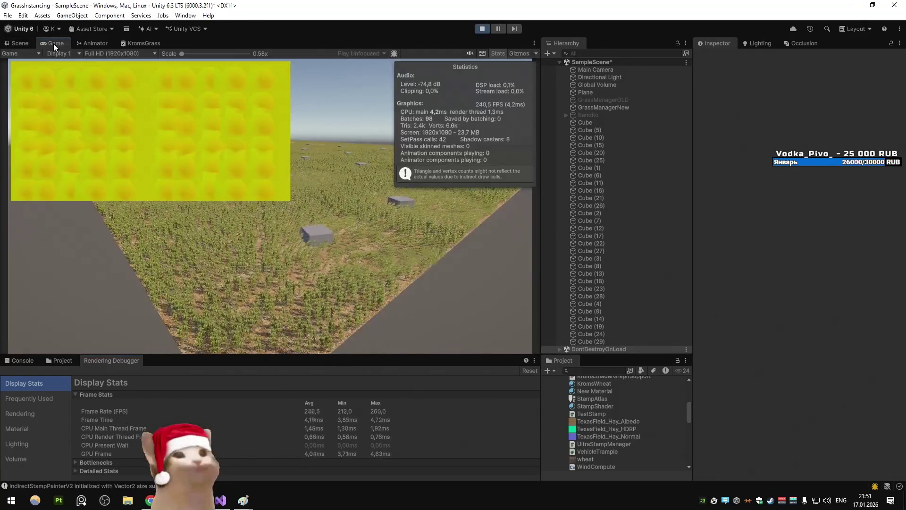
pyautogui.click(21, 45)
pyautogui.click(481, 28)
pyautogui.click(220, 500)
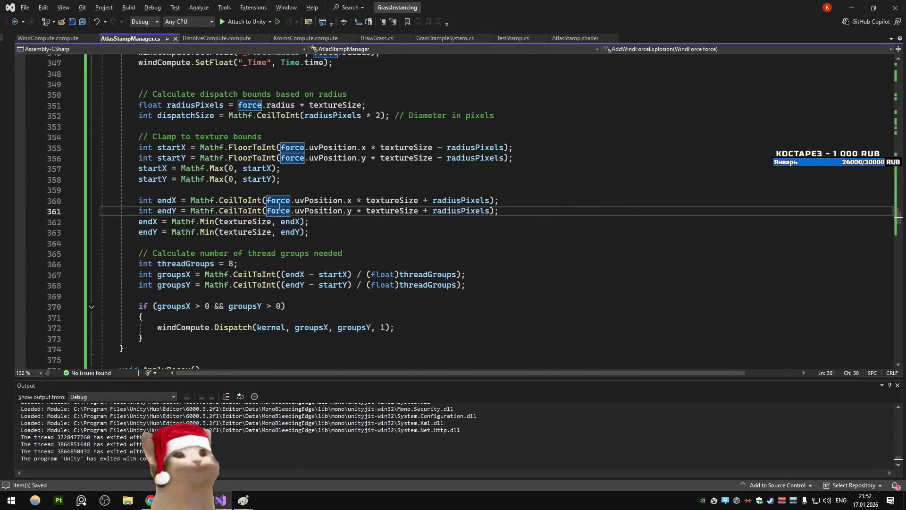
# In File Explorer, locate the Grass folder and launch SVN Commit… on it
pyautogui.scroll(8, 279, 206)
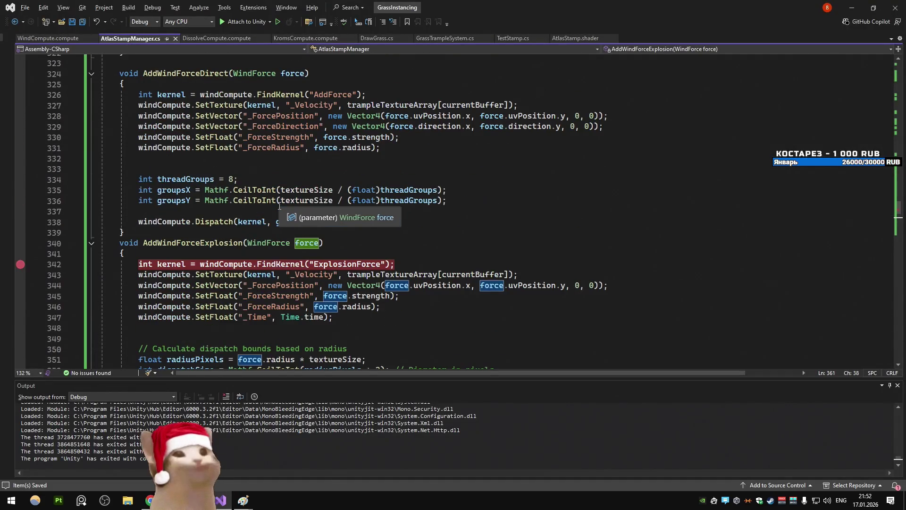
pyautogui.scroll(-6, 463, 205)
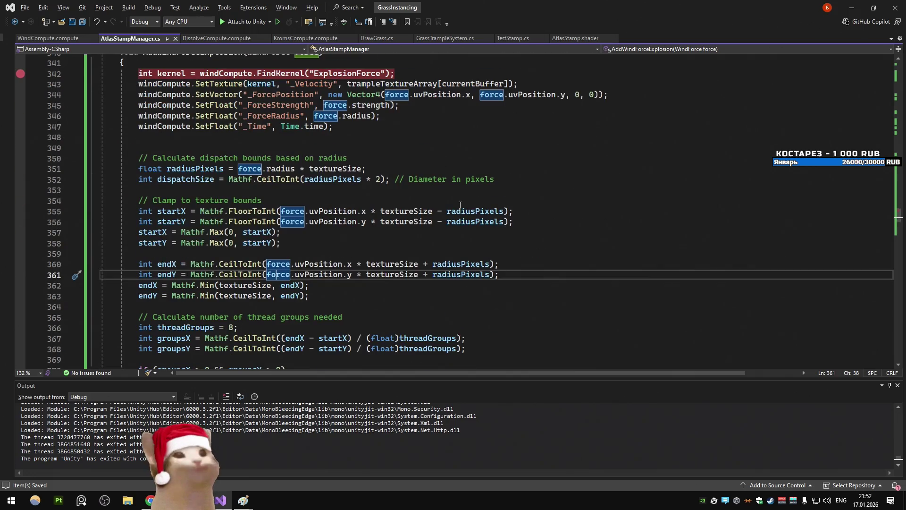
pyautogui.scroll(-1, 459, 206)
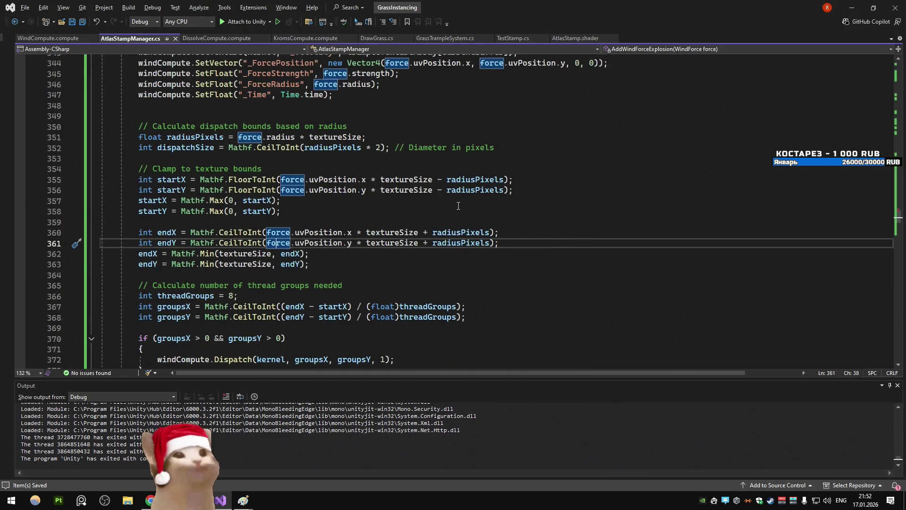
pyautogui.hotkey('alt', 'Tab')
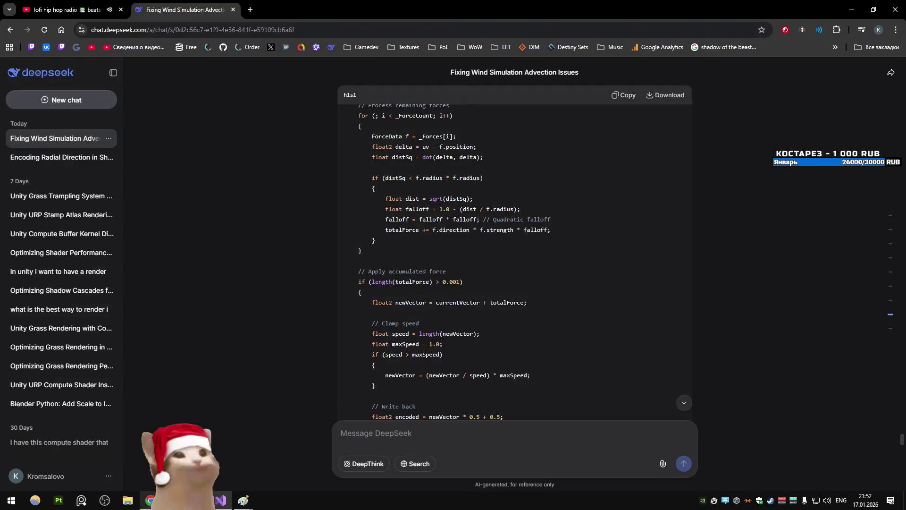
pyautogui.press('super+e')
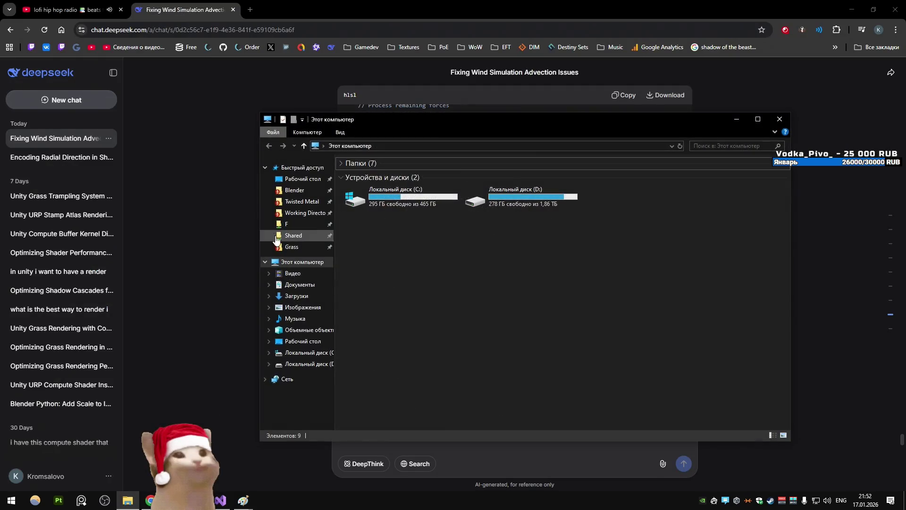
pyautogui.click(779, 119)
pyautogui.click(127, 500)
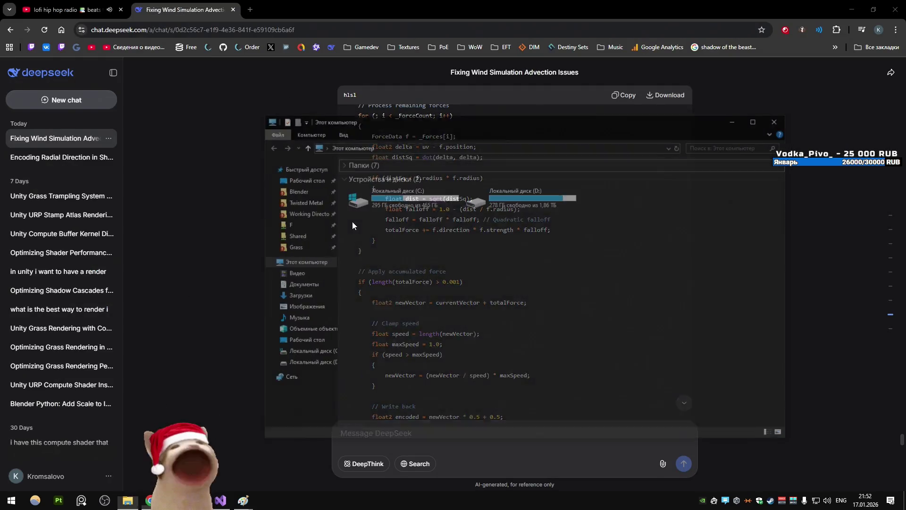
pyautogui.click(291, 246)
pyautogui.rightClick(291, 247)
pyautogui.click(352, 352)
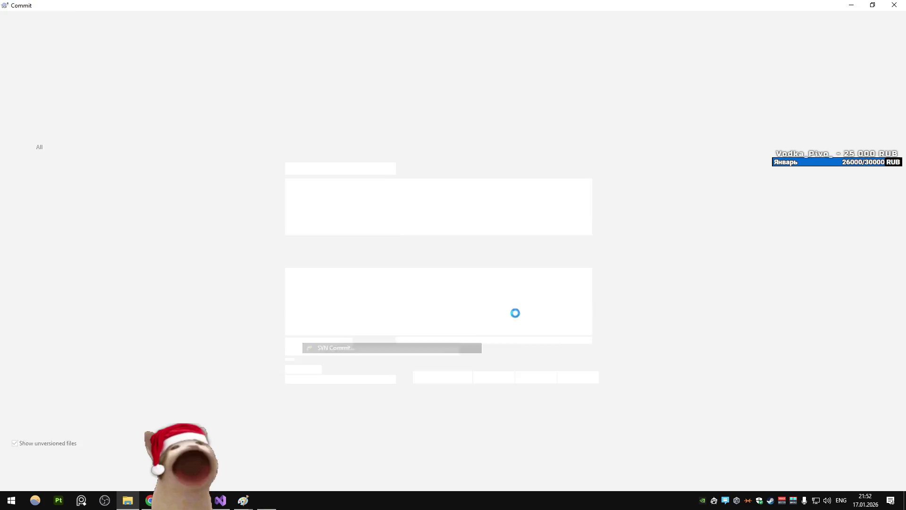
# Diff the modified AtlasStampManager.cs against its base in TortoiseMerge, stepping through every change
pyautogui.rightClick(88, 170)
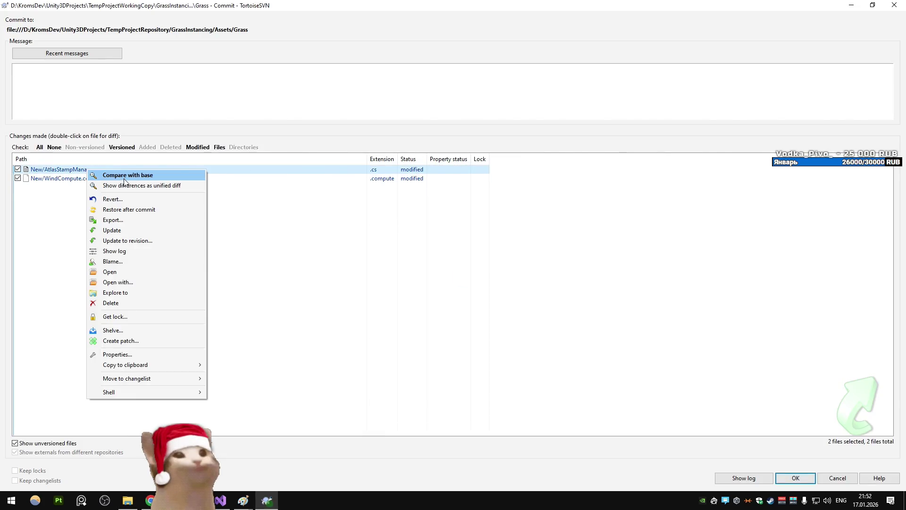
pyautogui.click(122, 176)
pyautogui.click(294, 47)
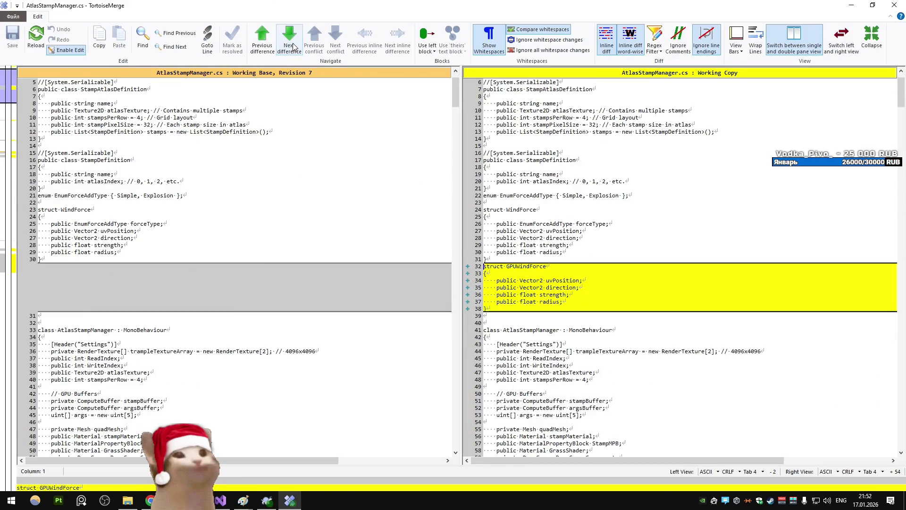
pyautogui.click(293, 47)
pyautogui.click(294, 47)
pyautogui.click(294, 47)
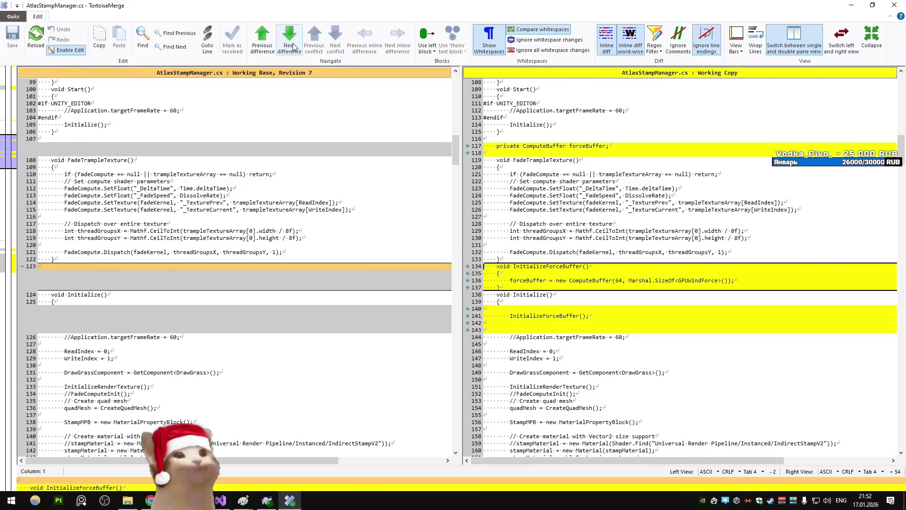
pyautogui.click(294, 47)
pyautogui.click(293, 47)
pyautogui.click(294, 48)
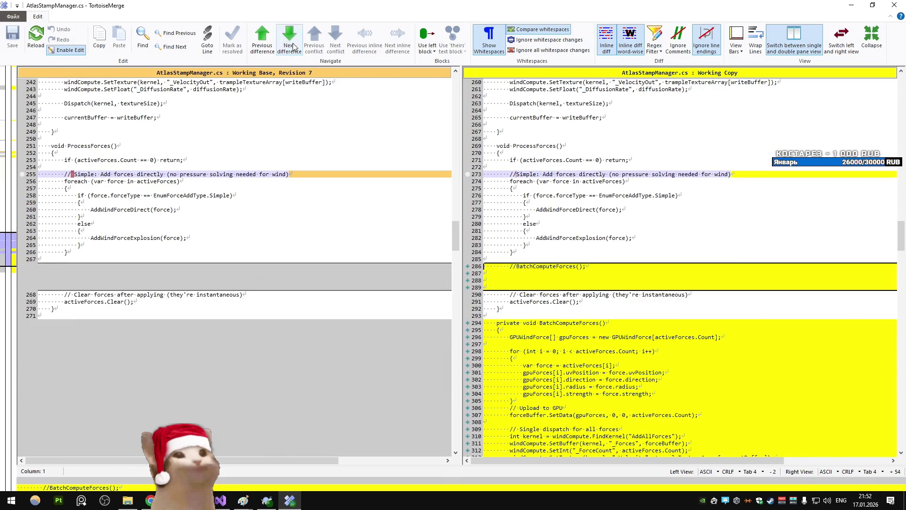
pyautogui.click(293, 47)
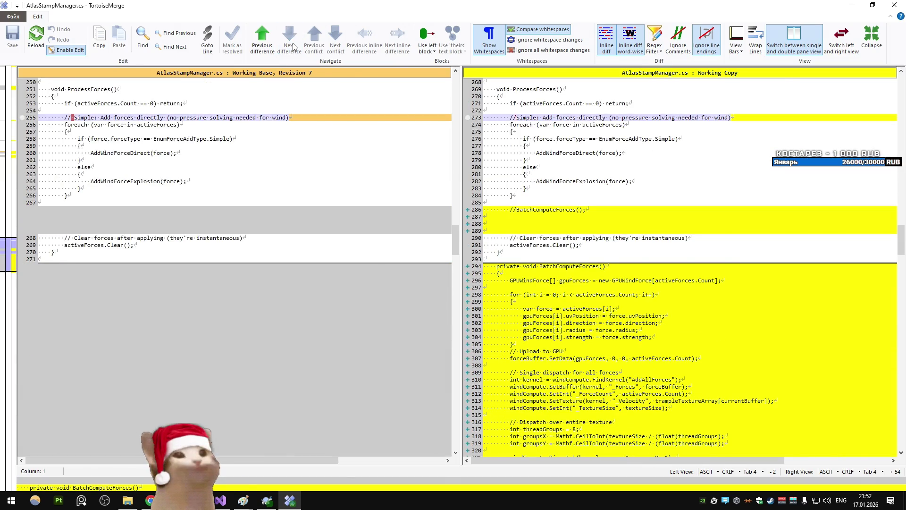
pyautogui.scroll(8, 256, 127)
pyautogui.scroll(9, 257, 127)
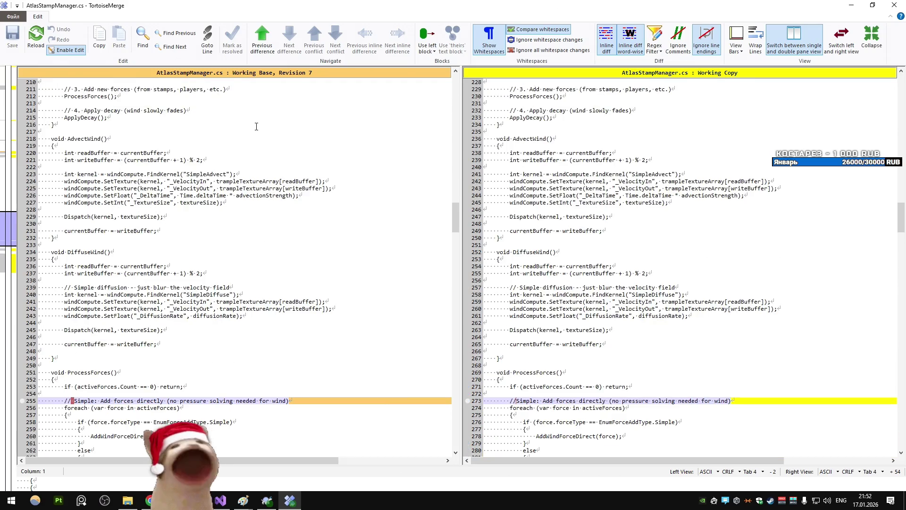
pyautogui.click(894, 5)
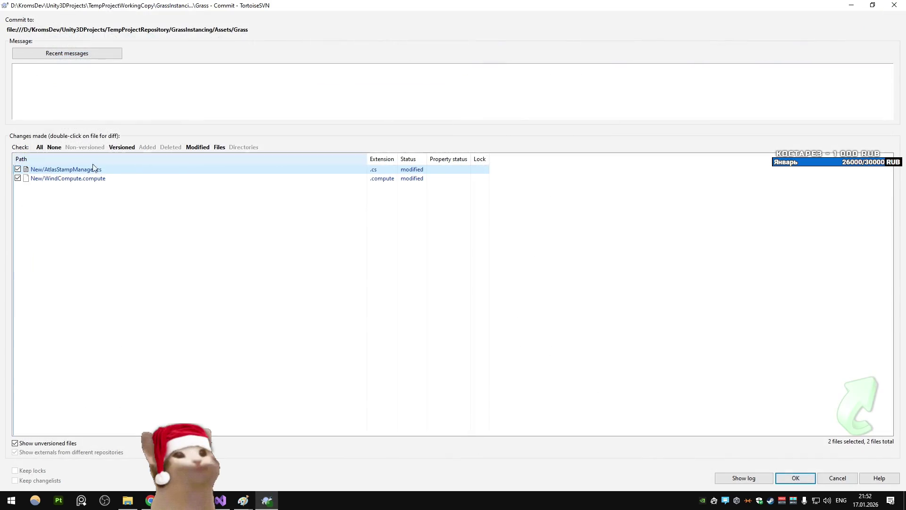
# From AtlasStampManager.cs's log, compare revision 6 with revision 5 and step through all differences
pyautogui.rightClick(70, 169)
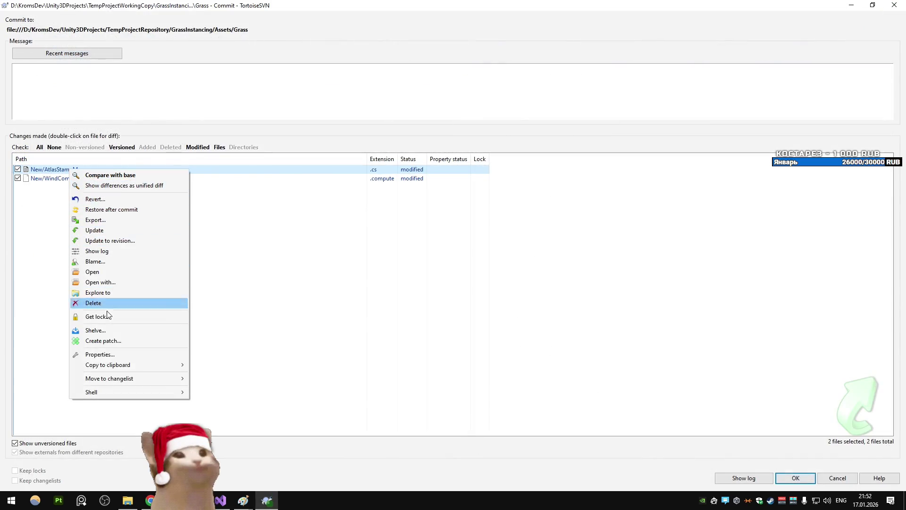
pyautogui.click(121, 251)
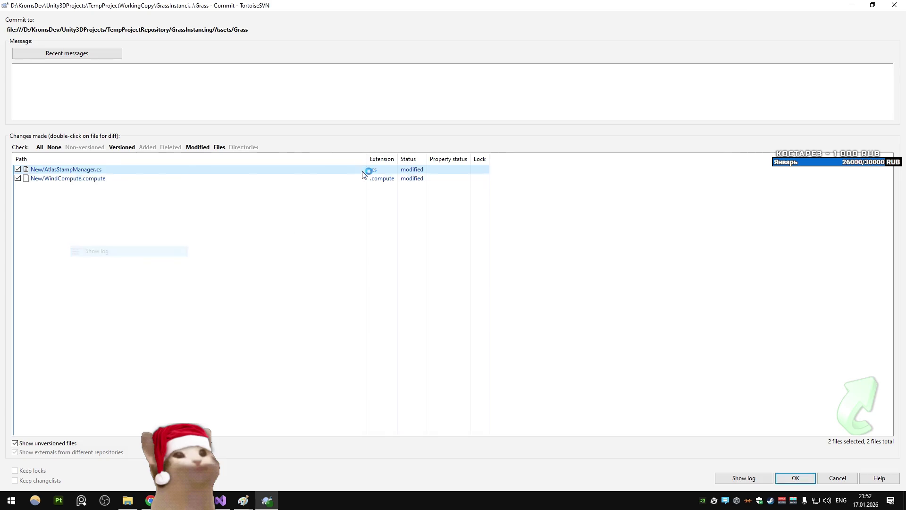
pyautogui.click(132, 58)
pyautogui.rightClick(153, 288)
pyautogui.click(179, 292)
pyautogui.click(288, 40)
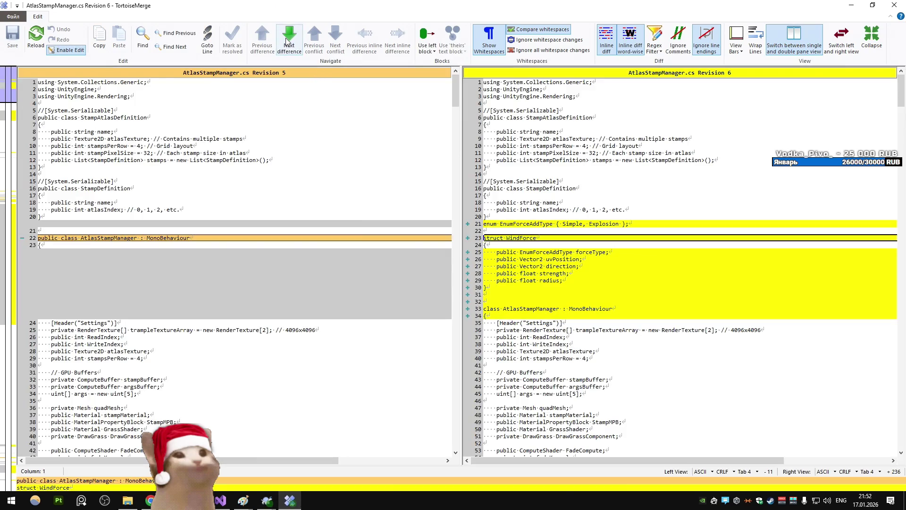
pyautogui.click(286, 41)
pyautogui.click(287, 41)
pyautogui.click(287, 41)
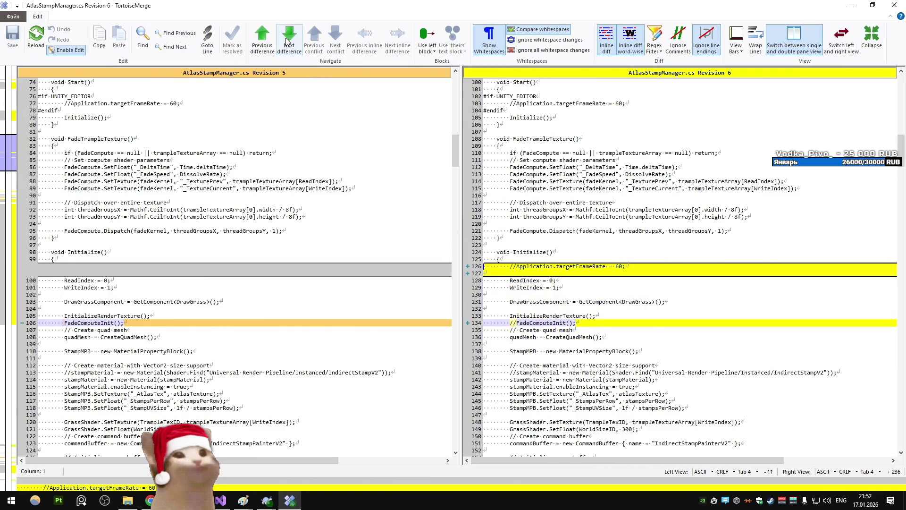
pyautogui.click(286, 41)
pyautogui.click(286, 41)
pyautogui.click(286, 41)
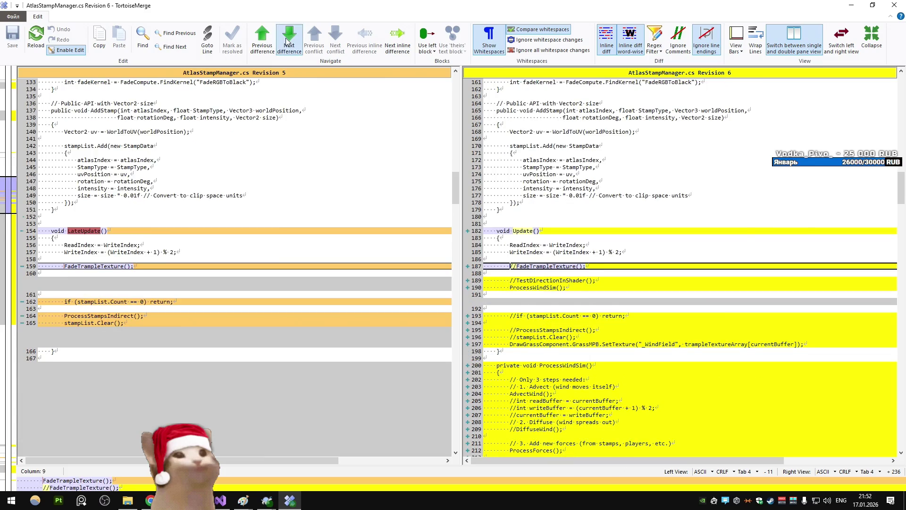
pyautogui.click(286, 41)
pyautogui.click(286, 42)
pyautogui.click(286, 41)
pyautogui.click(287, 41)
pyautogui.click(287, 41)
pyautogui.click(287, 41)
pyautogui.click(286, 41)
pyautogui.click(286, 41)
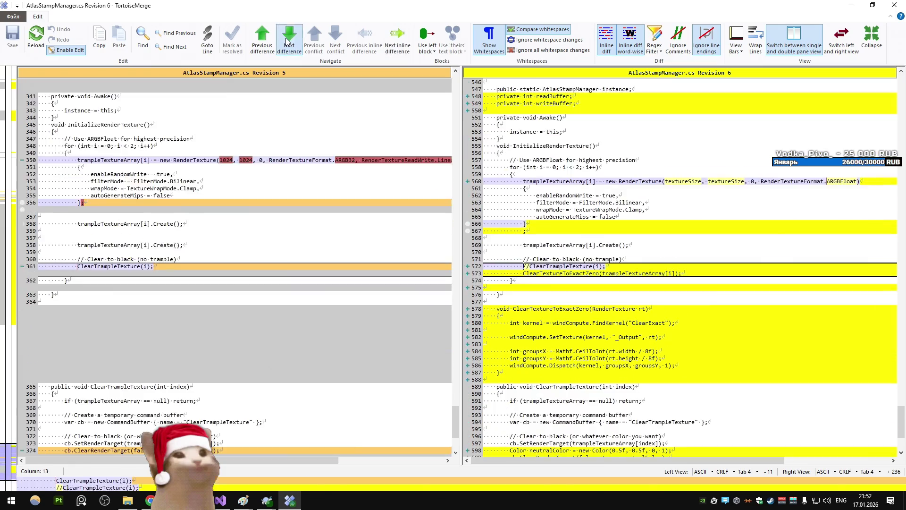
pyautogui.click(287, 41)
pyautogui.click(286, 41)
# Close the comparison, log and commit windows without committing, plus the Grass folder window
pyautogui.press('Escape')
pyautogui.press('Escape')
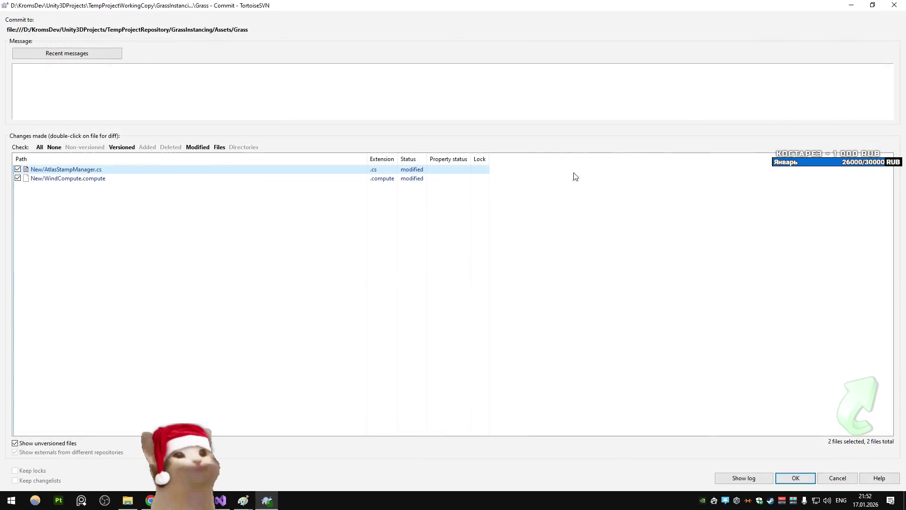
pyautogui.press('Escape')
pyautogui.click(779, 119)
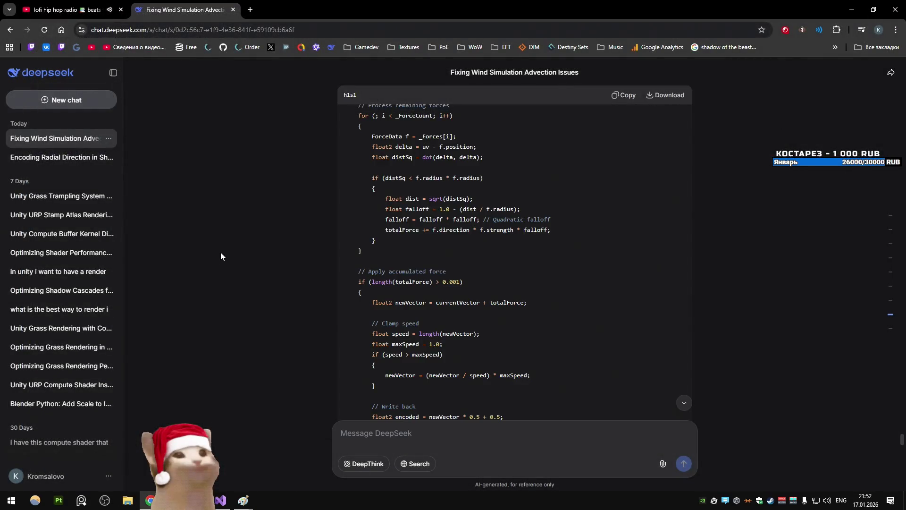
# Rename AddWindForceExplosion to AddWindForceExplosionBounds via Ctrl+R, Ctrl+R, updating both references
pyautogui.click(221, 501)
pyautogui.scroll(6, 216, 213)
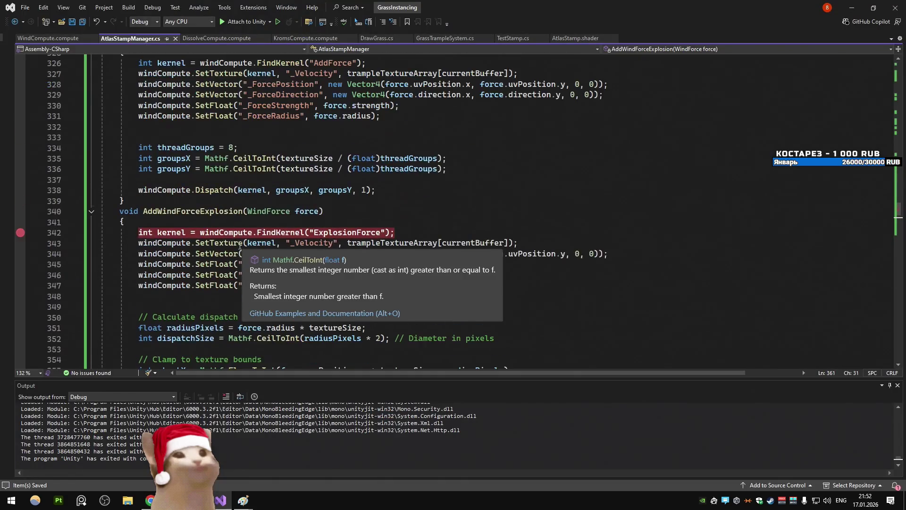
pyautogui.scroll(-4, 225, 165)
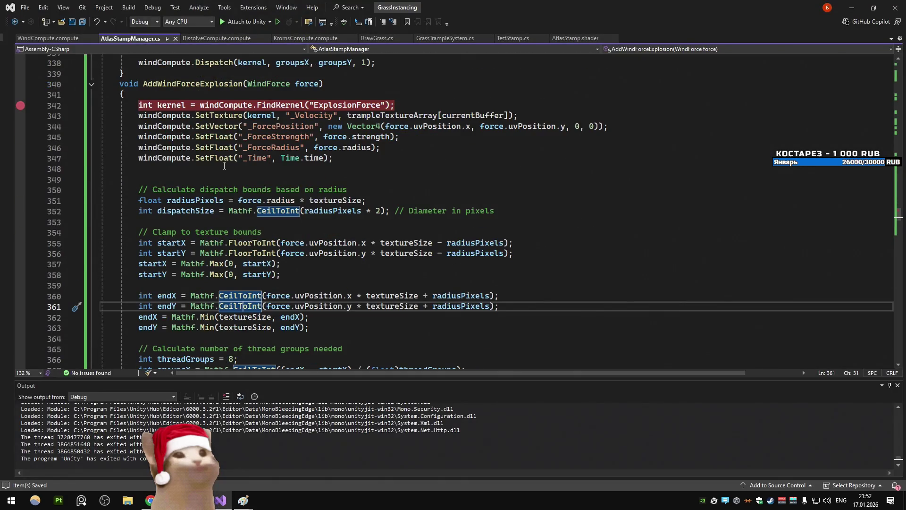
pyautogui.scroll(2, 224, 166)
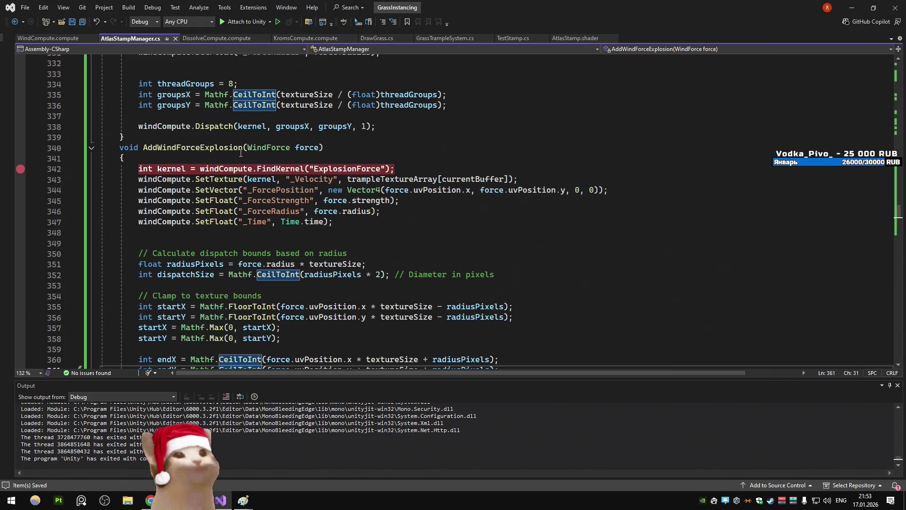
pyautogui.click(257, 146)
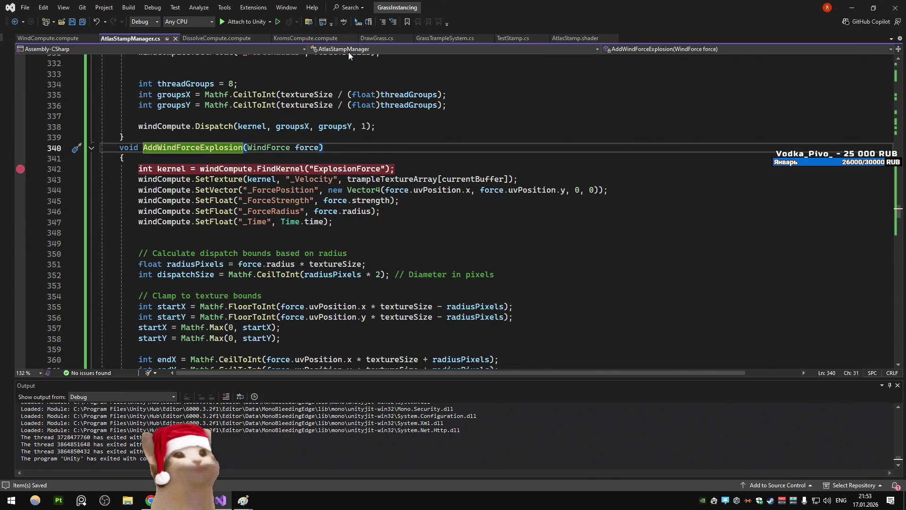
pyautogui.hotkey('ctrl', 'r')
pyautogui.hotkey('ctrl', 'r')
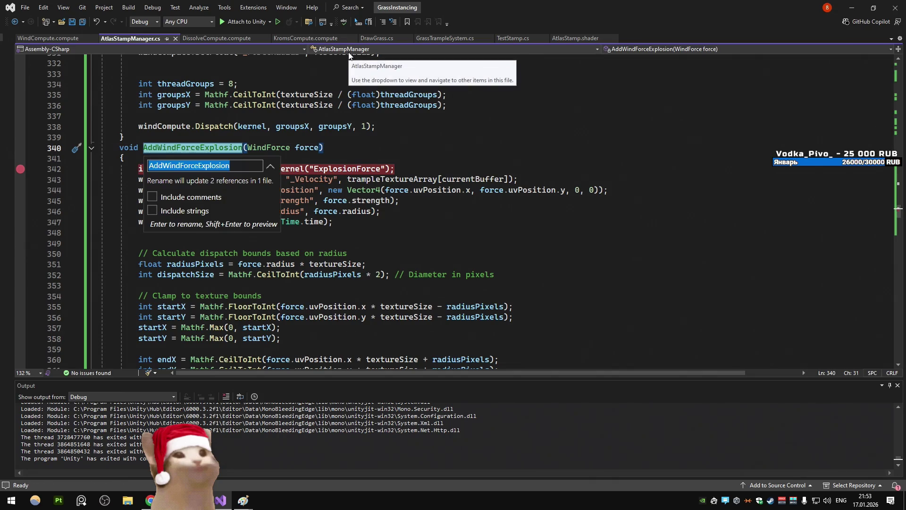
pyautogui.press('End')
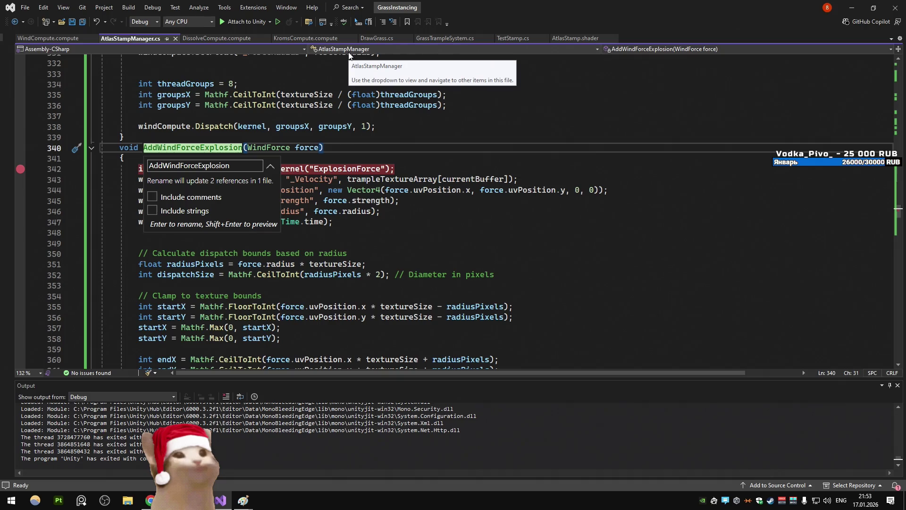
pyautogui.write('Bounds')
pyautogui.press('Return')
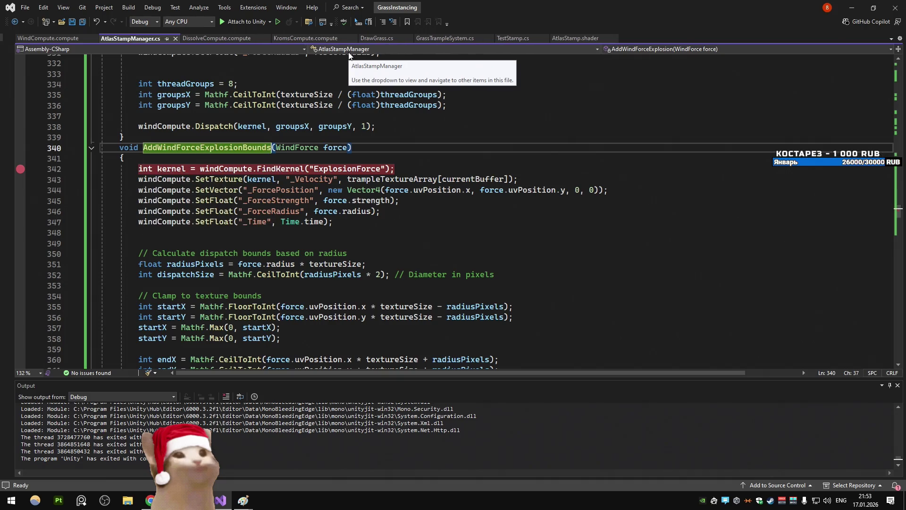
pyautogui.scroll(-10, 239, 188)
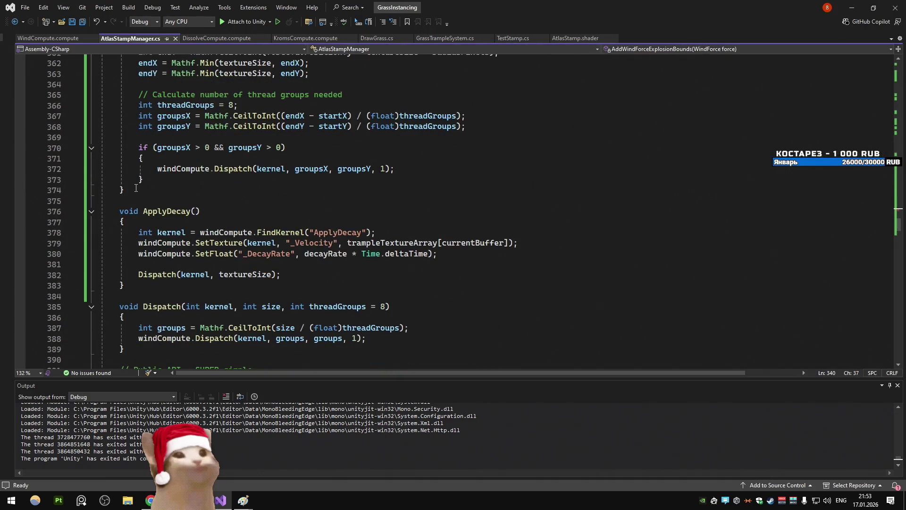
# Duplicate AddWindForceExplosionBounds as a new AddWindForceExplosion and delete the copy's dispatch-bounds code
pyautogui.click(136, 188)
pyautogui.scroll(14, 136, 212)
pyautogui.keyDown('shift'); pyautogui.click(118, 274); pyautogui.keyUp('shift')
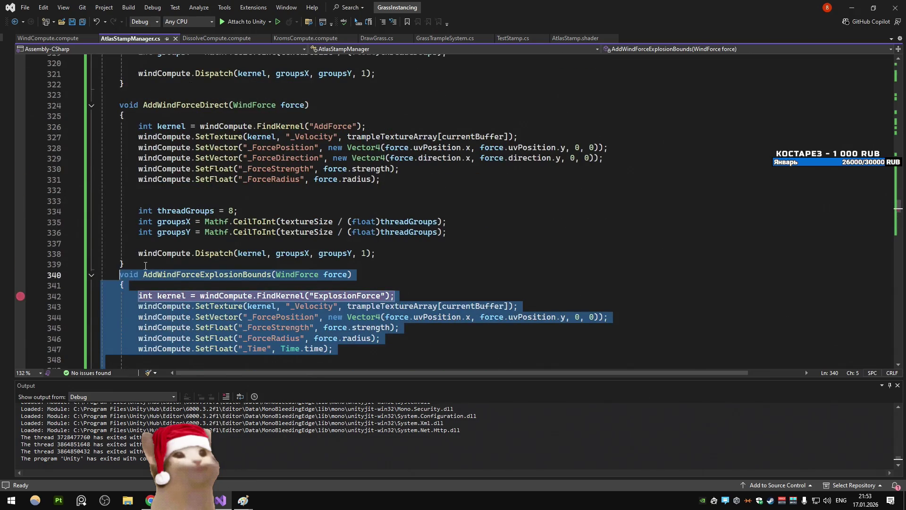
pyautogui.hotkey('ctrl', 'd')
pyautogui.click(271, 235)
pyautogui.press('BackSpace')
pyautogui.press('BackSpace')
pyautogui.press('BackSpace')
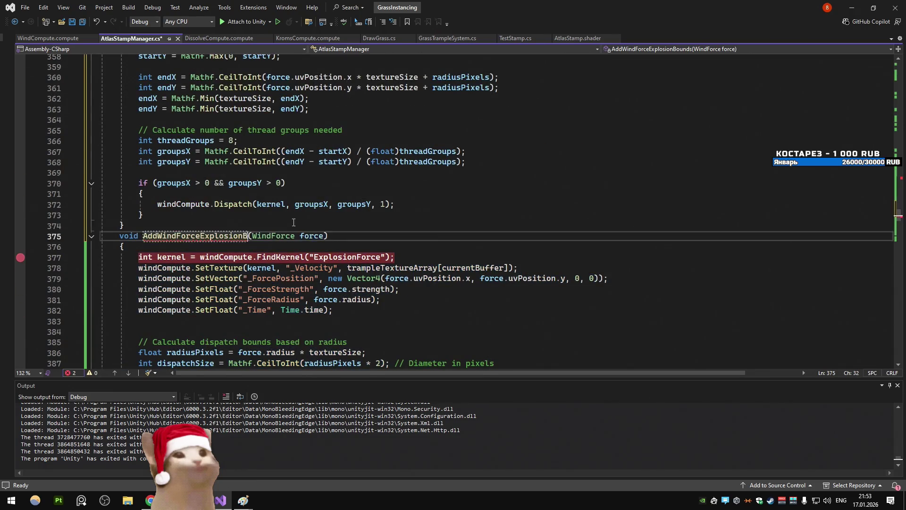
pyautogui.scroll(-3, 278, 236)
pyautogui.click(287, 236)
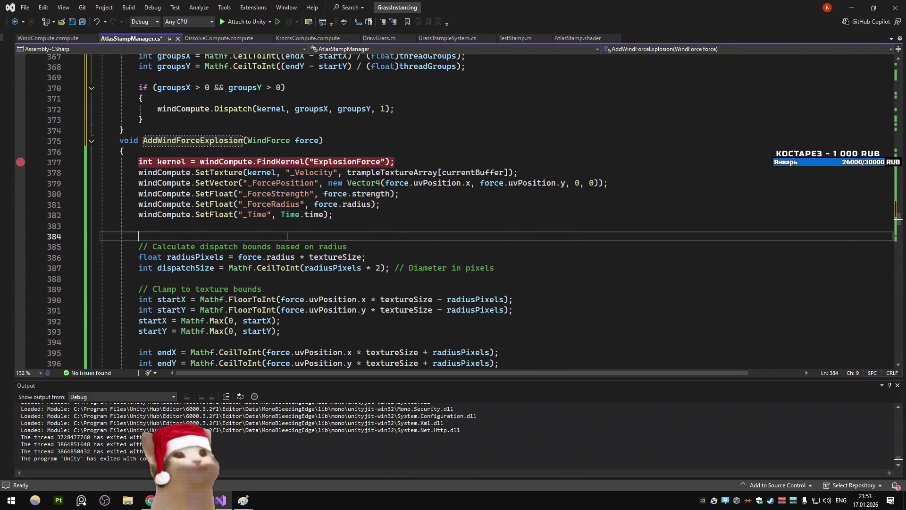
pyautogui.scroll(-6, 287, 236)
pyautogui.moveTo(144, 300); pyautogui.dragTo(139, 182)
pyautogui.press('Delete')
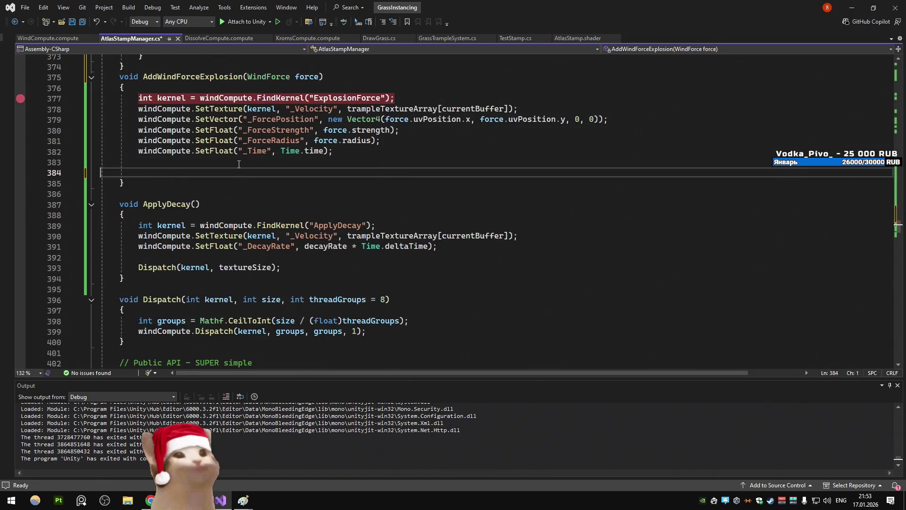
pyautogui.press('BackSpace')
pyautogui.press('BackSpace')
# Paste AddWindForceDirect's 8-thread-group full-texture dispatch into AddWindForceExplosion, save, and open WindCompute.compute
pyautogui.scroll(20, 239, 163)
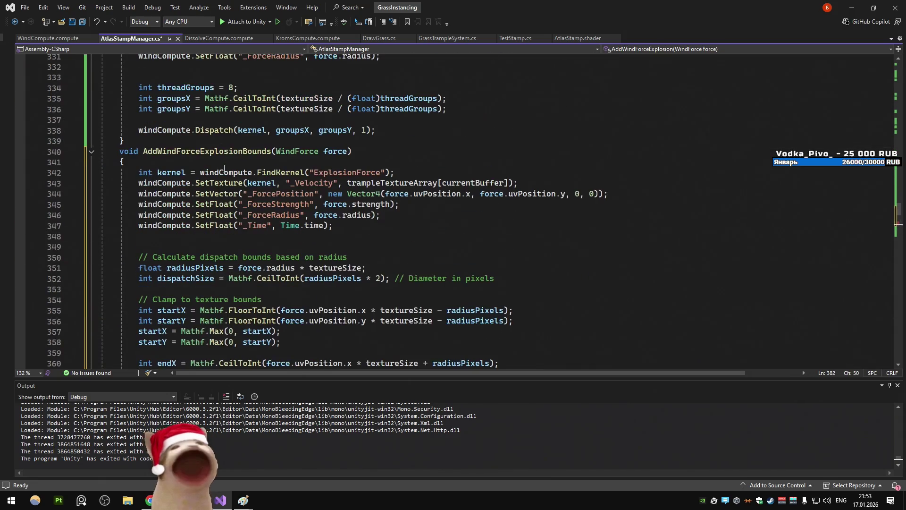
pyautogui.scroll(-4, 225, 168)
pyautogui.scroll(10, 224, 168)
pyautogui.scroll(-10, 224, 168)
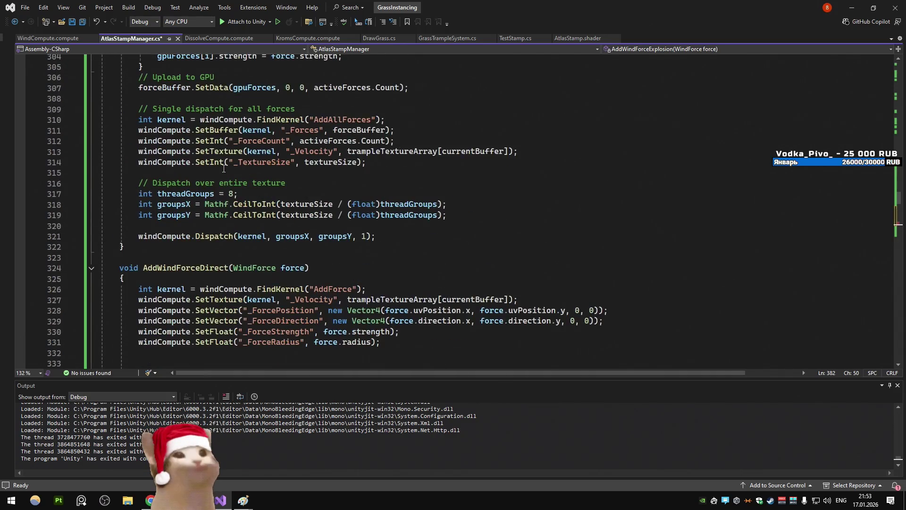
pyautogui.moveTo(376, 289)
pyautogui.mouseDown()
pyautogui.moveTo(102, 289)
pyautogui.moveTo(75, 251)
pyautogui.mouseUp()
pyautogui.hotkey('ctrl', 'c')
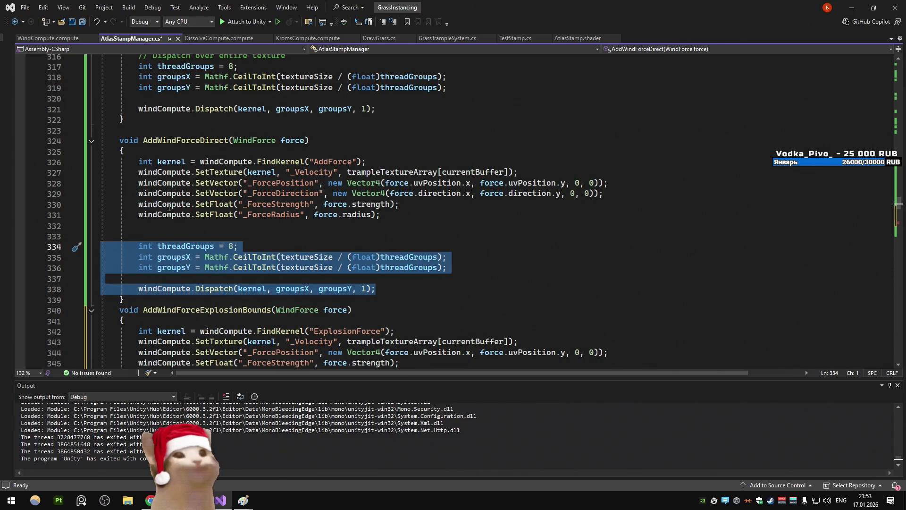
pyautogui.scroll(-6, 169, 207)
pyautogui.scroll(-12, 168, 207)
pyautogui.click(375, 184)
pyautogui.press('Return')
pyautogui.hotkey('ctrl', 'v')
pyautogui.press('Up')
pyautogui.press('Up')
pyautogui.press('Up')
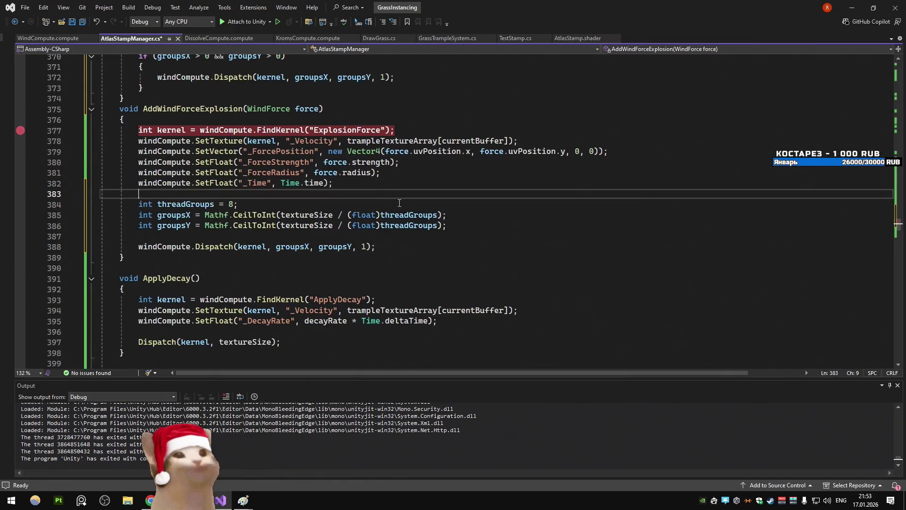
pyautogui.click(408, 184)
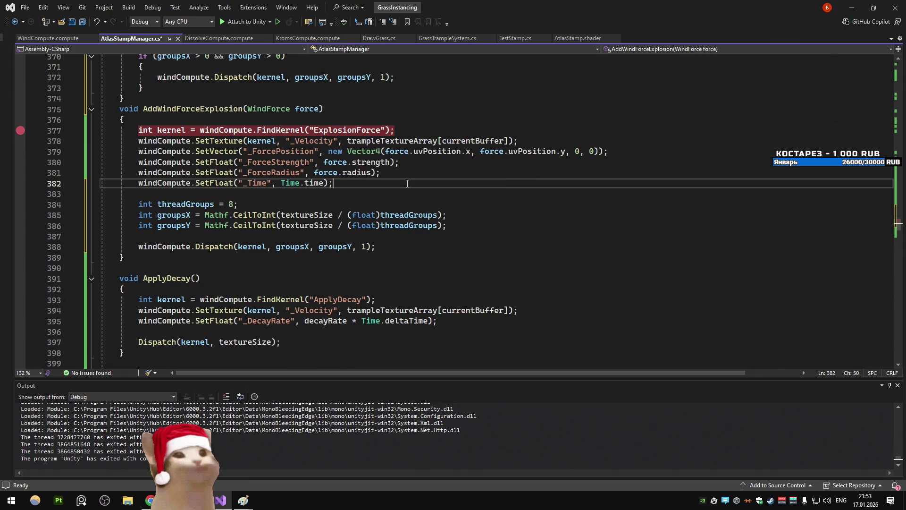
pyautogui.hotkey('ctrl', 's')
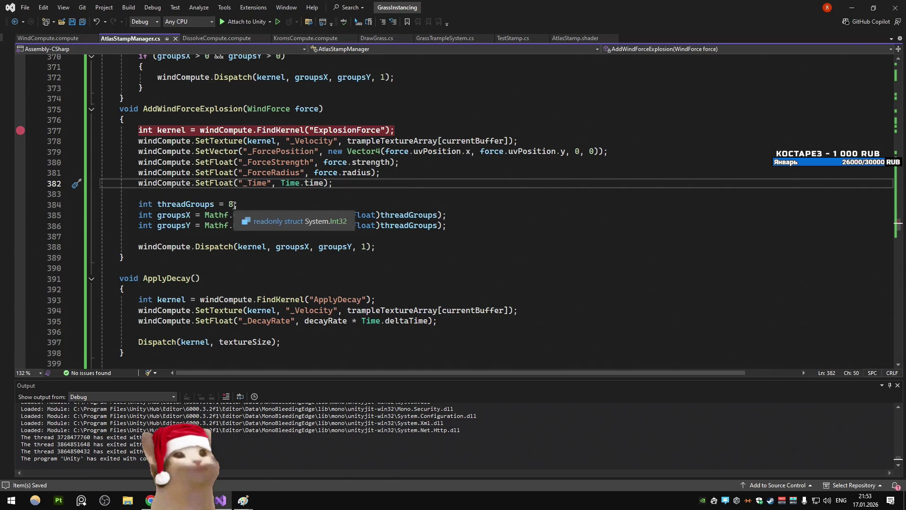
pyautogui.click(57, 39)
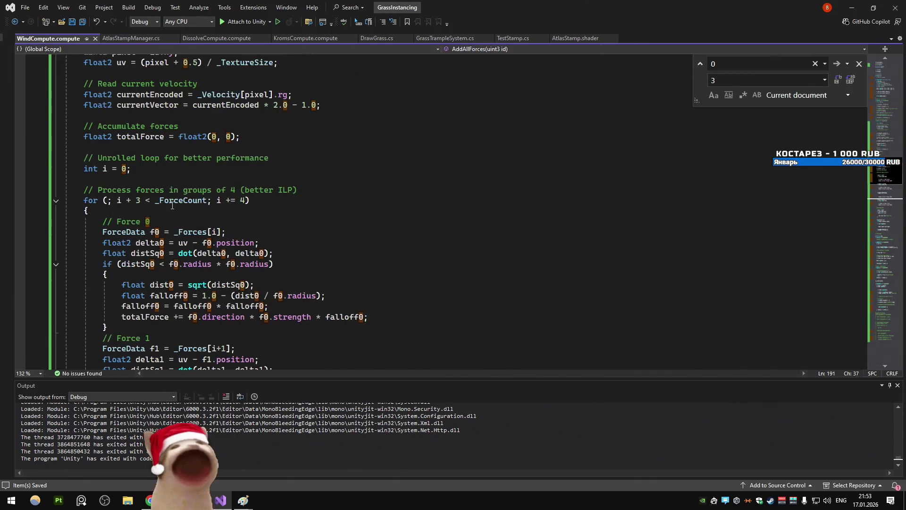
# Scroll through WindCompute.compute's AddForce, ExplosionForce and commented VorticityConfinement kernels, then switch to the DeepSeek chat
pyautogui.scroll(10, 173, 205)
pyautogui.scroll(6, 172, 206)
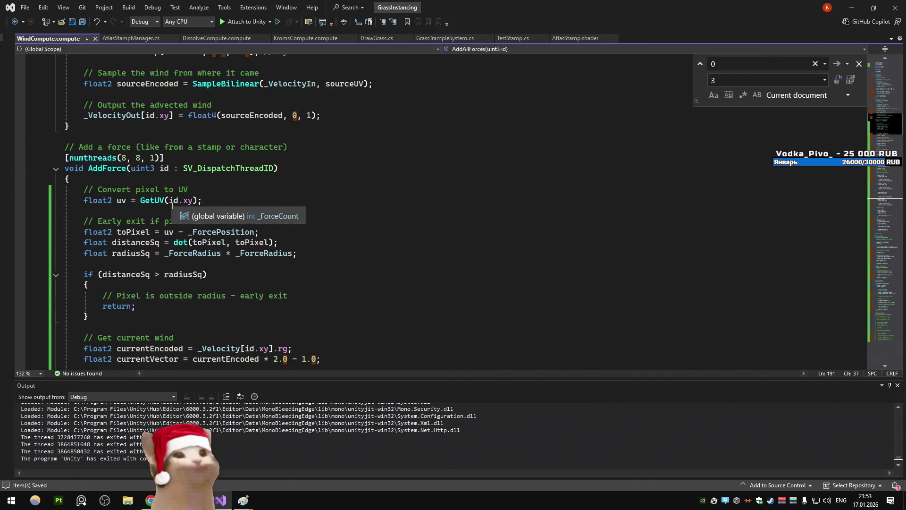
pyautogui.scroll(-3, 278, 189)
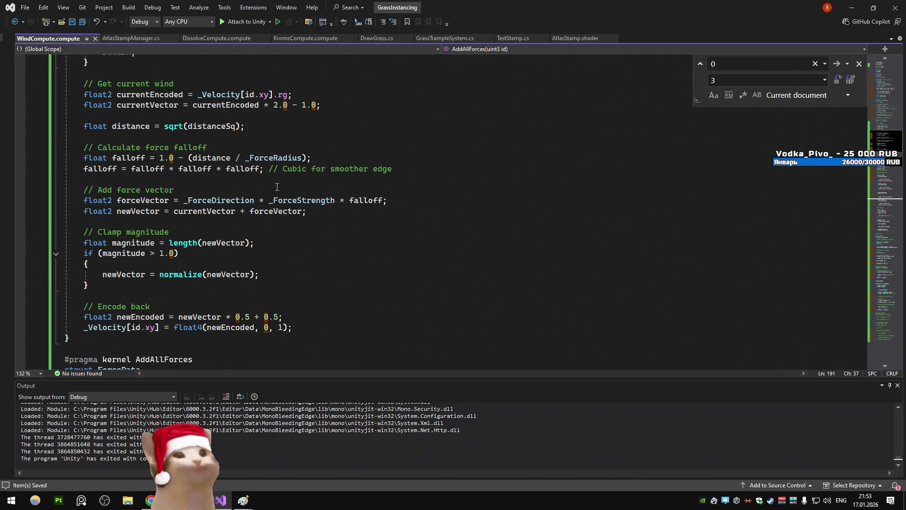
pyautogui.scroll(5, 277, 187)
pyautogui.scroll(2, 277, 187)
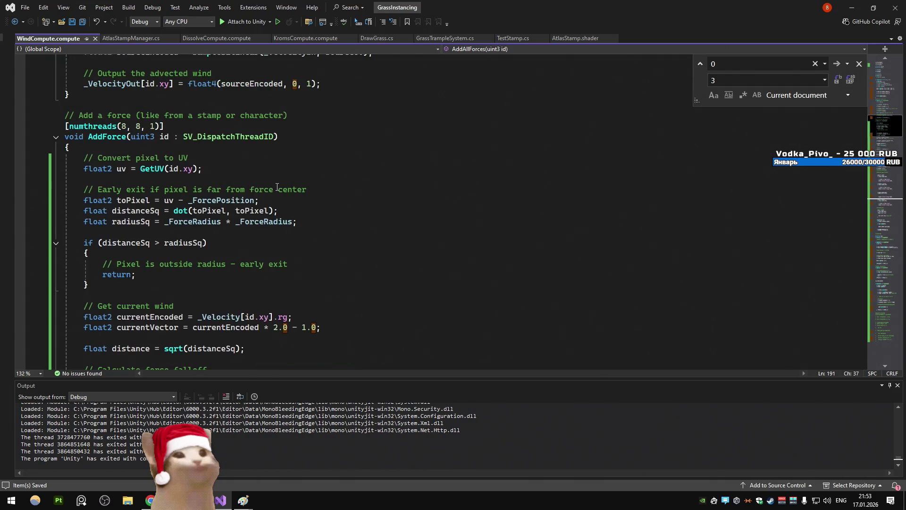
pyautogui.scroll(-15, 277, 187)
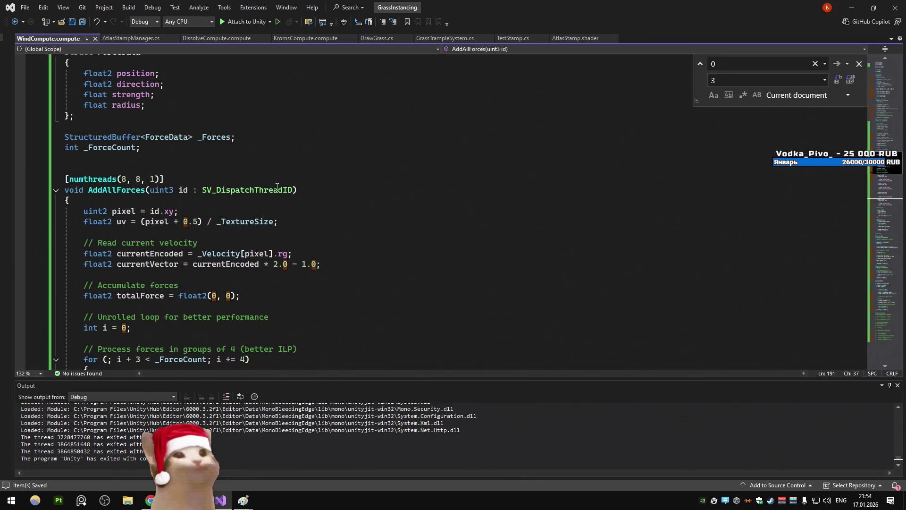
pyautogui.scroll(-20, 277, 187)
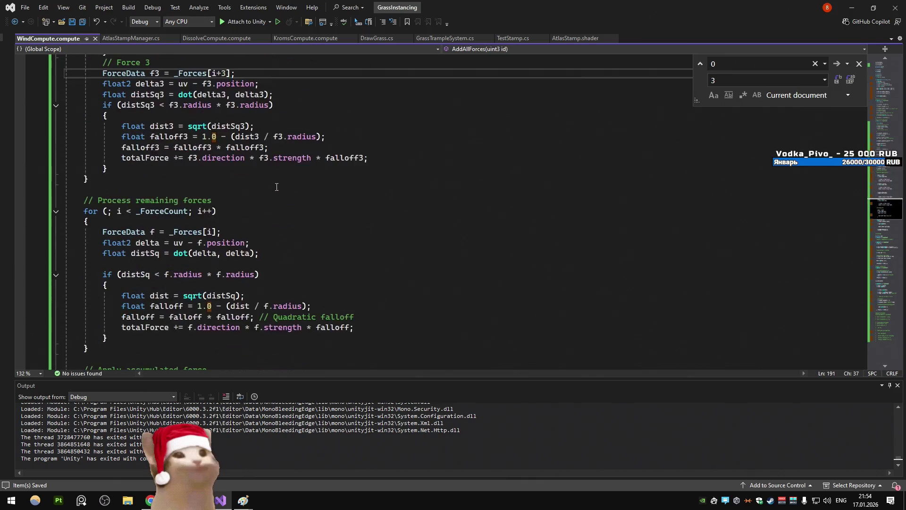
pyautogui.scroll(-20, 277, 187)
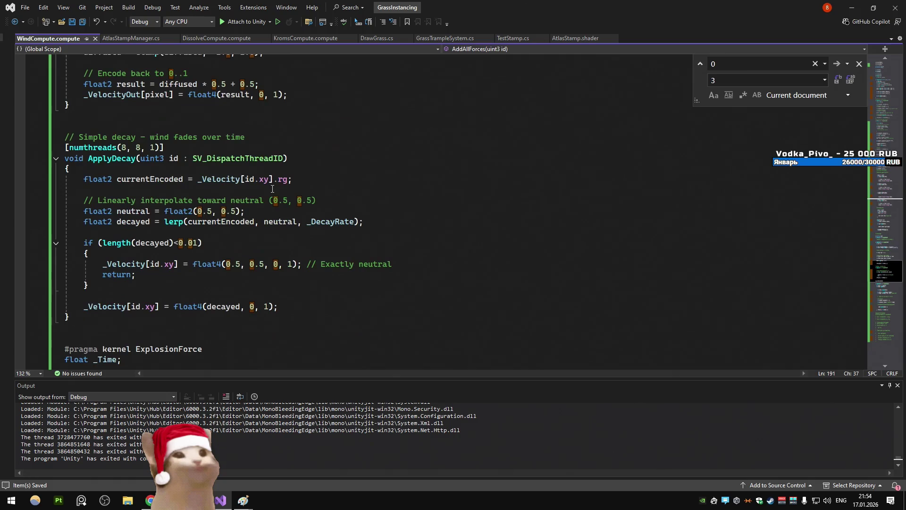
pyautogui.scroll(-5, 272, 189)
pyautogui.scroll(-2, 272, 188)
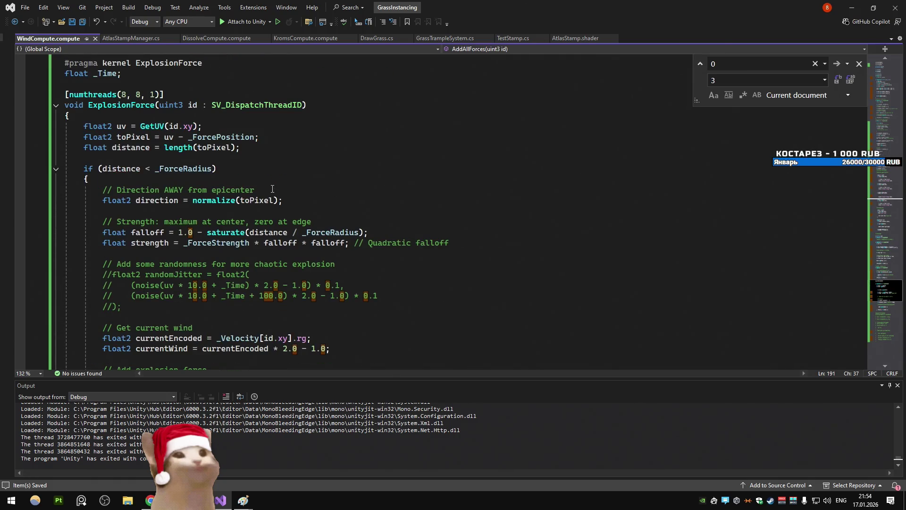
pyautogui.scroll(2, 273, 189)
pyautogui.scroll(-20, 273, 189)
pyautogui.scroll(8, 272, 189)
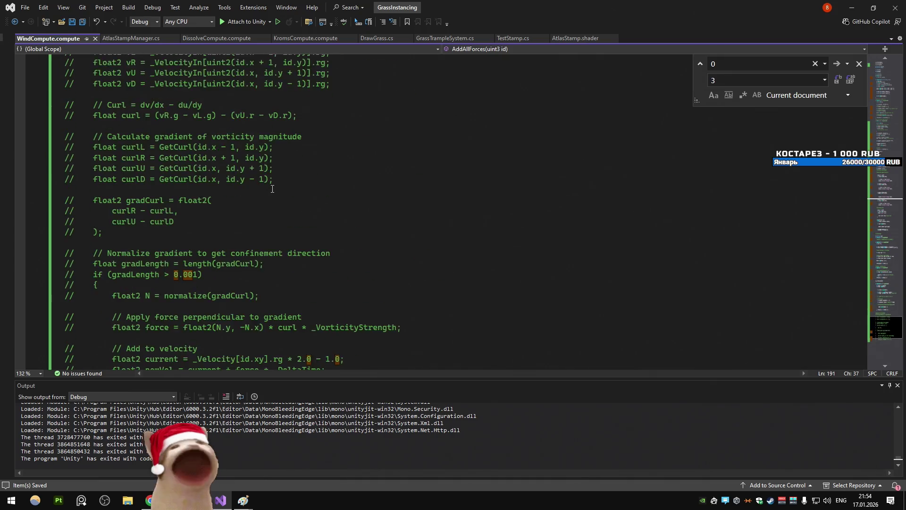
pyautogui.scroll(5, 272, 189)
pyautogui.hotkey('alt', 'Tab')
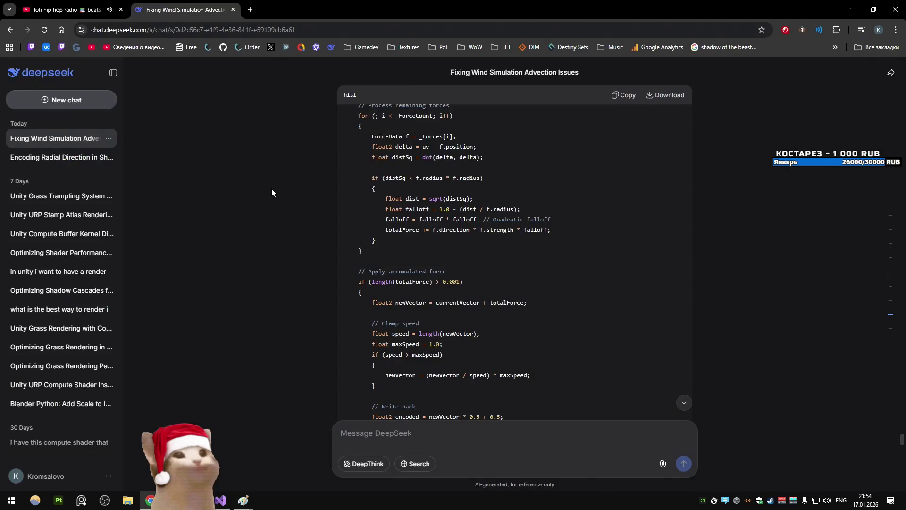
# Bring the DeepSeek chat forward and jump to the earlier question about possible problems
pyautogui.hotkey('alt', 'Tab')
pyautogui.hotkey('alt', 'Tab')
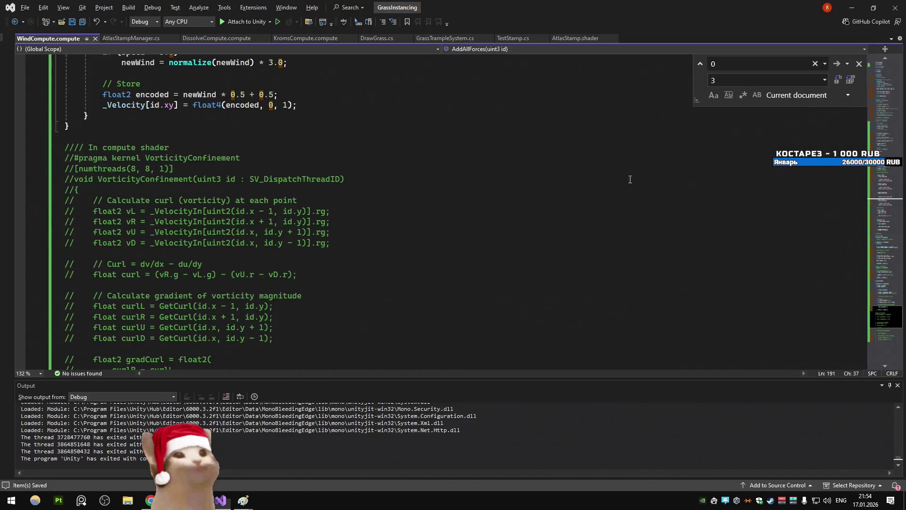
pyautogui.hotkey('alt', 'Tab')
pyautogui.click(600, 188)
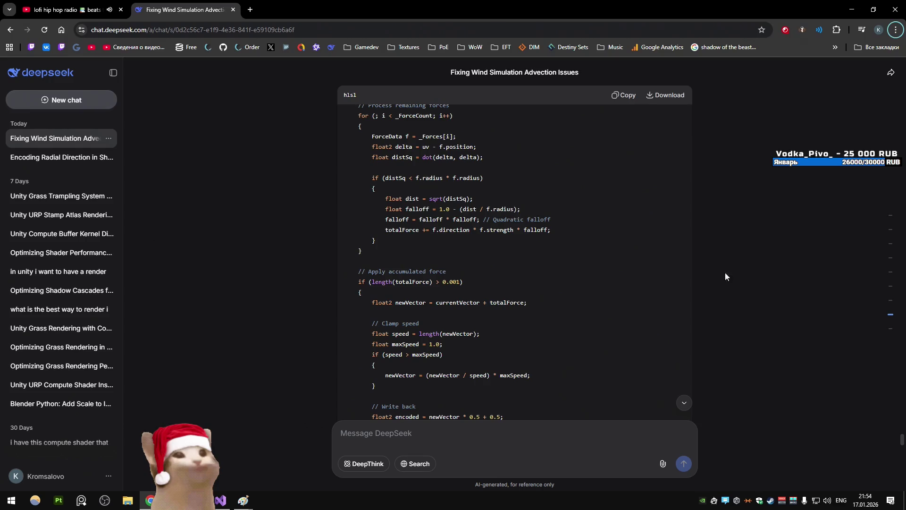
pyautogui.moveTo(890, 302)
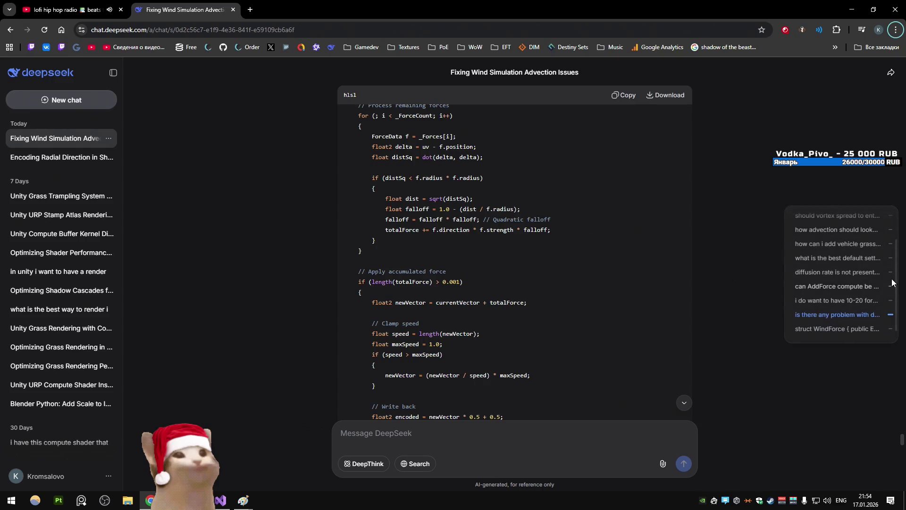
pyautogui.click(889, 314)
# Review the local-bounds AddForce kernel using _DispatchOffset, then return to WindCompute.compute
pyautogui.scroll(5, 509, 252)
pyautogui.scroll(8, 509, 252)
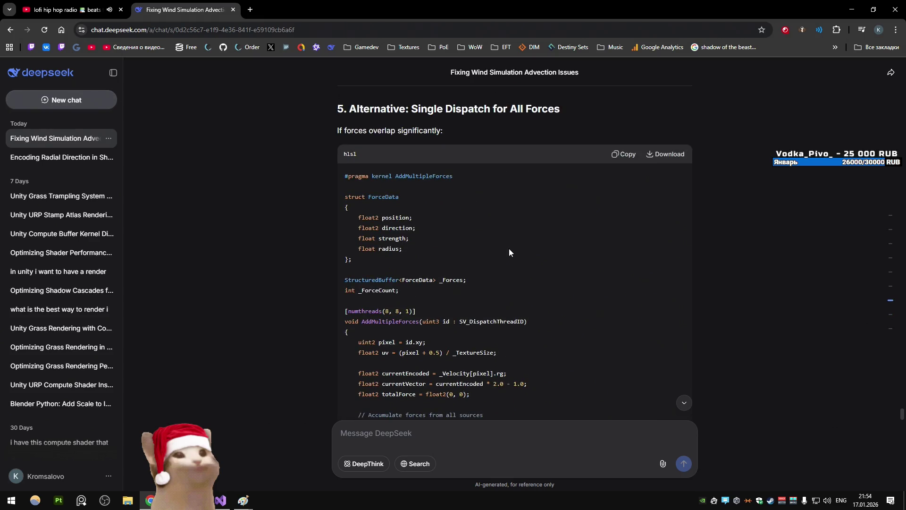
pyautogui.scroll(-4, 510, 247)
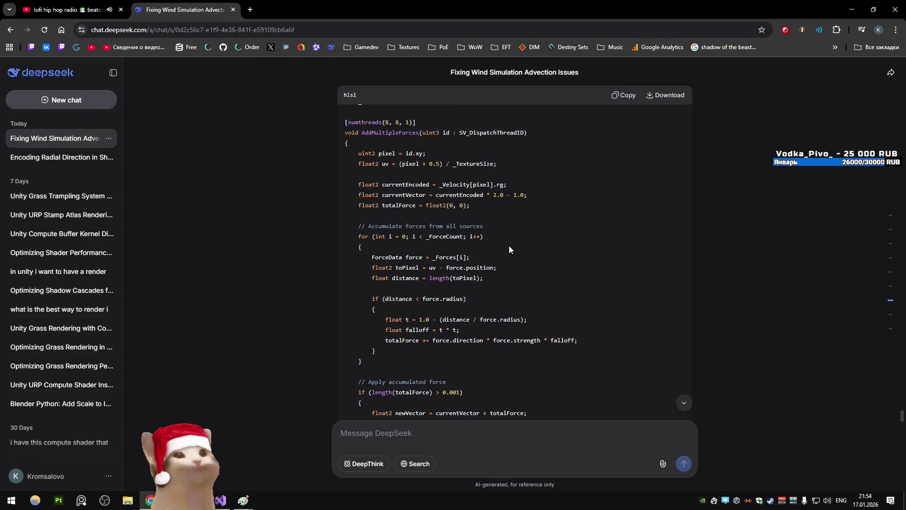
pyautogui.scroll(10, 509, 246)
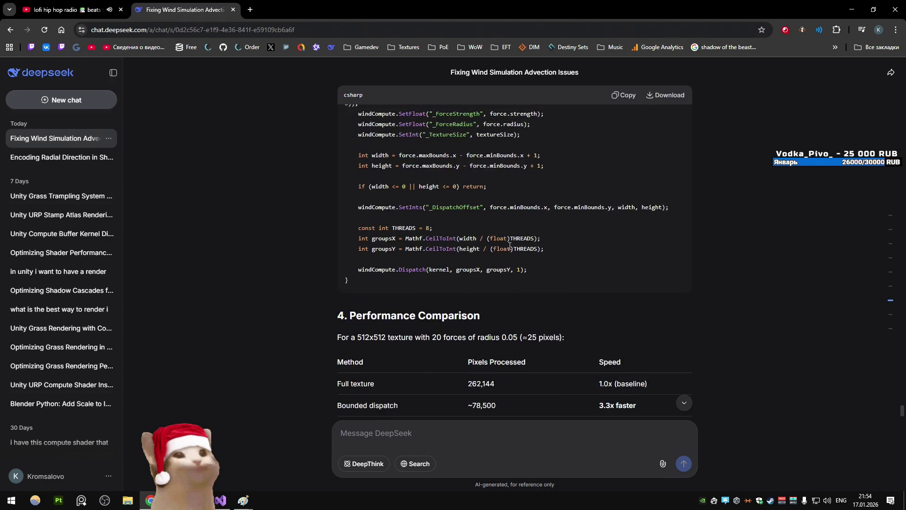
pyautogui.scroll(5, 509, 246)
pyautogui.scroll(-3, 509, 246)
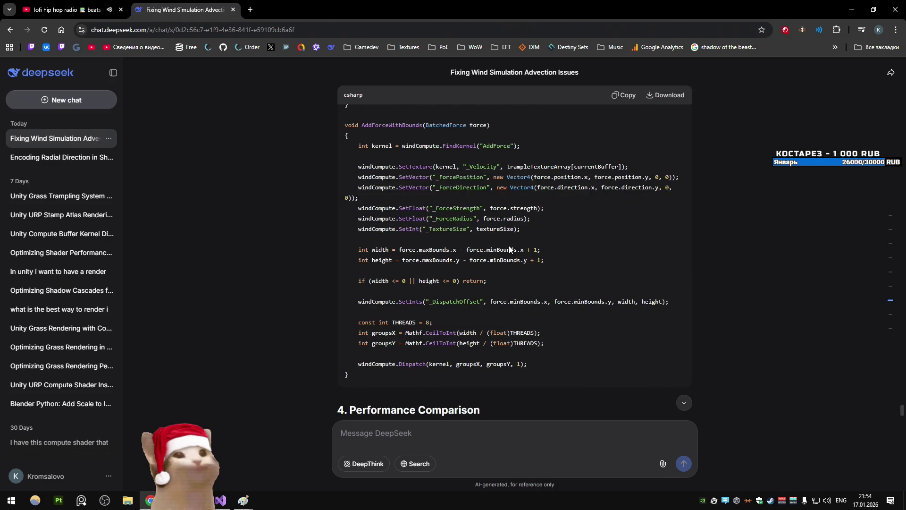
pyautogui.scroll(-5, 509, 245)
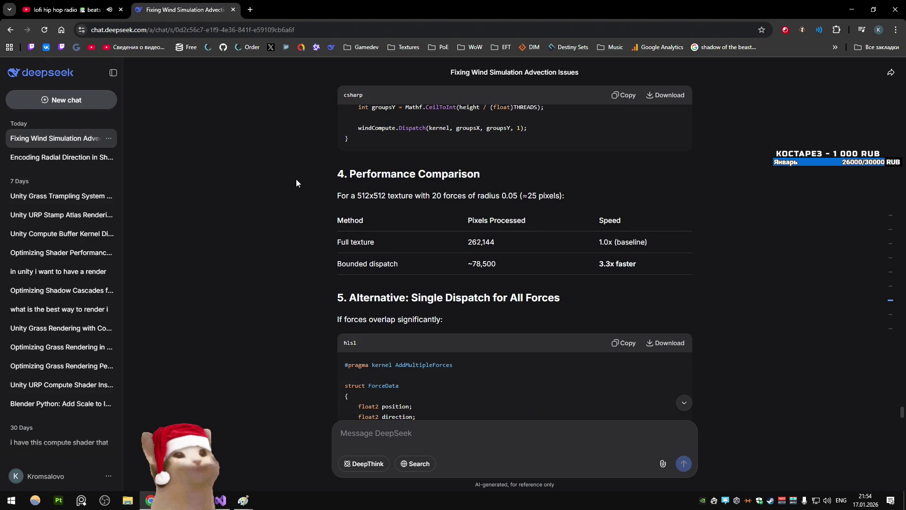
pyautogui.scroll(9, 296, 179)
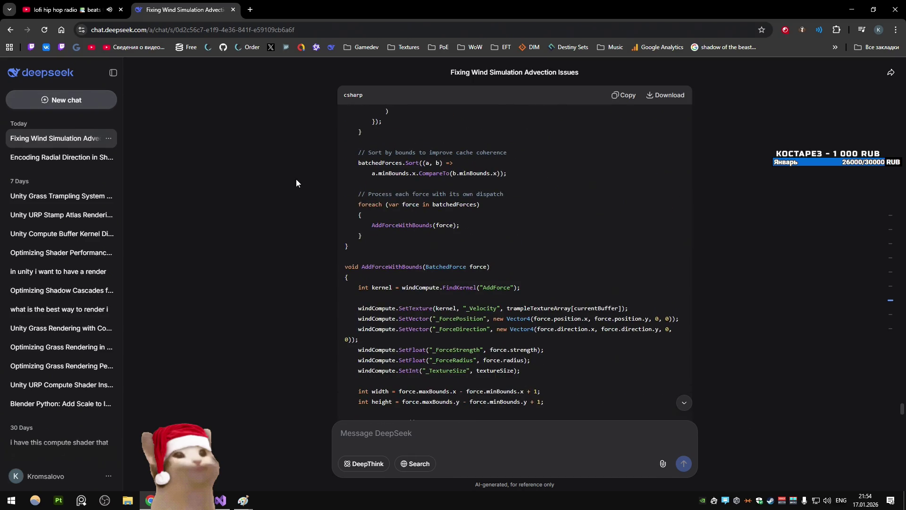
pyautogui.scroll(10, 296, 179)
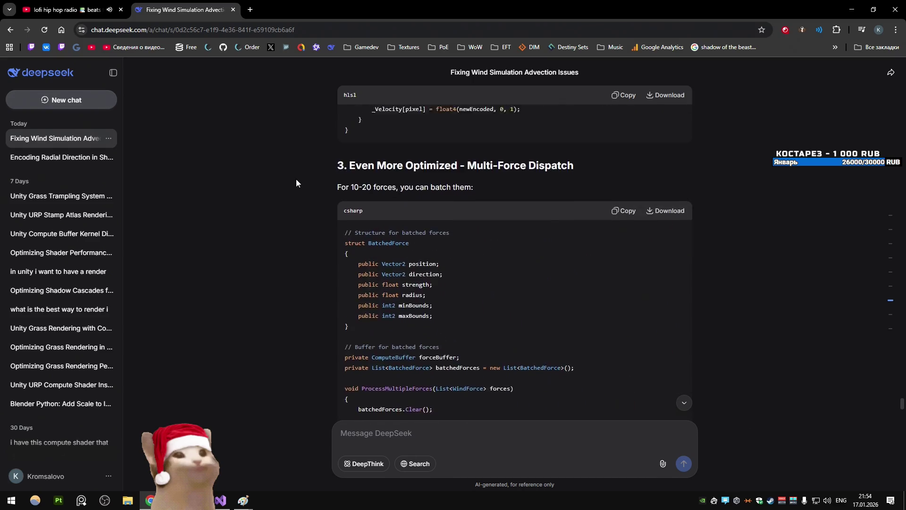
pyautogui.scroll(-5, 296, 182)
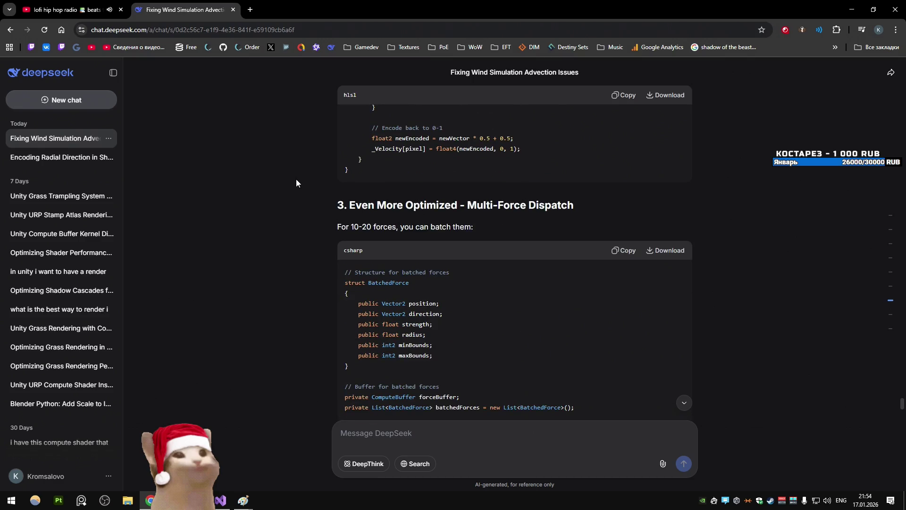
pyautogui.scroll(20, 296, 183)
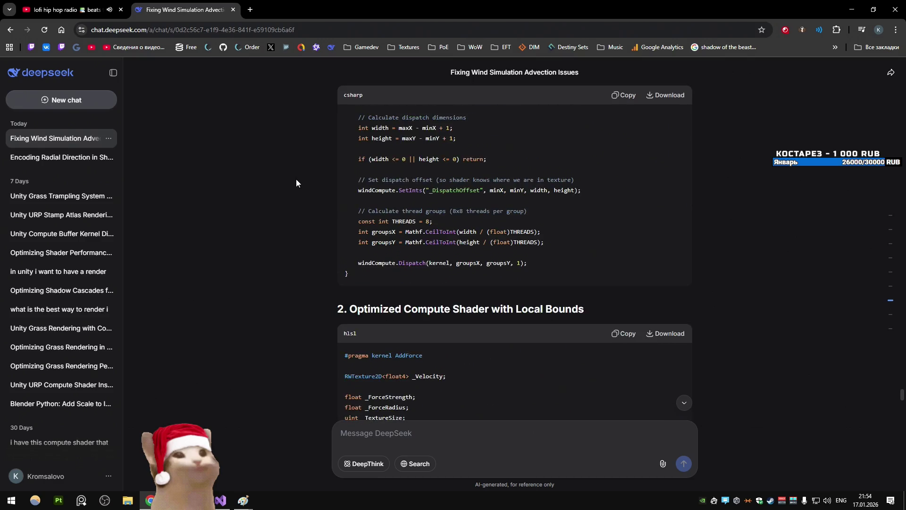
pyautogui.scroll(-5, 296, 183)
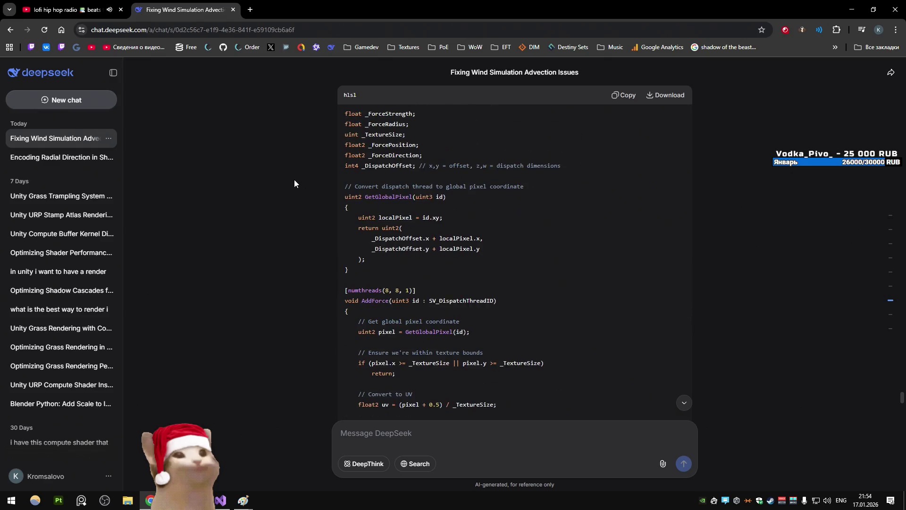
pyautogui.scroll(-5, 295, 183)
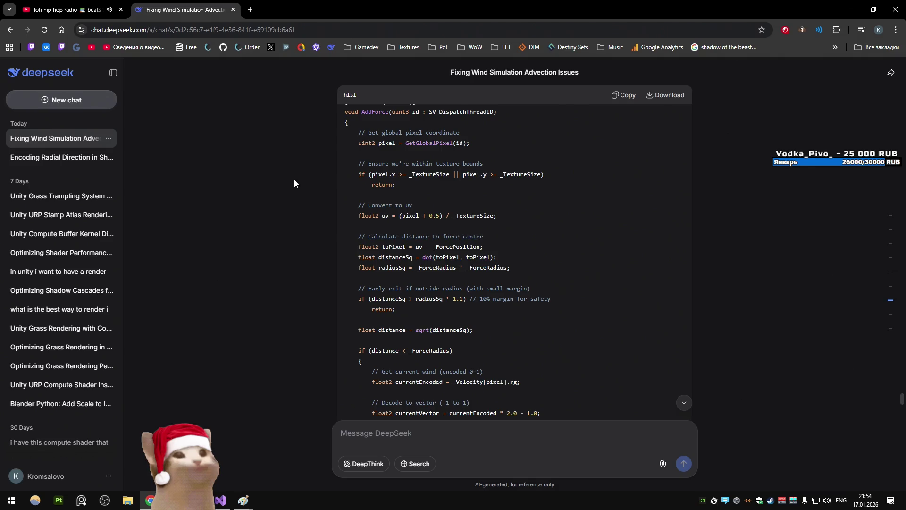
pyautogui.scroll(2, 293, 179)
pyautogui.scroll(-3, 293, 179)
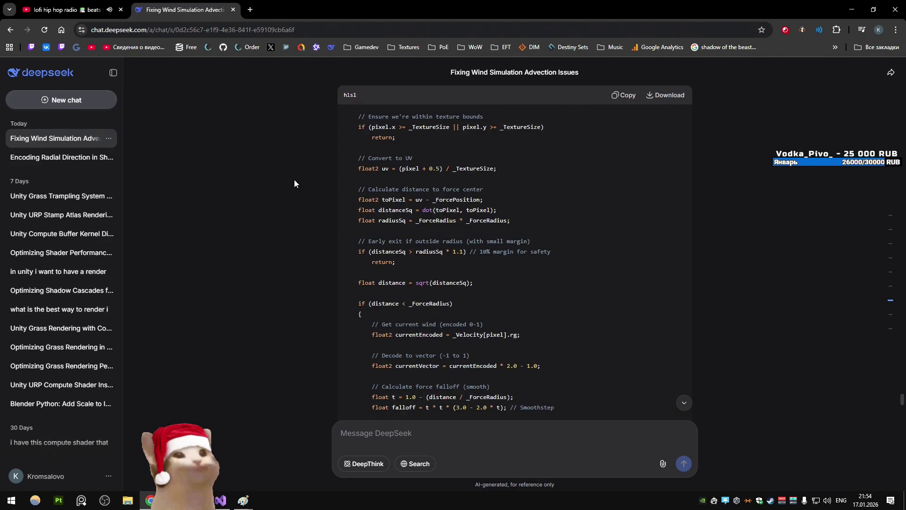
pyautogui.scroll(-5, 295, 183)
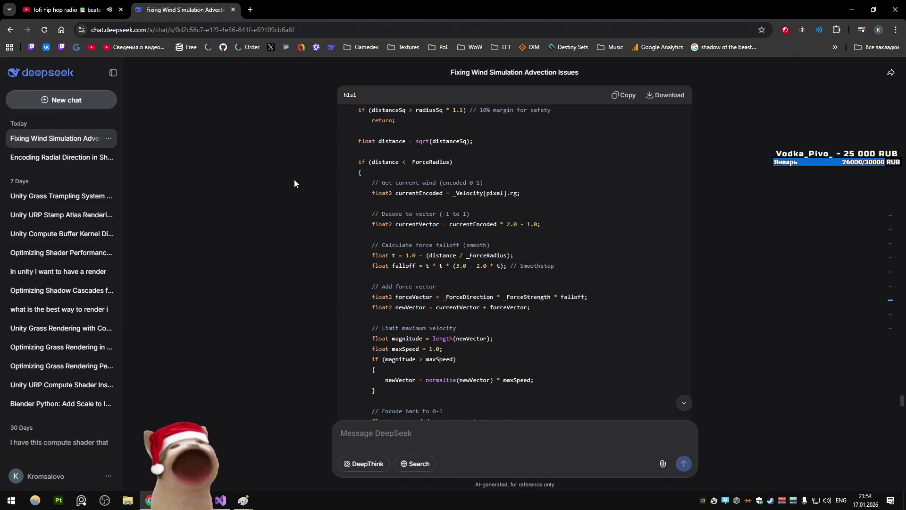
pyautogui.scroll(2, 294, 183)
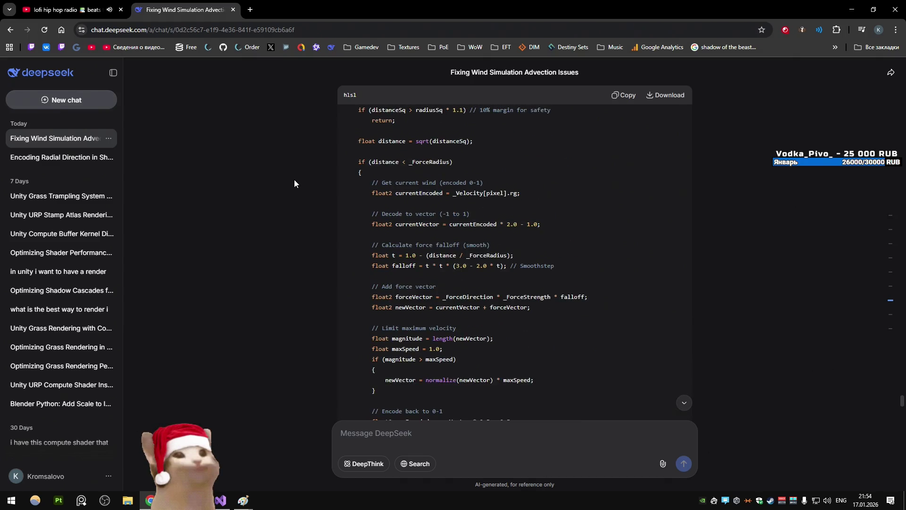
pyautogui.scroll(-3, 294, 183)
pyautogui.hotkey('alt', 'Tab')
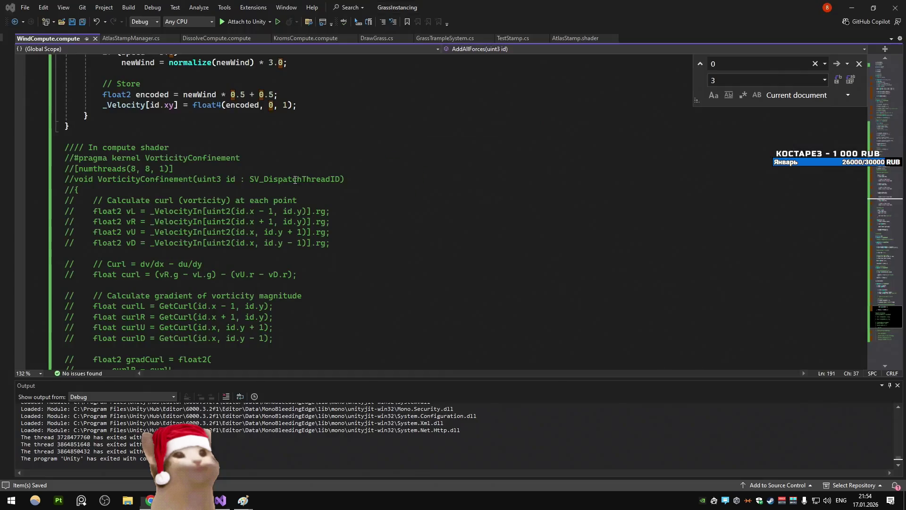
# Highlight uses of GetUV, _ForcePosition and toPixel in the ExplosionForce kernel
pyautogui.scroll(-10, 279, 202)
pyautogui.click(278, 202)
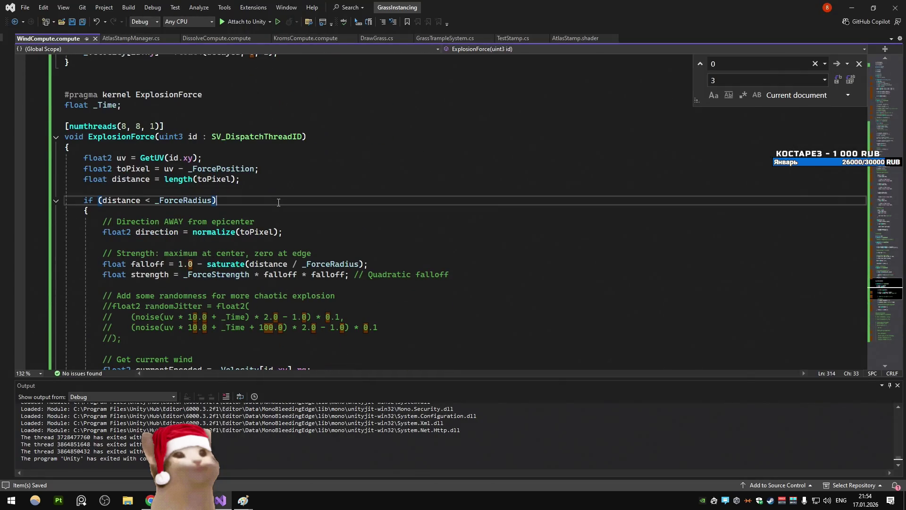
pyautogui.doubleClick(151, 158)
pyautogui.doubleClick(220, 169)
pyautogui.doubleClick(213, 180)
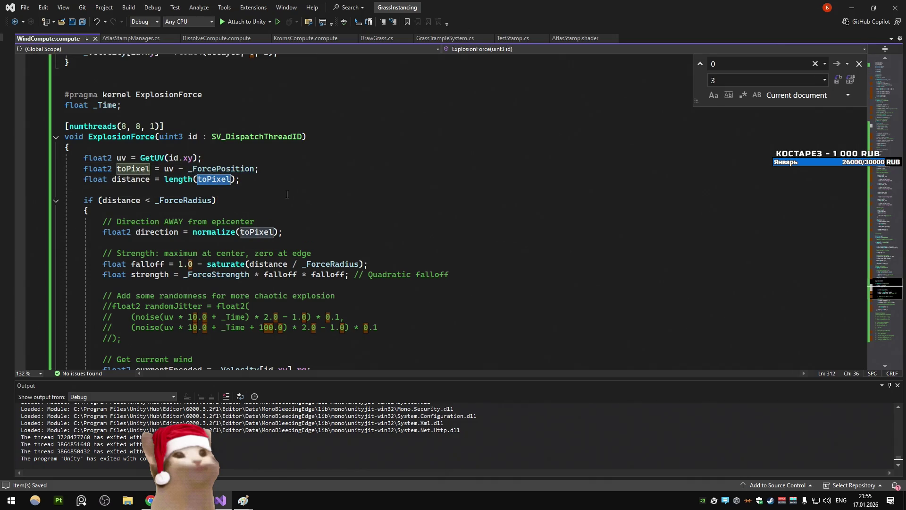
pyautogui.scroll(-2, 287, 194)
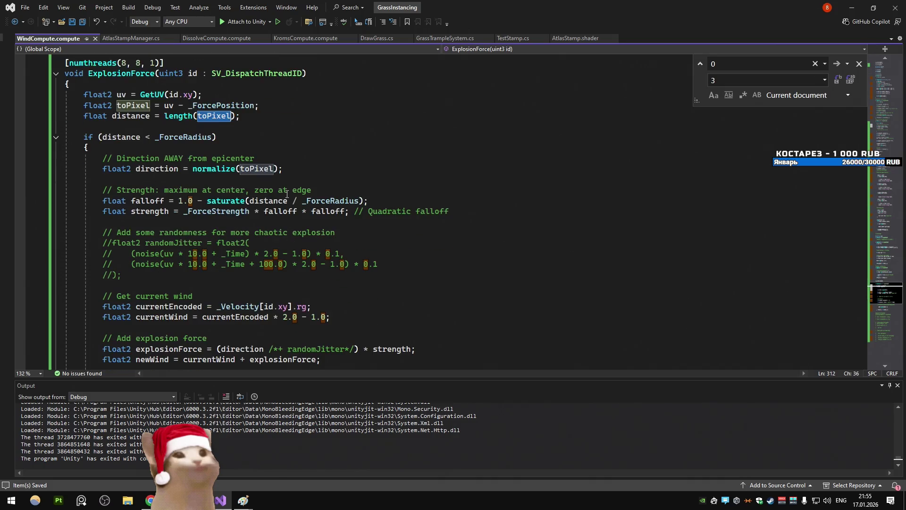
pyautogui.scroll(-2, 324, 155)
pyautogui.click(330, 158)
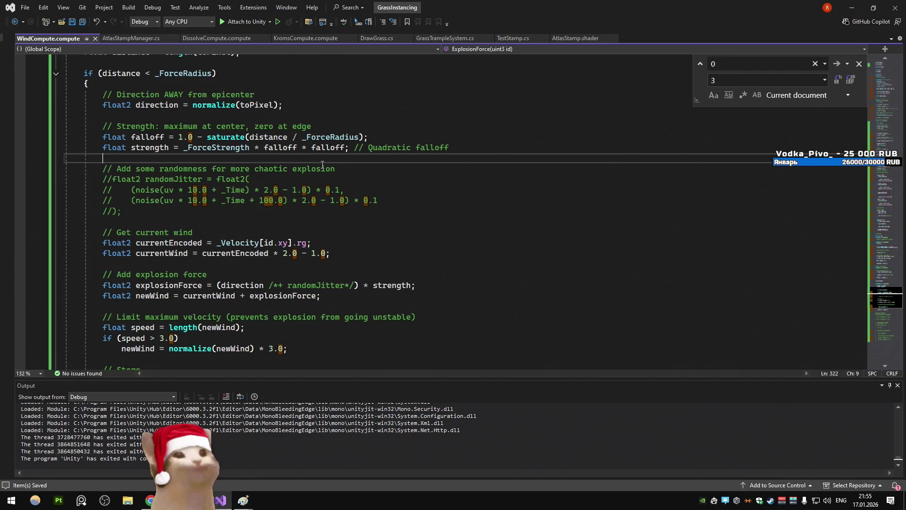
# Collapse the AddAllForces function body
pyautogui.scroll(-2, 322, 164)
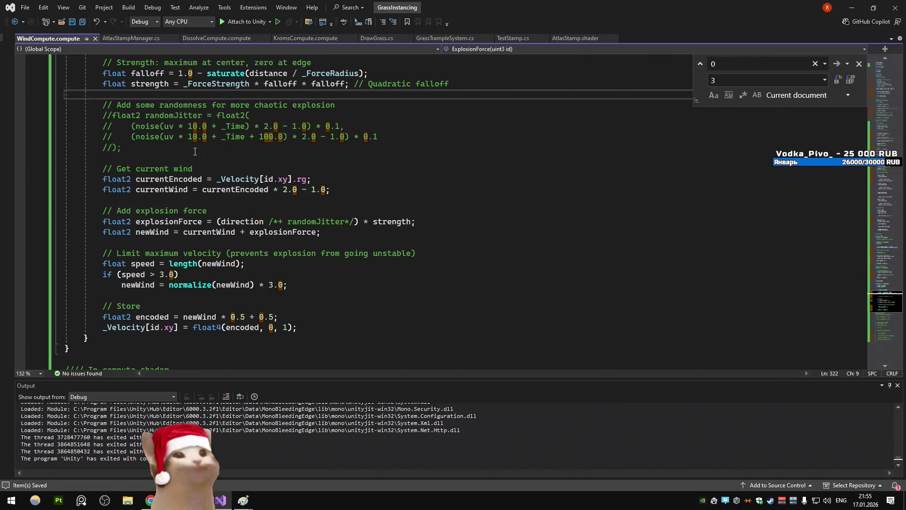
pyautogui.scroll(19, 195, 152)
pyautogui.scroll(-4, 188, 158)
pyautogui.scroll(12, 187, 158)
pyautogui.scroll(20, 188, 158)
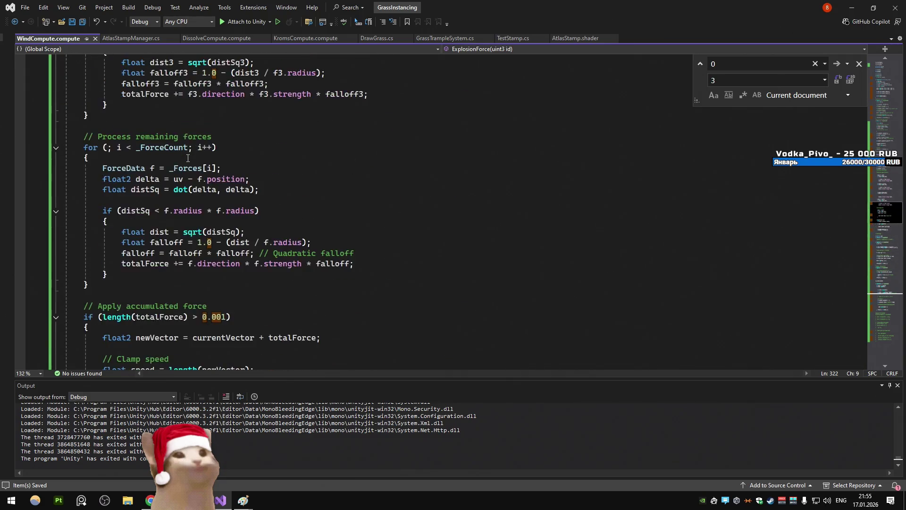
pyautogui.scroll(3, 186, 158)
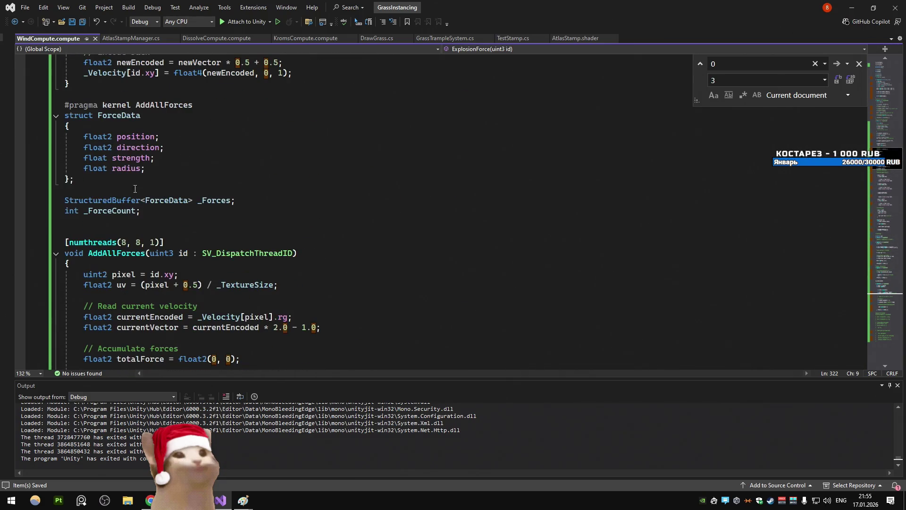
pyautogui.click(55, 253)
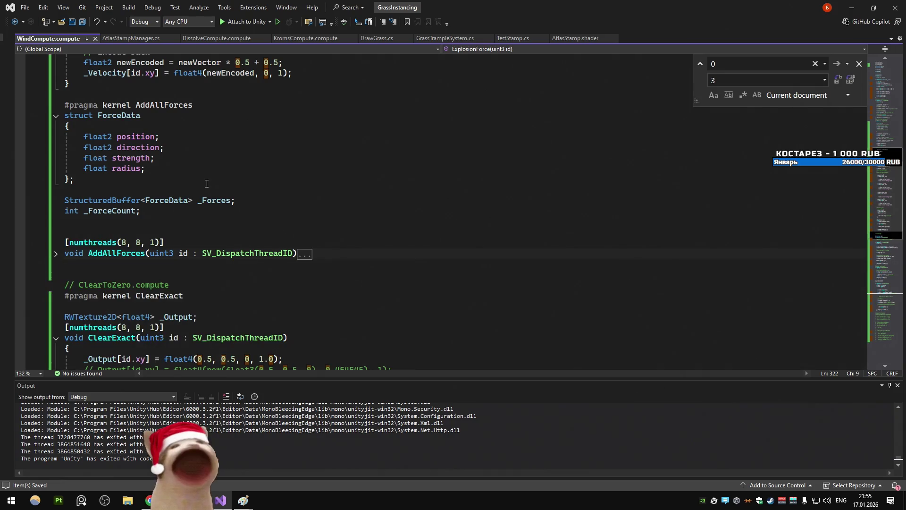
# Delete the blank lines after the _ForceCount declaration and the ForceData struct
pyautogui.click(124, 227)
pyautogui.press('BackSpace')
pyautogui.press('BackSpace')
pyautogui.scroll(3, 139, 194)
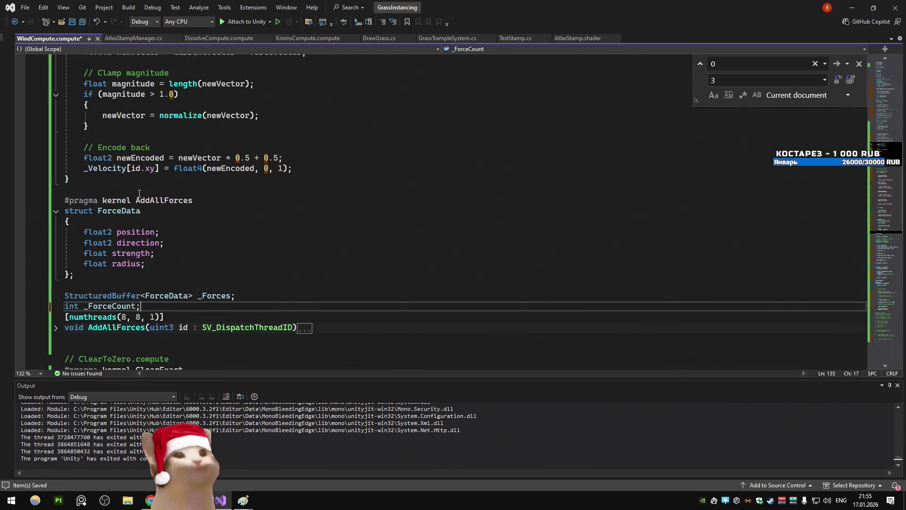
pyautogui.click(120, 277)
pyautogui.press('Delete')
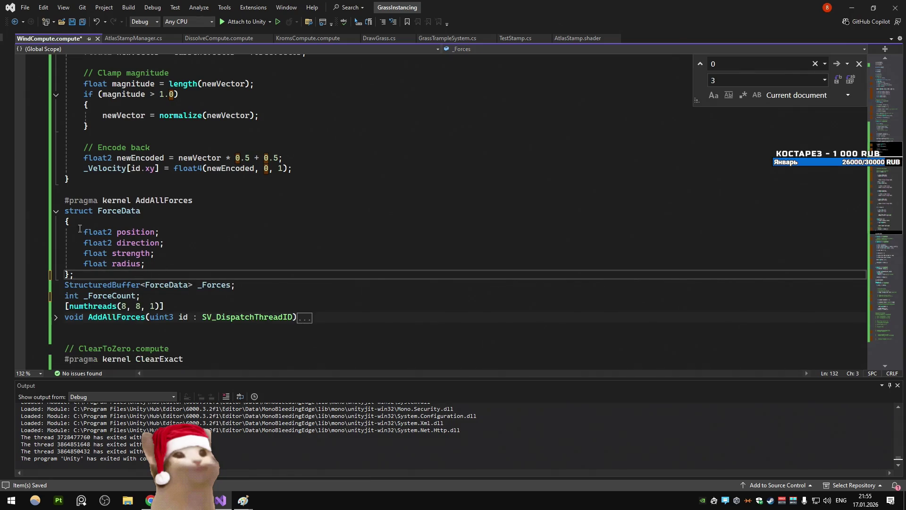
pyautogui.scroll(15, 122, 222)
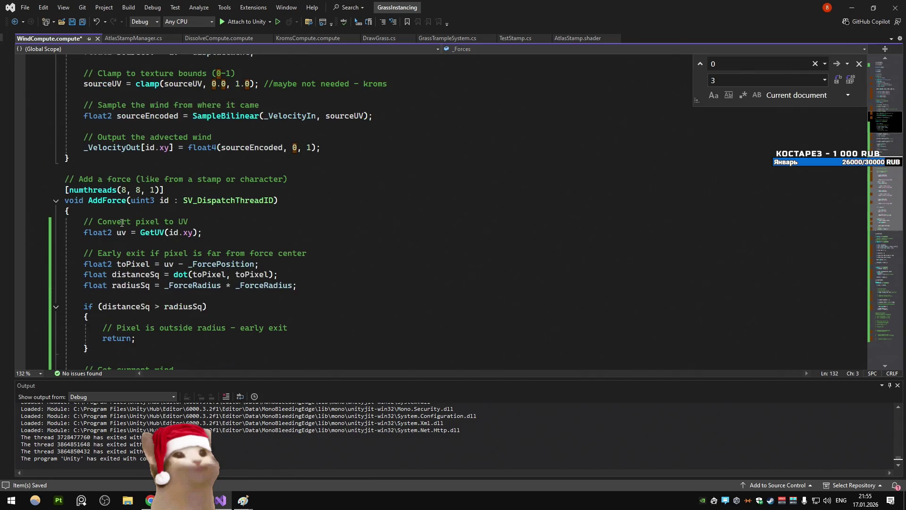
pyautogui.scroll(-6, 122, 222)
pyautogui.scroll(3, 120, 226)
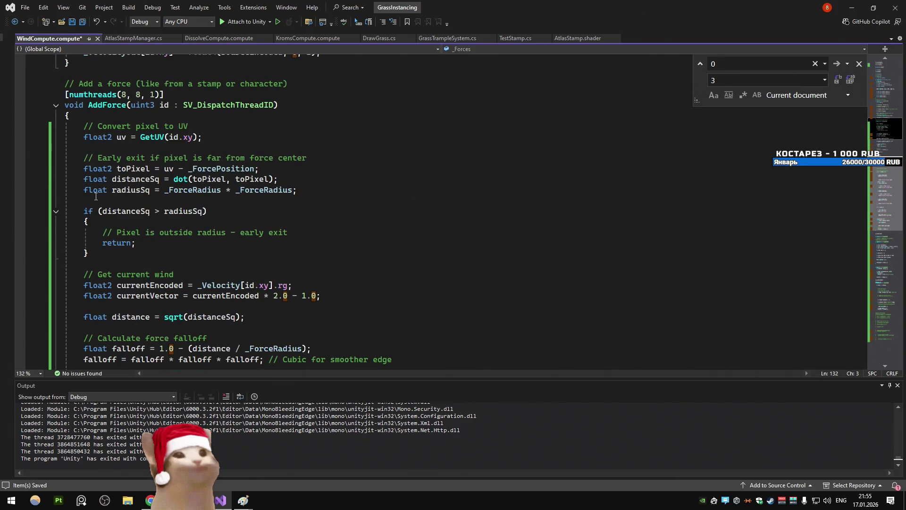
# Look over the AddForce kernel, then bring the DeepSeek chat forward
pyautogui.click(96, 200)
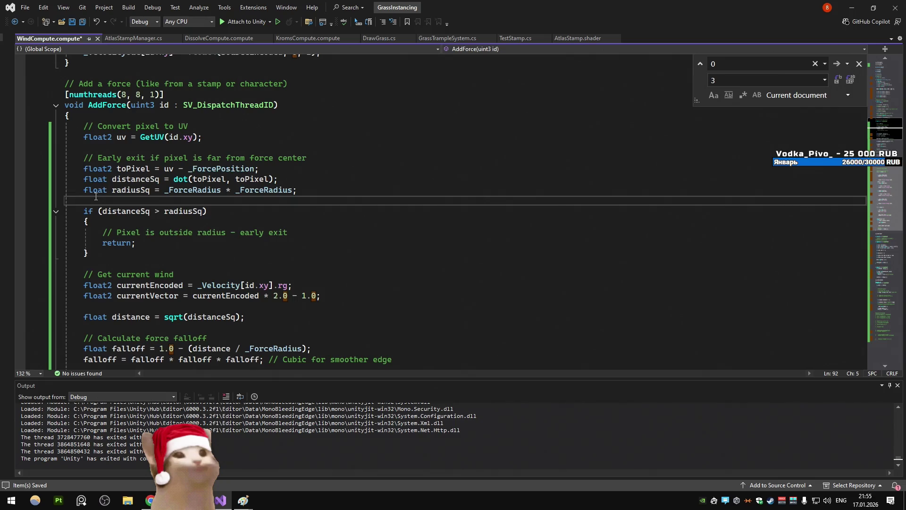
pyautogui.scroll(-5, 96, 197)
pyautogui.scroll(-3, 96, 195)
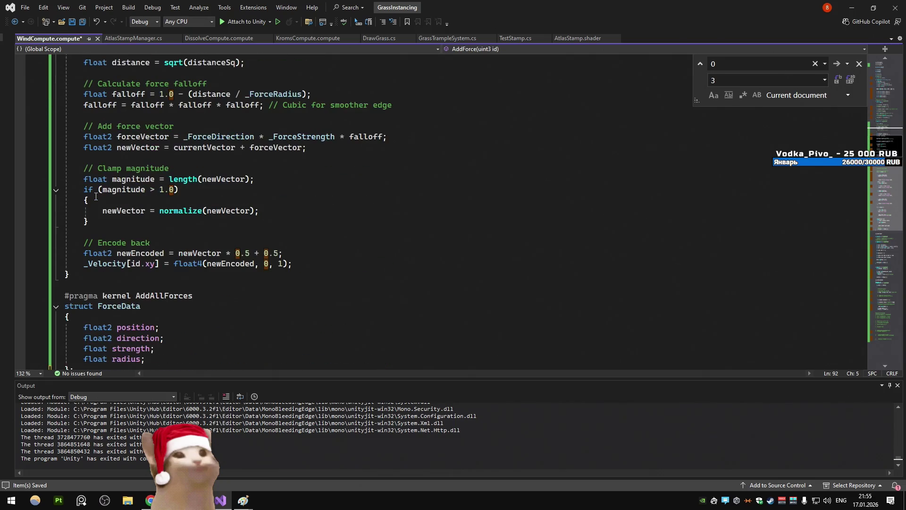
pyautogui.scroll(10, 96, 196)
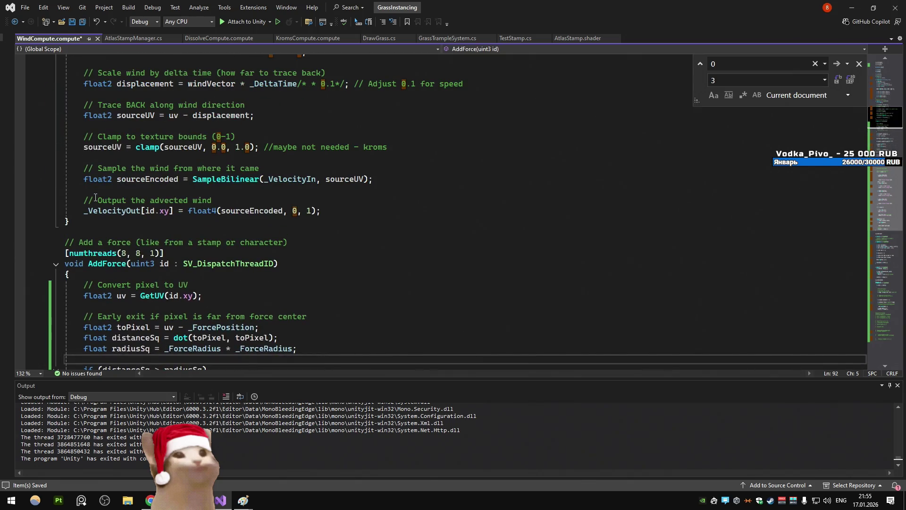
pyautogui.scroll(10, 95, 197)
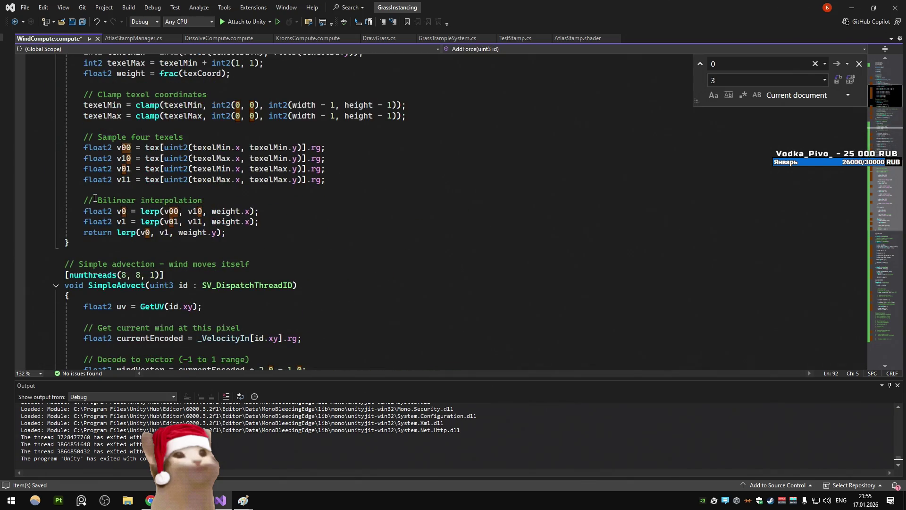
pyautogui.scroll(9, 95, 198)
pyautogui.scroll(2, 95, 197)
pyautogui.scroll(-15, 95, 198)
pyautogui.hotkey('alt', 'Tab')
pyautogui.hotkey('alt', 'Tab')
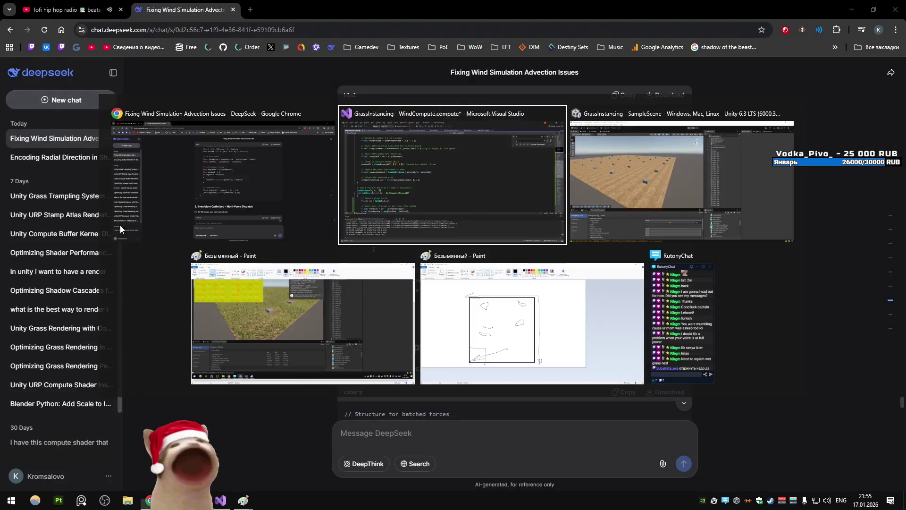
# Search DeepSeek's C# dispatch answer for _DispatchOffset and jump to its next match
pyautogui.hotkey('alt', 'Tab')
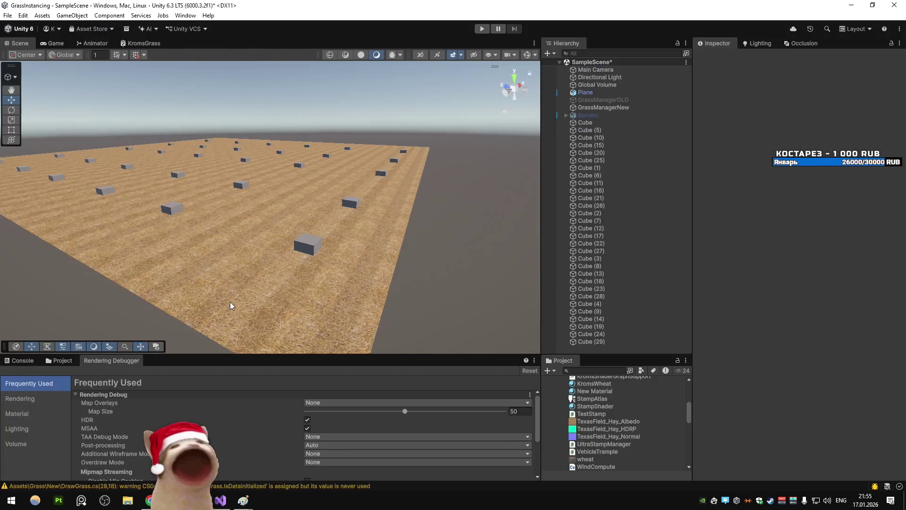
pyautogui.hotkey('alt', 'Tab')
pyautogui.press('Tab')
pyautogui.hotkey('alt', 'Tab')
pyautogui.hotkey('alt', 'Tab')
pyautogui.hotkey('alt', 'Tab')
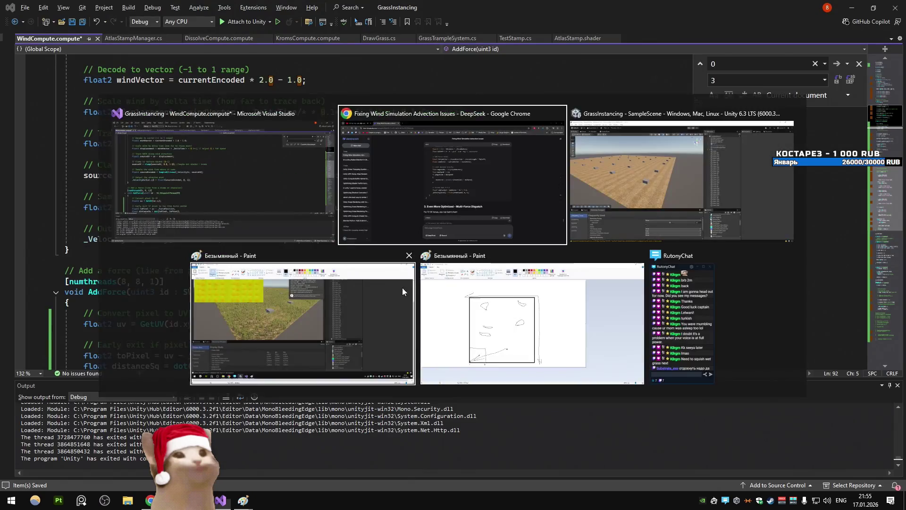
pyautogui.scroll(2, 368, 254)
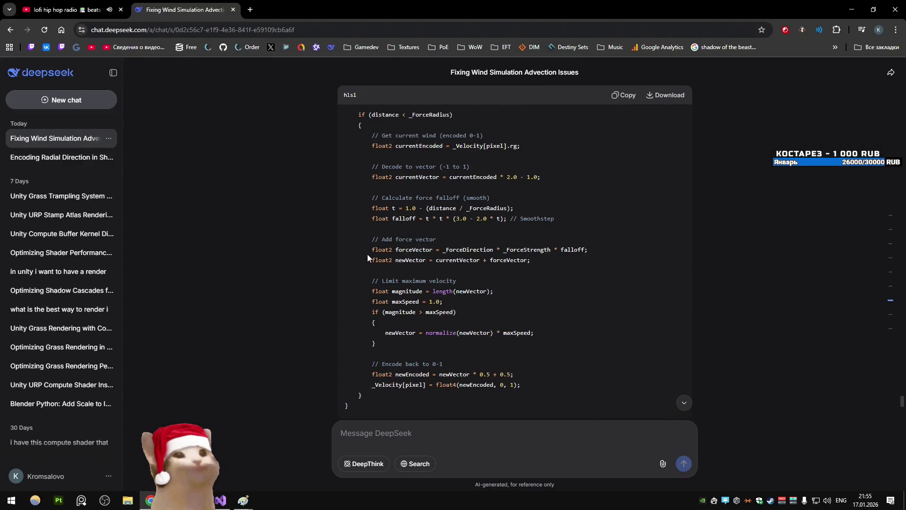
pyautogui.scroll(15, 271, 239)
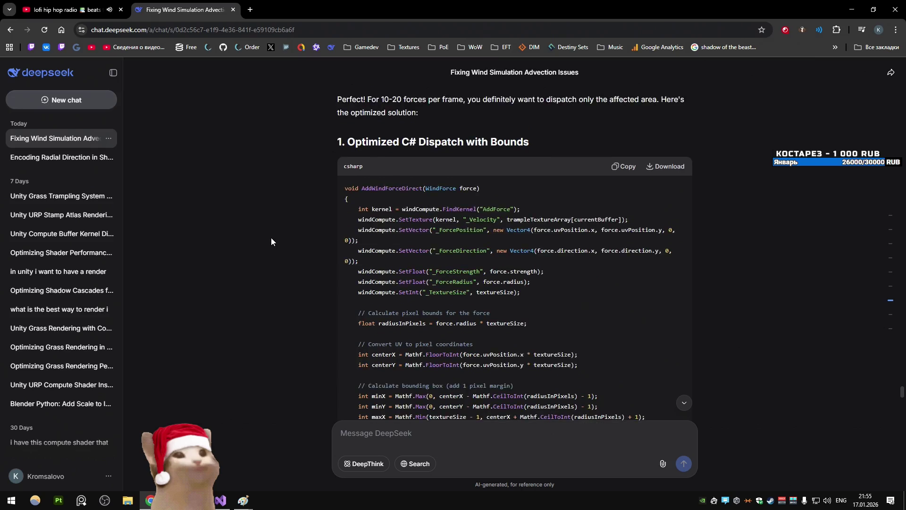
pyautogui.scroll(1, 271, 237)
pyautogui.scroll(-6, 269, 238)
pyautogui.scroll(2, 269, 239)
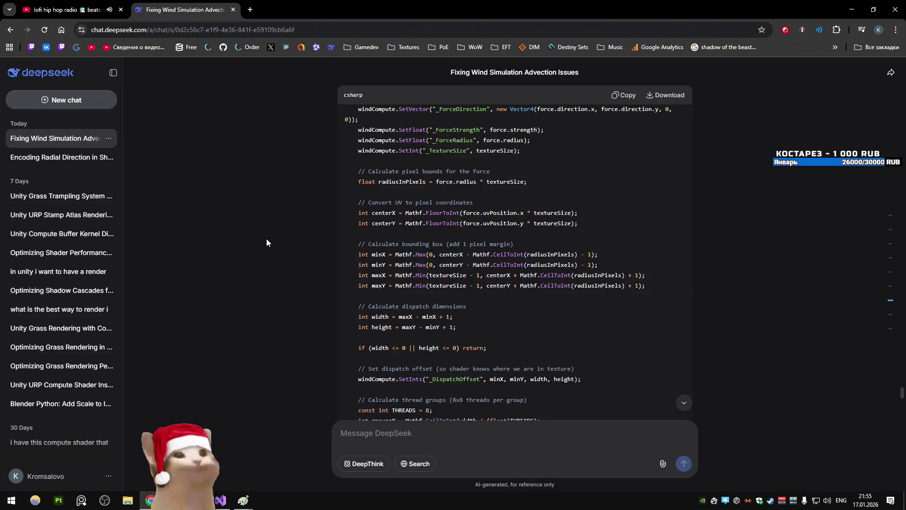
pyautogui.scroll(-2, 266, 243)
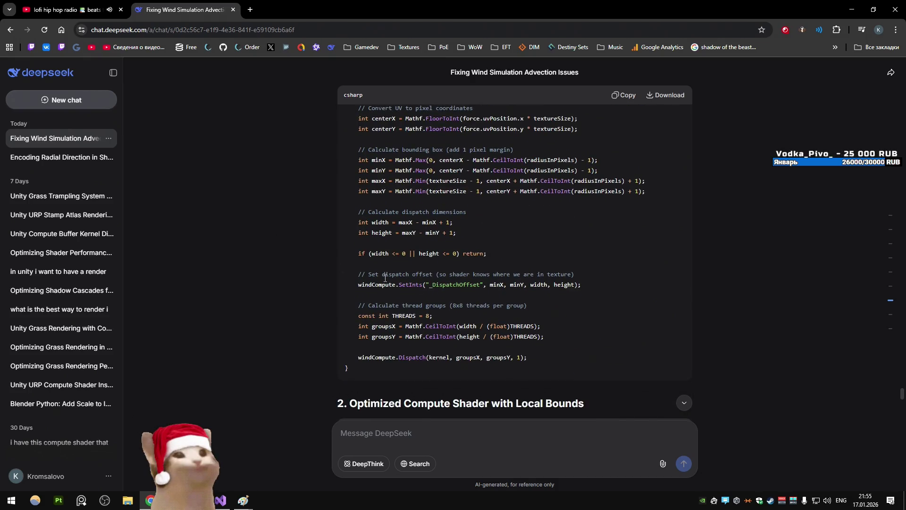
pyautogui.hotkey('ctrl', 'f')
pyautogui.press('Return')
pyautogui.scroll(-3, 484, 199)
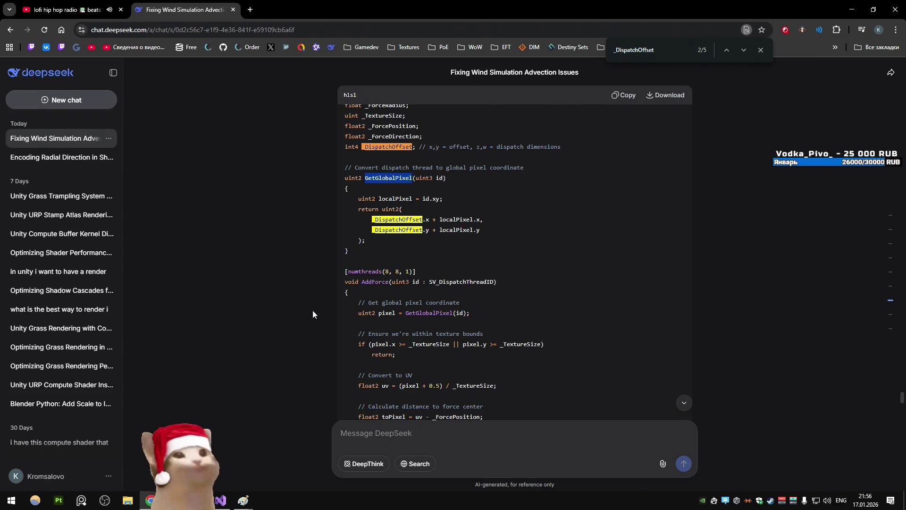
# Undo to restore the declarations after the ForceData struct in WindCompute.compute
pyautogui.hotkey('alt', 'Tab')
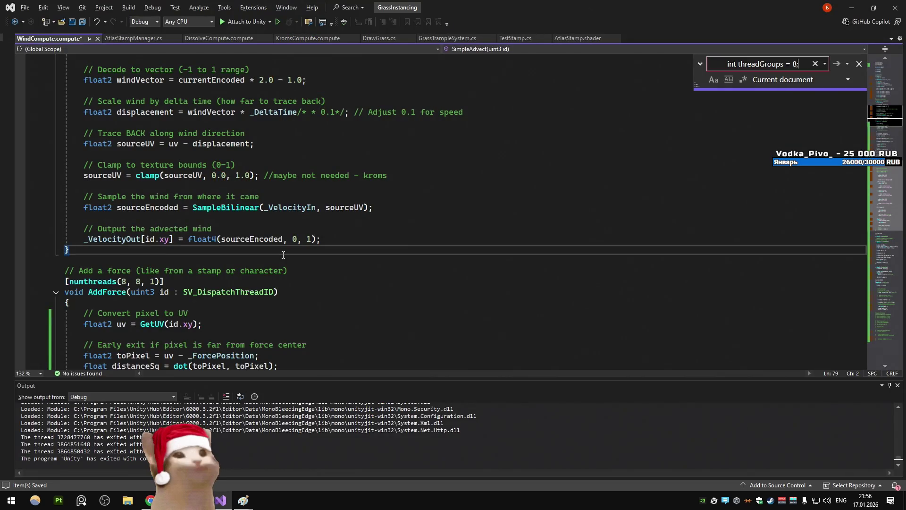
pyautogui.hotkey('ctrl', 'End')
pyautogui.hotkey('ctrl', 'z')
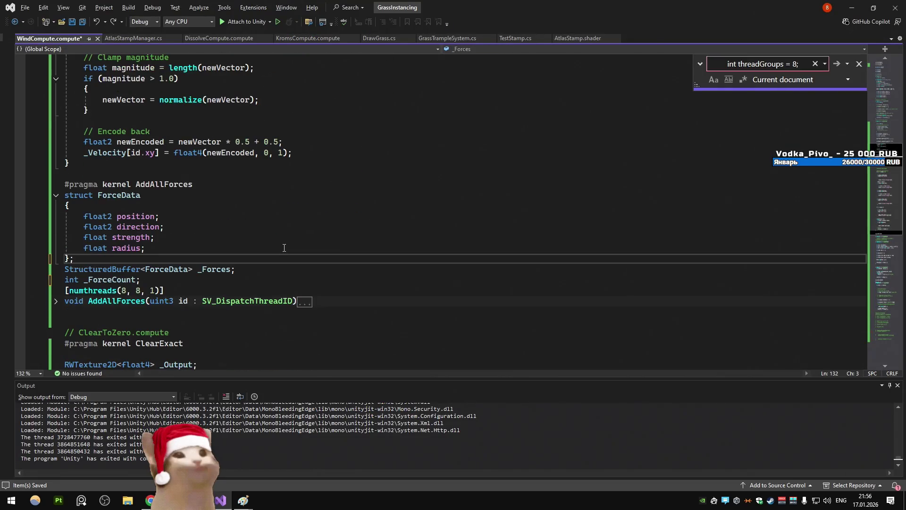
pyautogui.hotkey('alt', 'Tab')
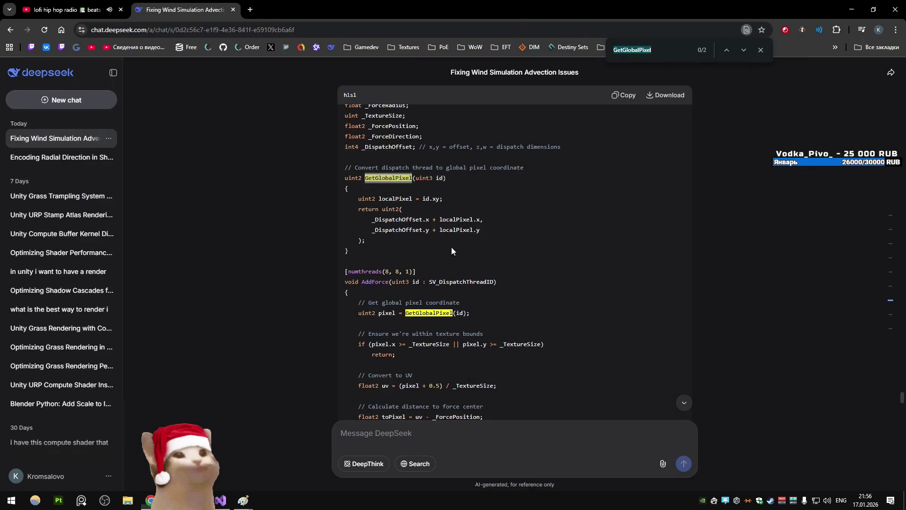
pyautogui.hotkey('alt', 'Tab')
pyautogui.click(337, 191)
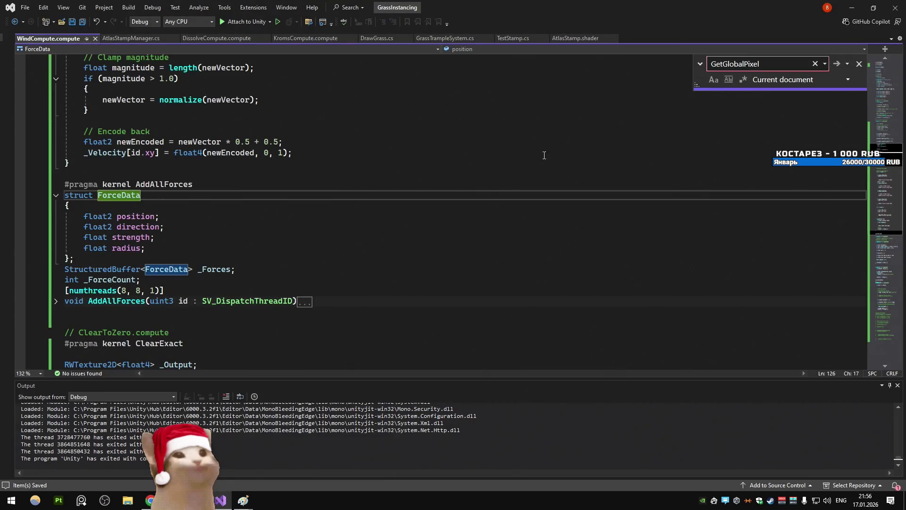
# Compare the chat's GetGlobalPixel code with AddForce's distance calculation lines
pyautogui.hotkey('alt', 'Tab')
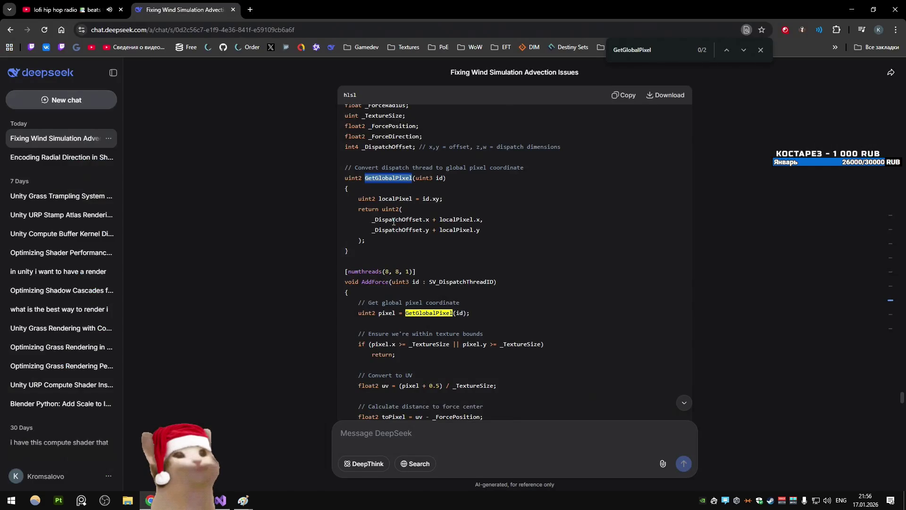
pyautogui.scroll(-3, 377, 227)
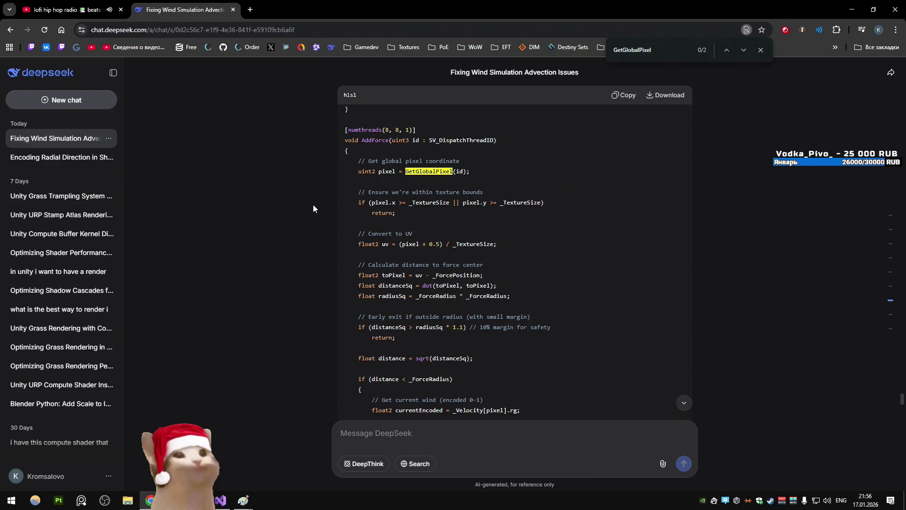
pyautogui.hotkey('alt', 'Tab')
pyautogui.hotkey('ctrl', '-')
pyautogui.hotkey('ctrl', '-')
pyautogui.hotkey('ctrl', '-')
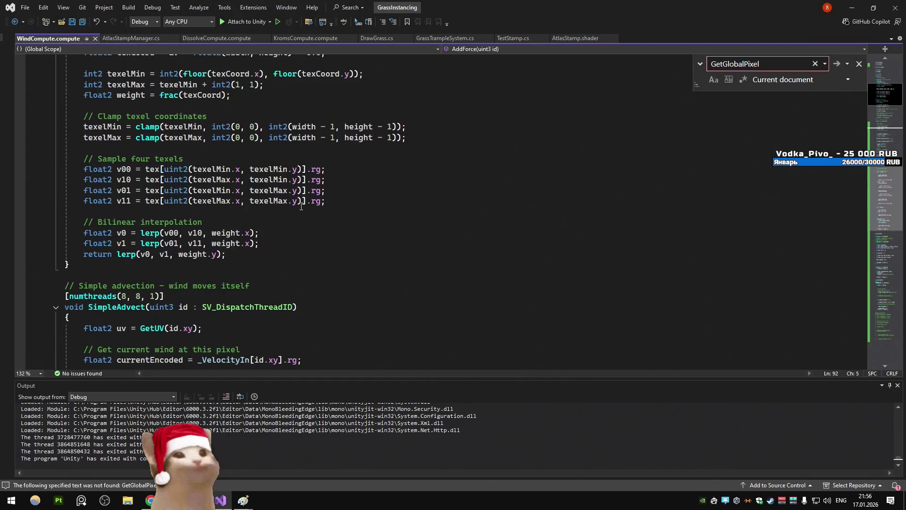
pyautogui.scroll(-10, 301, 206)
pyautogui.scroll(-3, 280, 244)
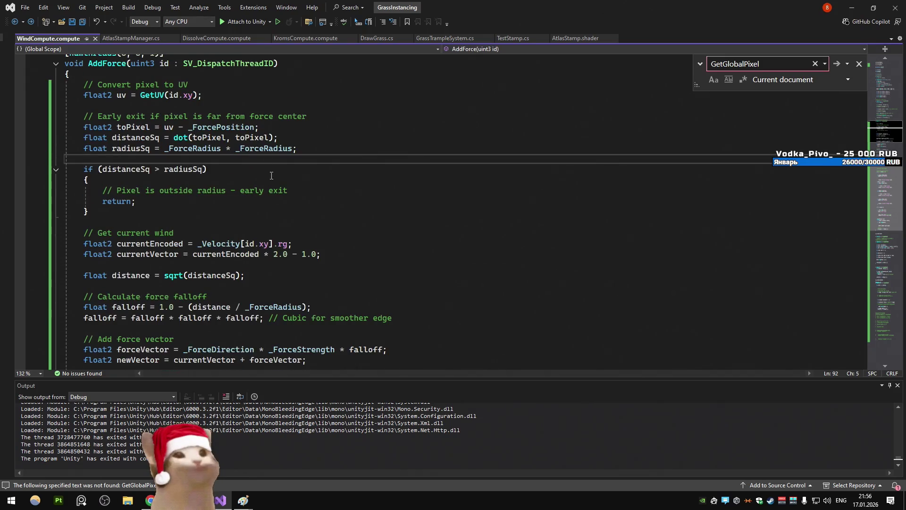
pyautogui.scroll(1, 244, 161)
pyautogui.moveTo(85, 190)
pyautogui.mouseDown()
pyautogui.moveTo(84, 161)
pyautogui.moveTo(70, 148)
pyautogui.mouseUp()
pyautogui.click(269, 179)
pyautogui.moveTo(85, 190); pyautogui.dragTo(115, 171)
pyautogui.click(209, 171)
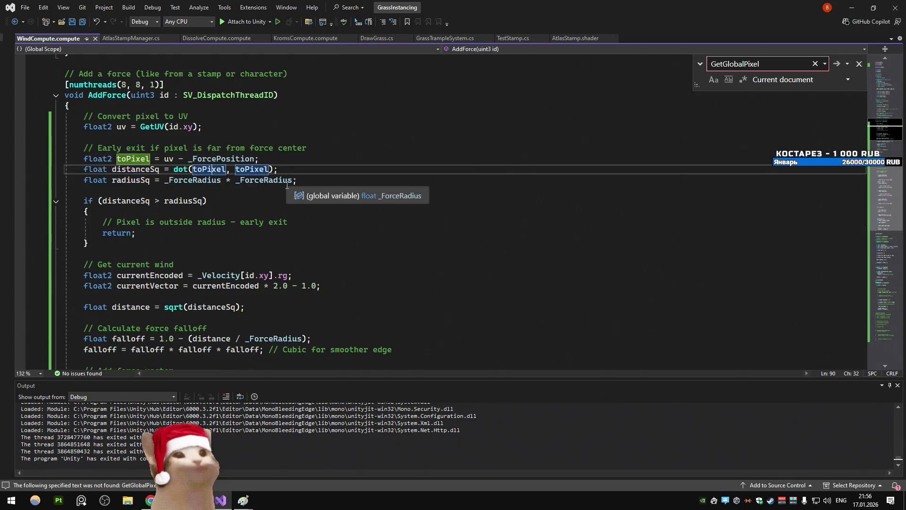
# Revisit the chat's AddForce-radius question, then start the Unity grass scene playing
pyautogui.hotkey('alt', 'Tab')
pyautogui.scroll(2, 522, 330)
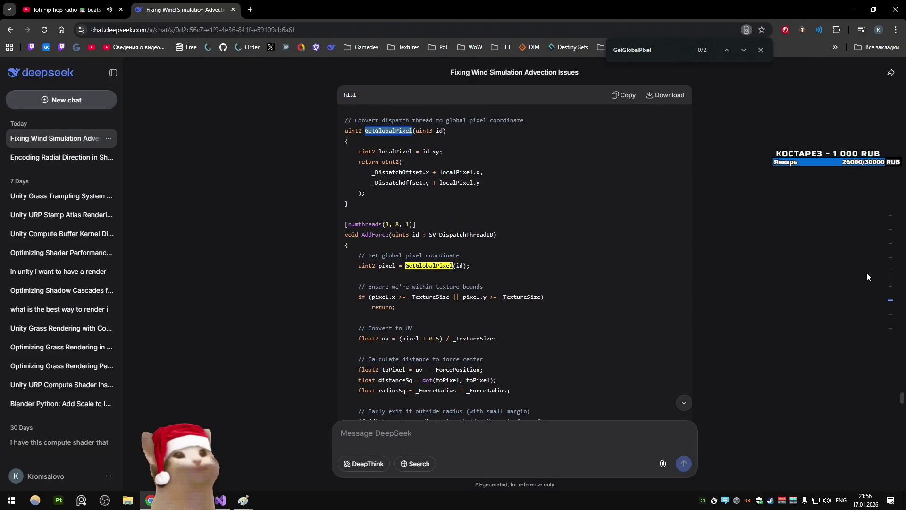
pyautogui.click(888, 292)
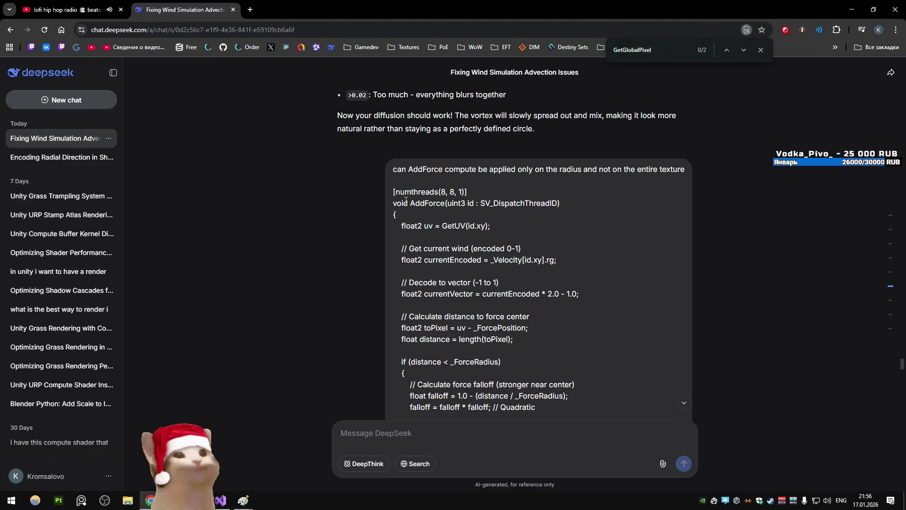
pyautogui.click(221, 501)
pyautogui.click(264, 286)
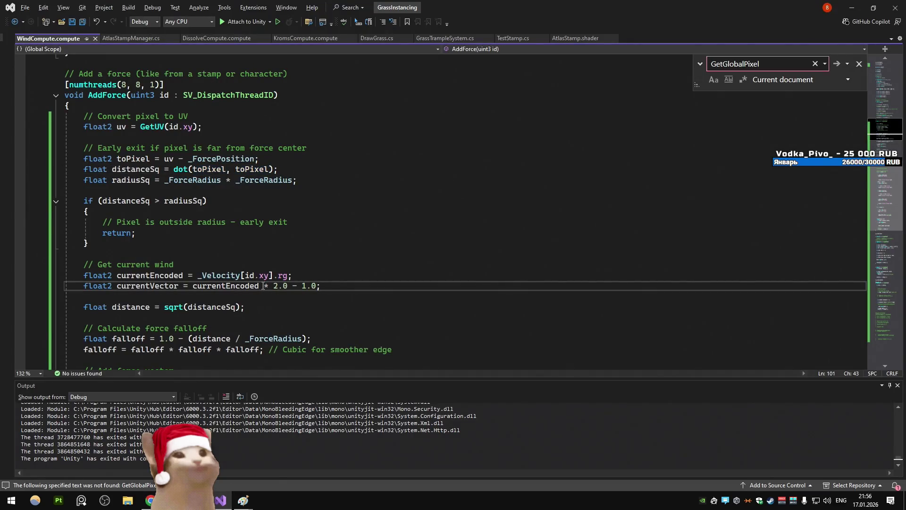
pyautogui.hotkey('alt', 'Tab')
pyautogui.click(479, 31)
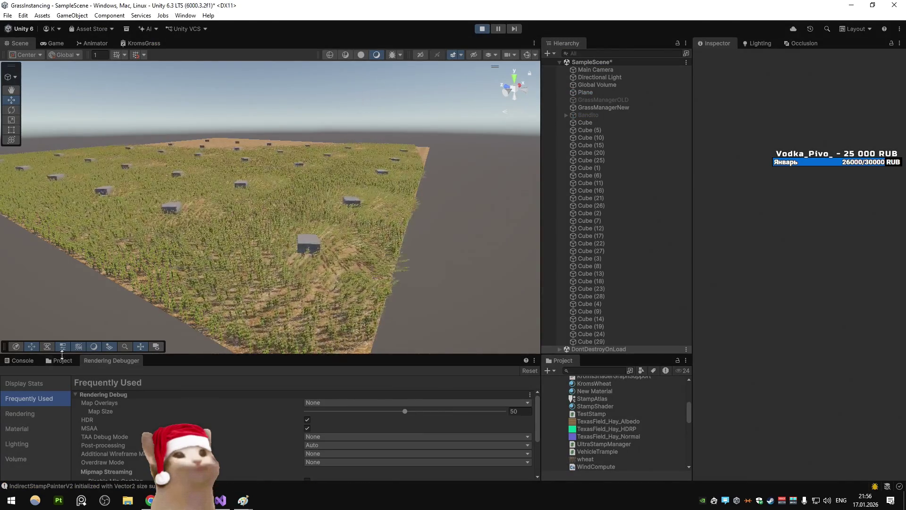
# Check the Console, Game view statistics and Rendering Debugger, then stop the scene and return to the shader
pyautogui.click(33, 362)
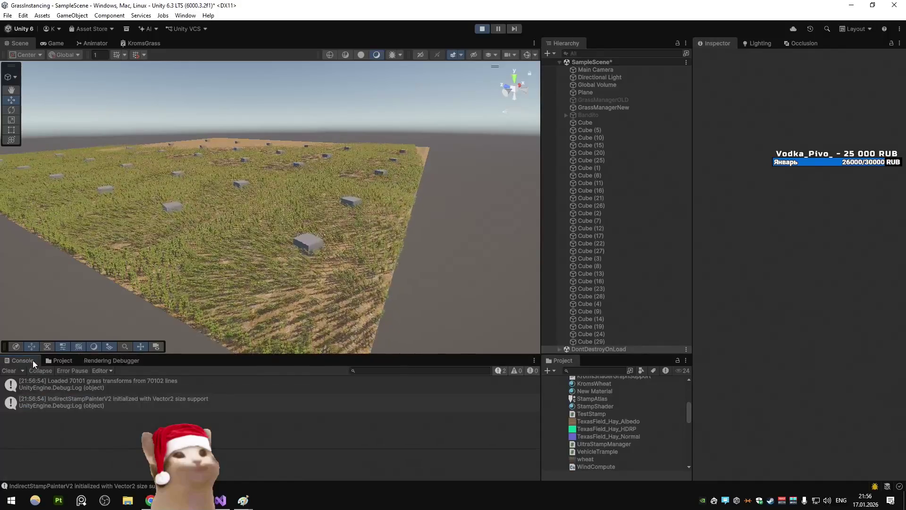
pyautogui.click(55, 43)
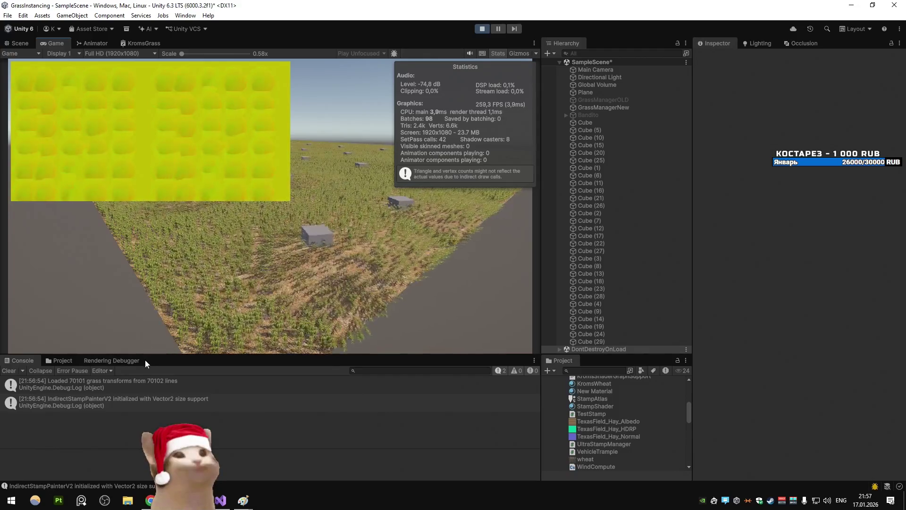
pyautogui.click(113, 360)
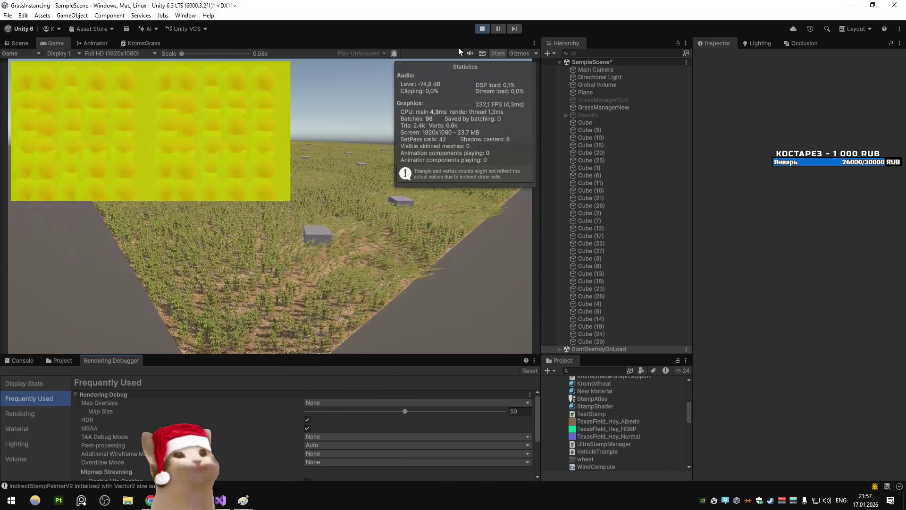
pyautogui.click(480, 29)
pyautogui.hotkey('alt', 'Tab')
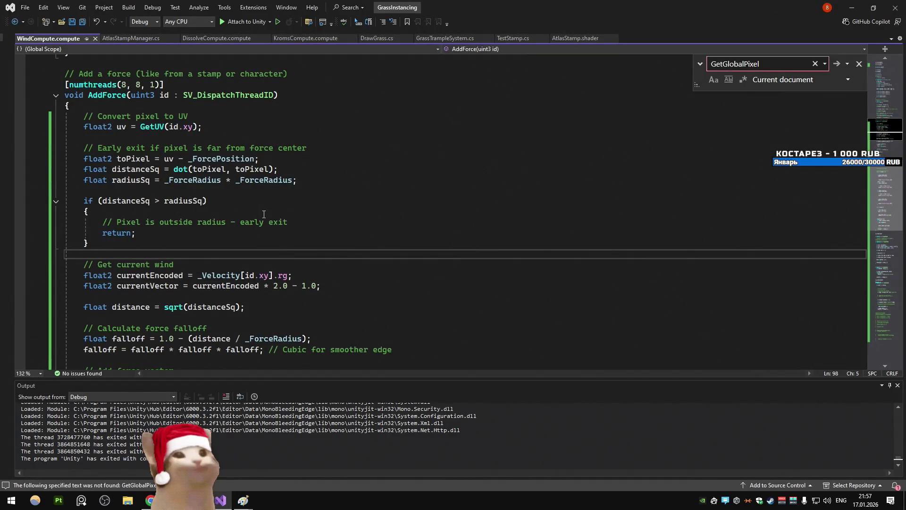
# Paste the chat's AddForce code over the old kernel, then undo the paste
pyautogui.hotkey('alt', 'Tab')
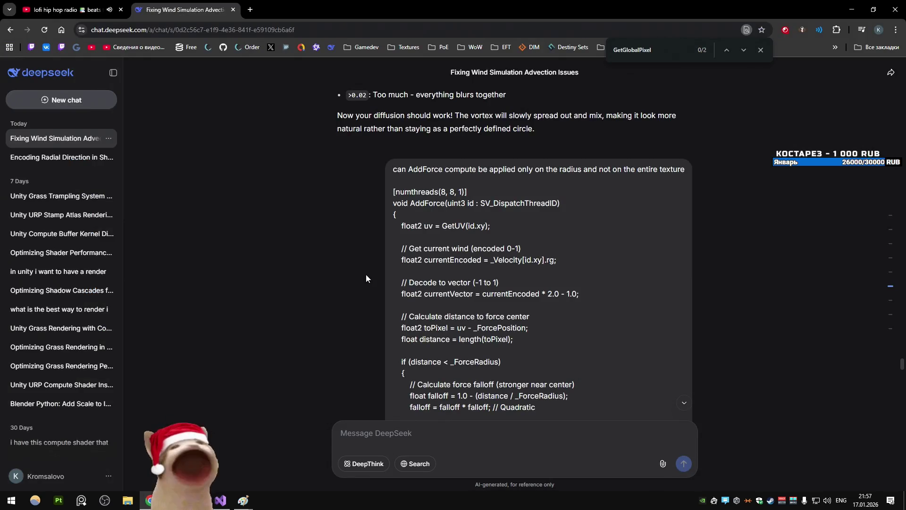
pyautogui.scroll(-7, 472, 283)
pyautogui.moveTo(398, 196)
pyautogui.mouseDown()
pyautogui.moveTo(586, 316)
pyautogui.moveTo(464, 247)
pyautogui.mouseUp()
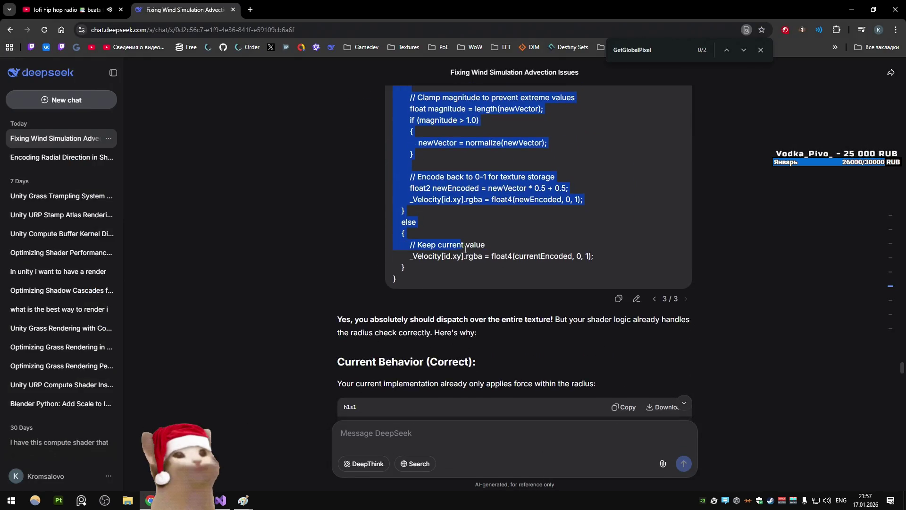
pyautogui.hotkey('alt', 'Tab')
pyautogui.scroll(5, 263, 224)
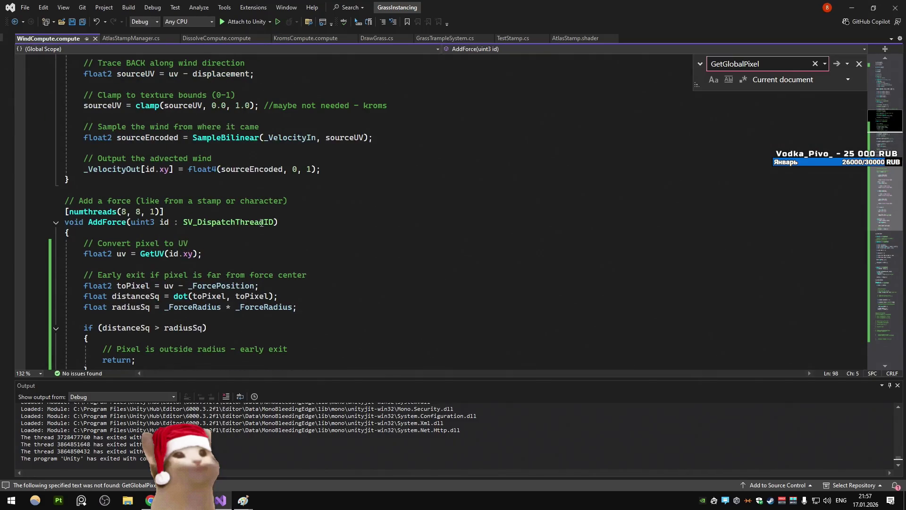
pyautogui.moveTo(65, 203)
pyautogui.mouseDown()
pyautogui.moveTo(142, 255)
pyautogui.moveTo(198, 370)
pyautogui.moveTo(219, 239)
pyautogui.mouseUp()
pyautogui.hotkey('ctrl', 'v')
pyautogui.scroll(8, 231, 233)
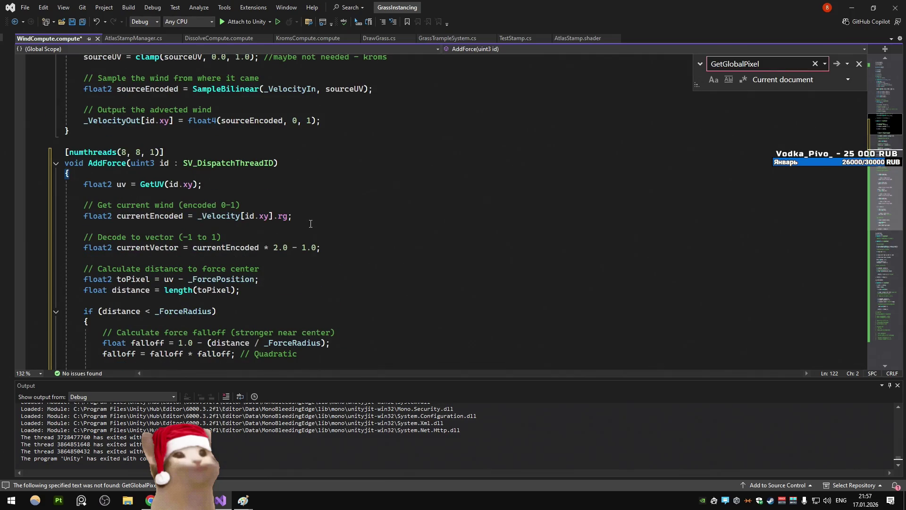
pyautogui.hotkey('ctrl', 'z')
pyautogui.click(280, 230)
pyautogui.scroll(6, 281, 230)
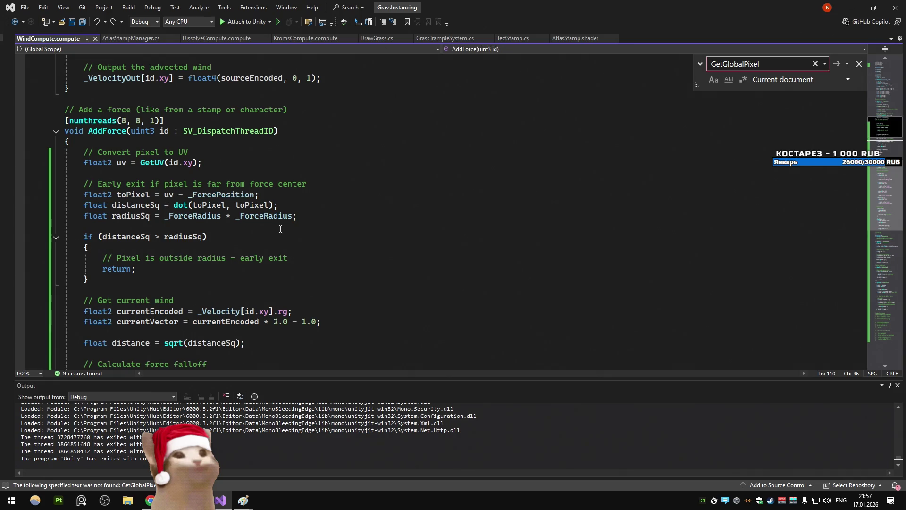
# Find the AddForce kernel and replace it with the chat's radius-limited version
pyautogui.hotkey('alt', 'Tab')
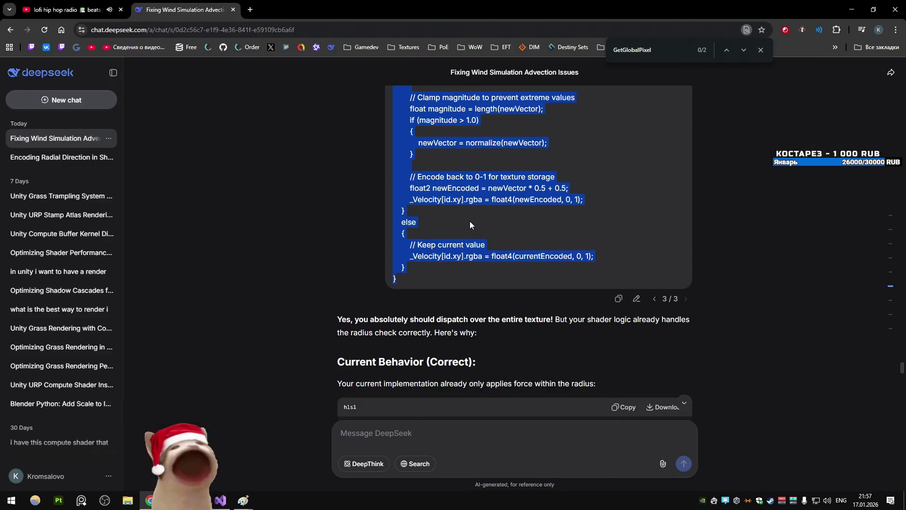
pyautogui.scroll(10, 343, 225)
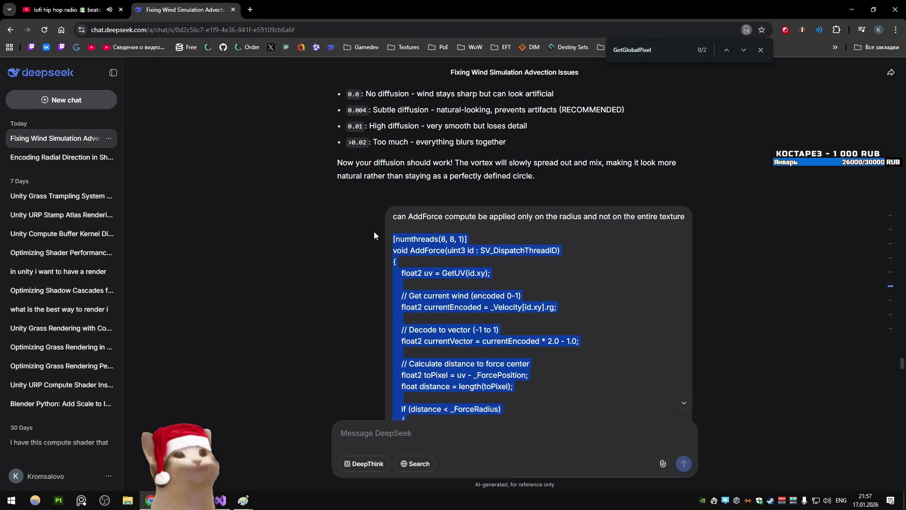
pyautogui.scroll(-5, 390, 254)
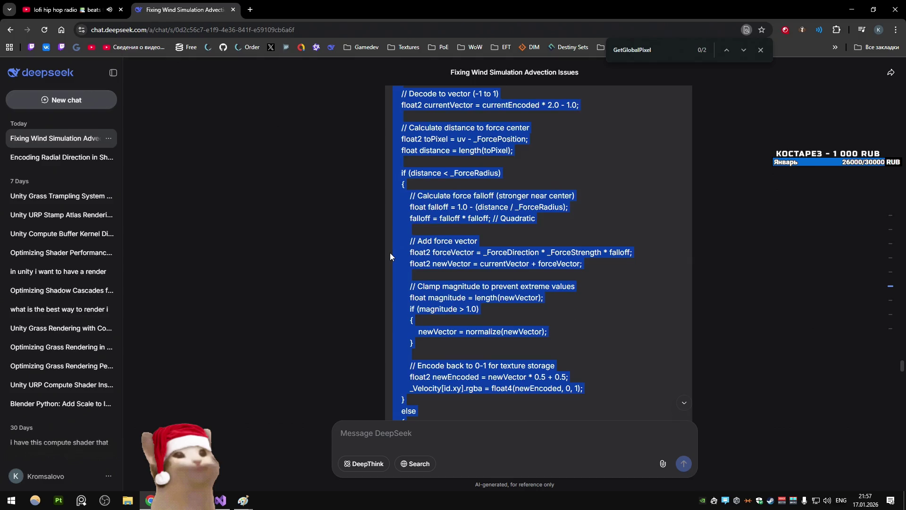
pyautogui.hotkey('alt', 'Tab')
pyautogui.hotkey('ctrl', 'f')
pyautogui.press('Return')
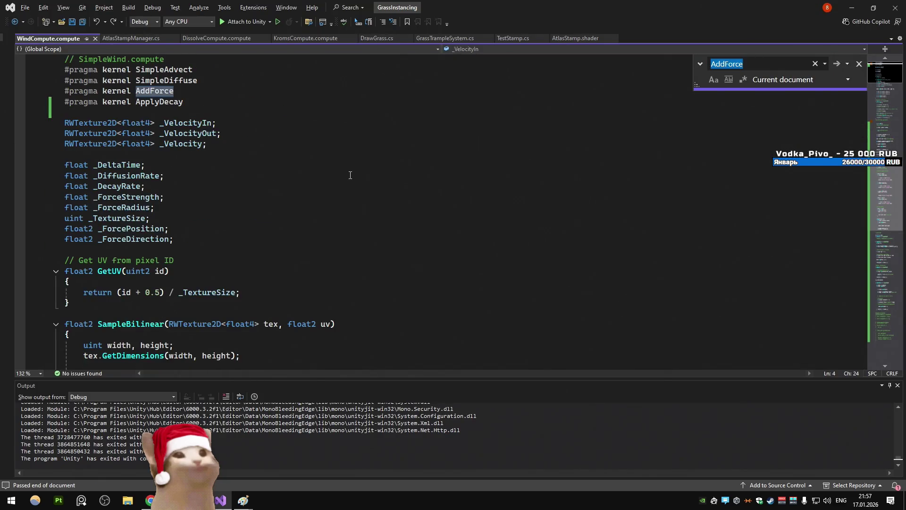
pyautogui.press('Return')
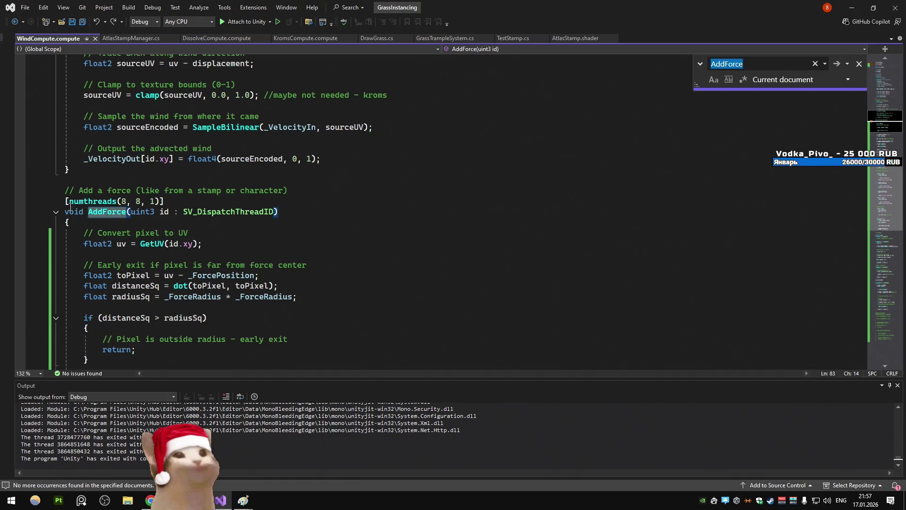
pyautogui.click(66, 202)
pyautogui.scroll(-15, 154, 215)
pyautogui.keyDown('shift'); pyautogui.click(71, 178); pyautogui.keyUp('shift')
pyautogui.hotkey('ctrl', 'v')
# Remove the .rgba swizzle from the velocity write and add a blank line after the block
pyautogui.scroll(5, 233, 208)
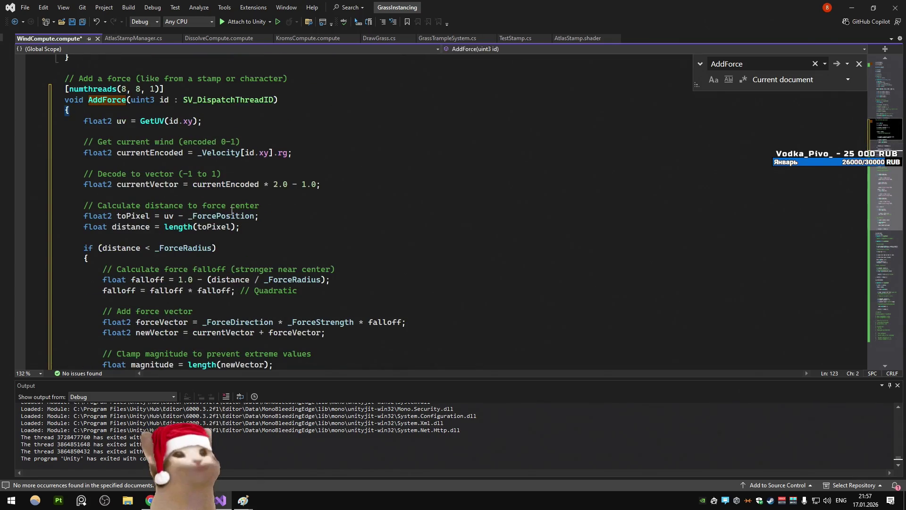
pyautogui.scroll(-7, 229, 197)
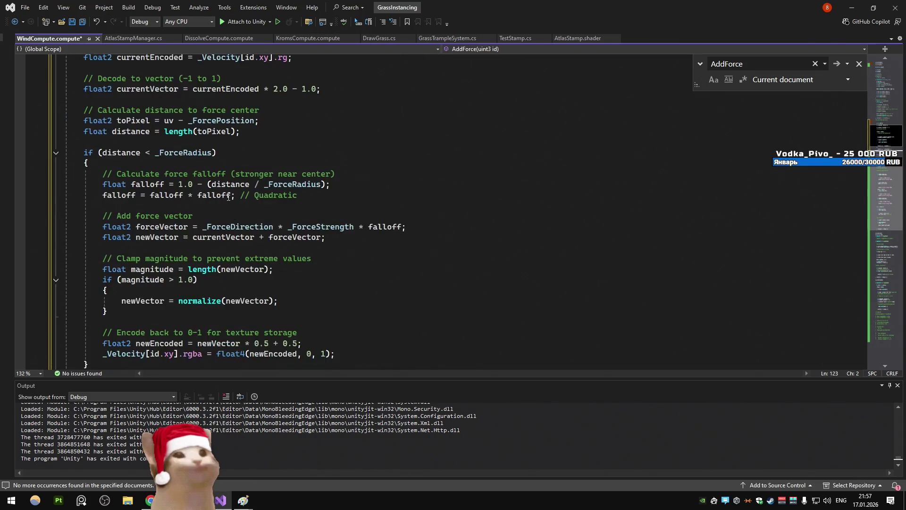
pyautogui.click(193, 226)
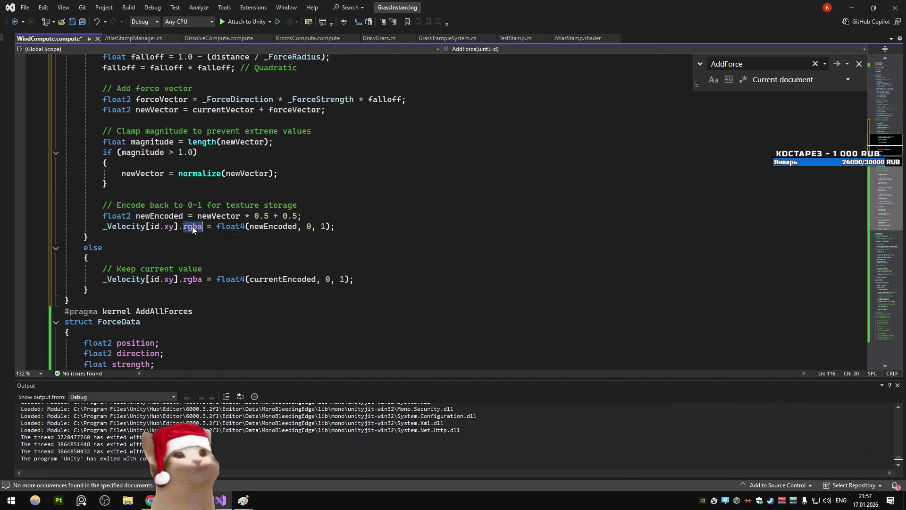
pyautogui.doubleClick(196, 278)
pyautogui.press('BackSpace')
pyautogui.press('BackSpace')
pyautogui.click(251, 187)
pyautogui.click(142, 301)
pyautogui.press('Return')
pyautogui.scroll(3, 212, 236)
pyautogui.click(243, 501)
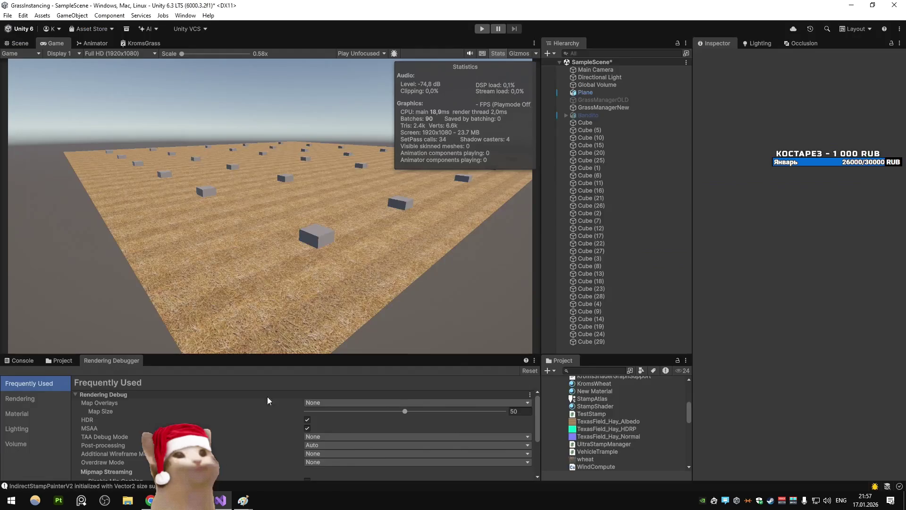
# Play, inspect the wind-swept field in a maximized Scene view, then edit GrassManagerNew's Advection Strength
pyautogui.click(481, 31)
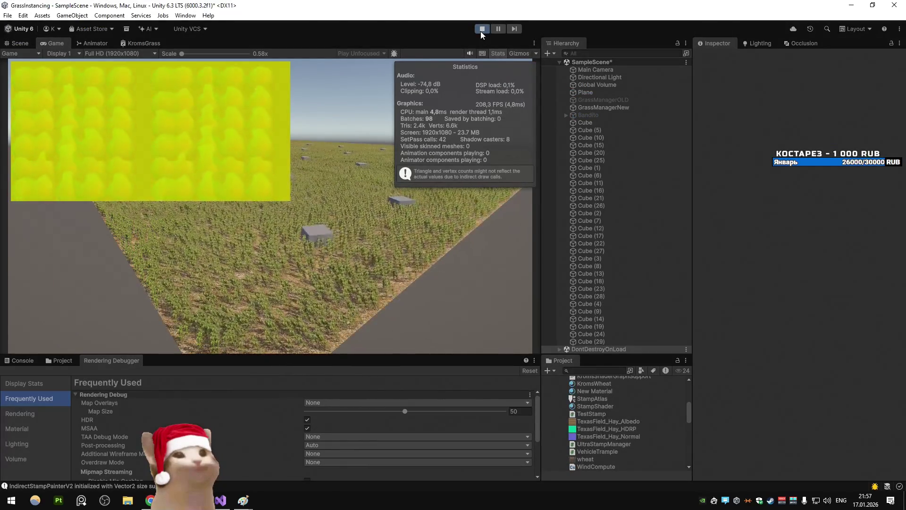
pyautogui.click(27, 42)
pyautogui.doubleClick(27, 42)
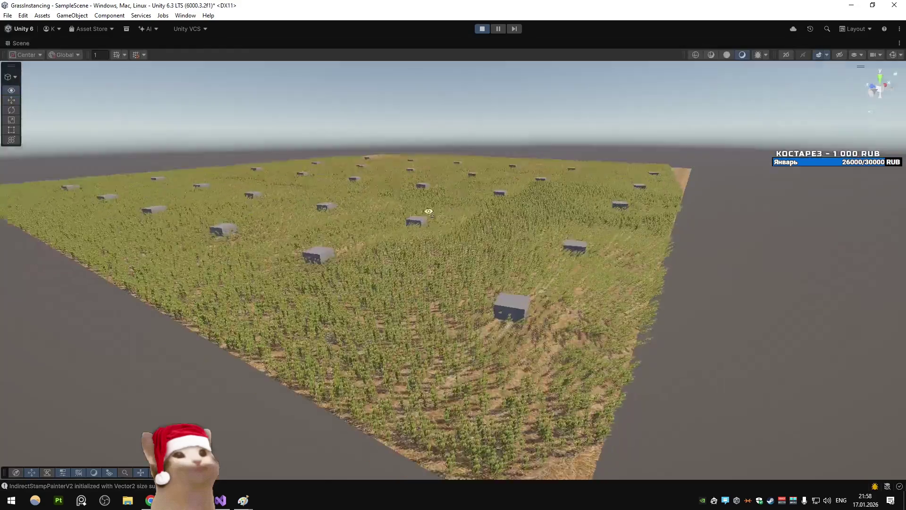
pyautogui.press('s')
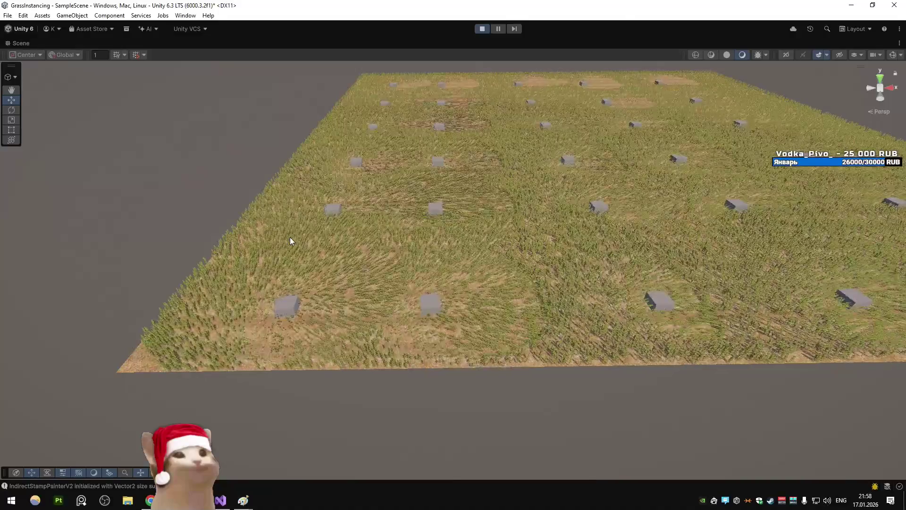
pyautogui.moveTo(290, 237)
pyautogui.mouseDown()
pyautogui.moveTo(441, 207)
pyautogui.moveTo(429, 216)
pyautogui.mouseUp()
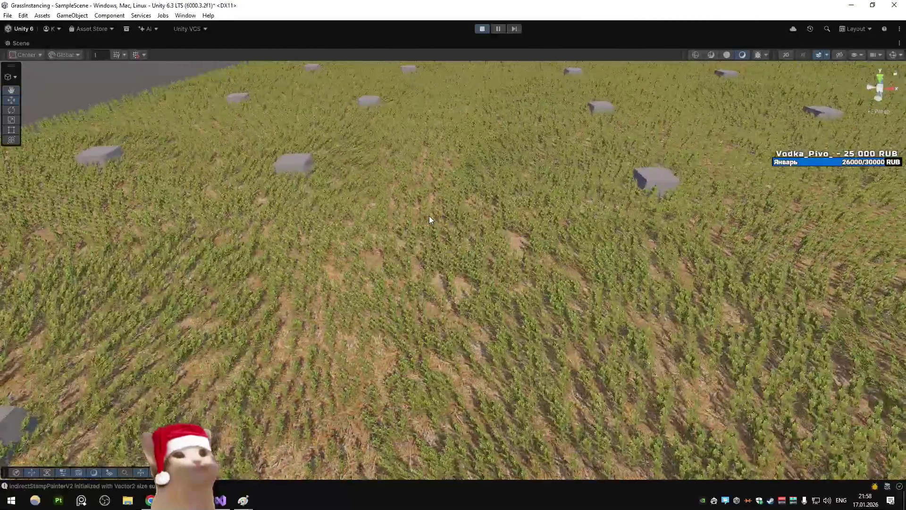
pyautogui.scroll(-5, 429, 219)
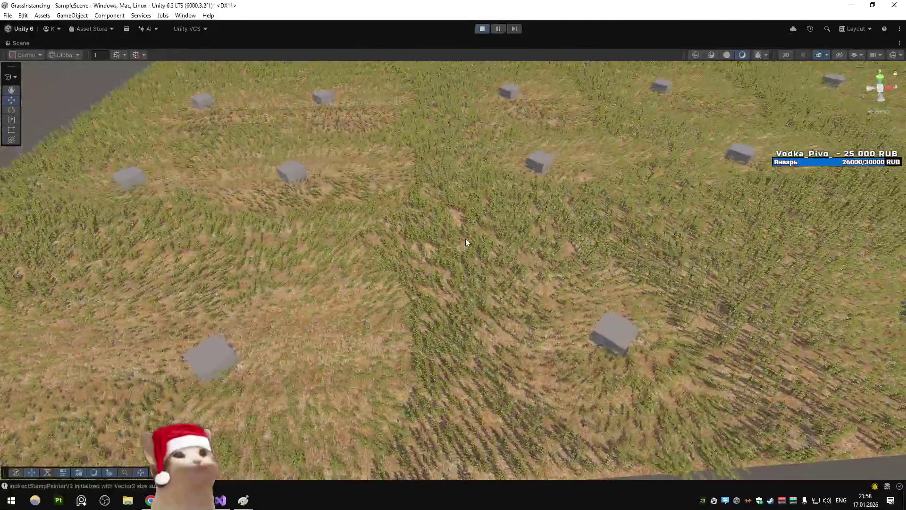
pyautogui.hotkey('shift', 'space')
pyautogui.click(603, 107)
pyautogui.click(801, 344)
# Set Advection Strength to 1.5 and revert a trial Diffusion Rate back to 0.004
pyautogui.write('5')
pyautogui.press('Home')
pyautogui.write('1')
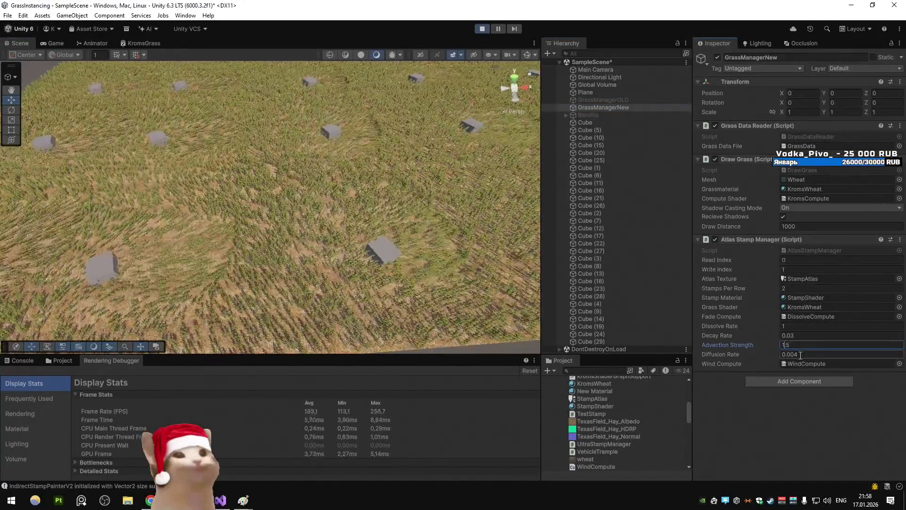
pyautogui.write('.')
pyautogui.click(794, 354)
pyautogui.write('0.1')
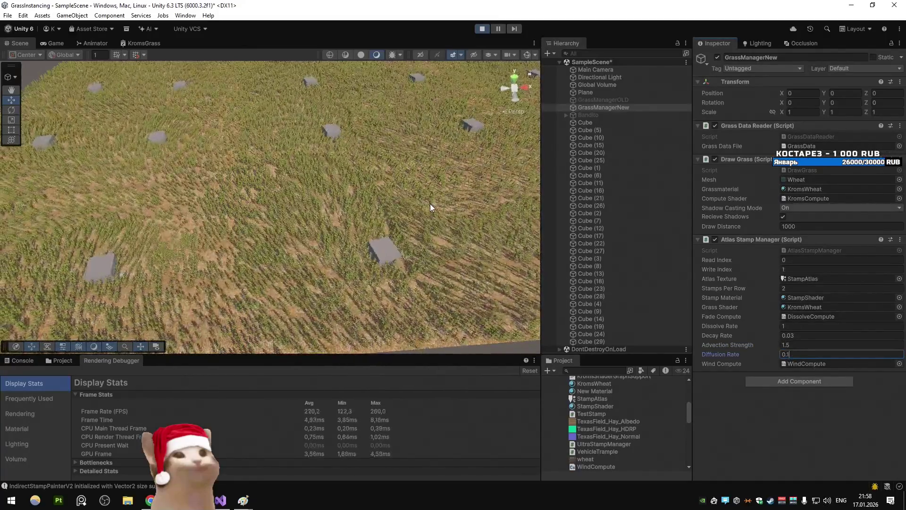
pyautogui.hotkey('ctrl', 'z')
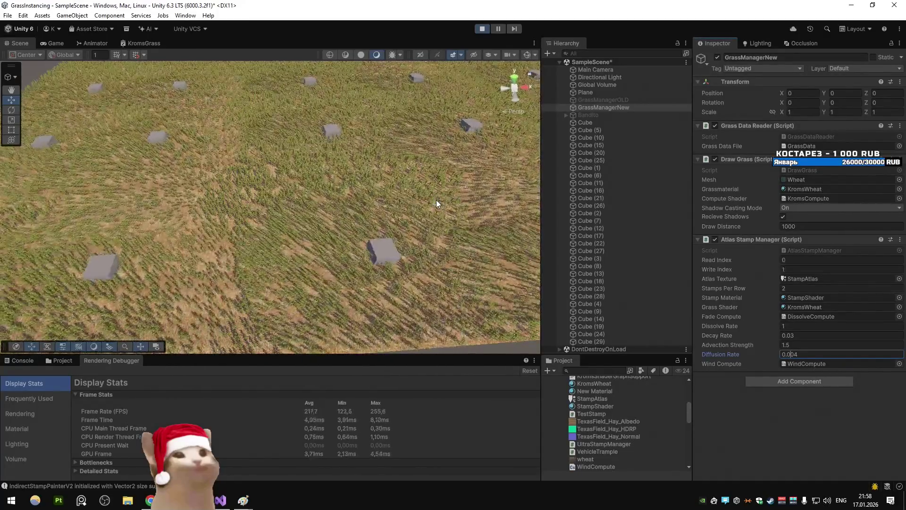
# Check the game view, then set the stamp Decay Rate to 0 in the scene view
pyautogui.click(56, 43)
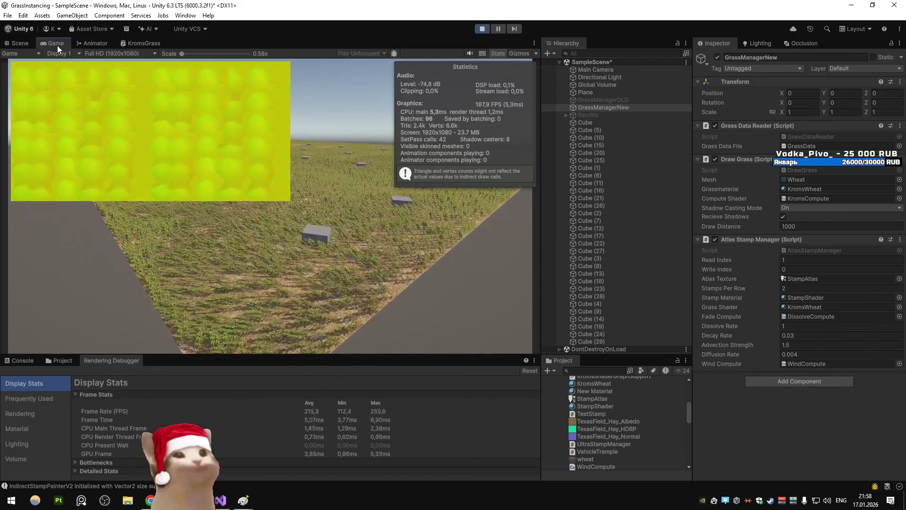
pyautogui.rightClick(57, 46)
pyautogui.click(20, 43)
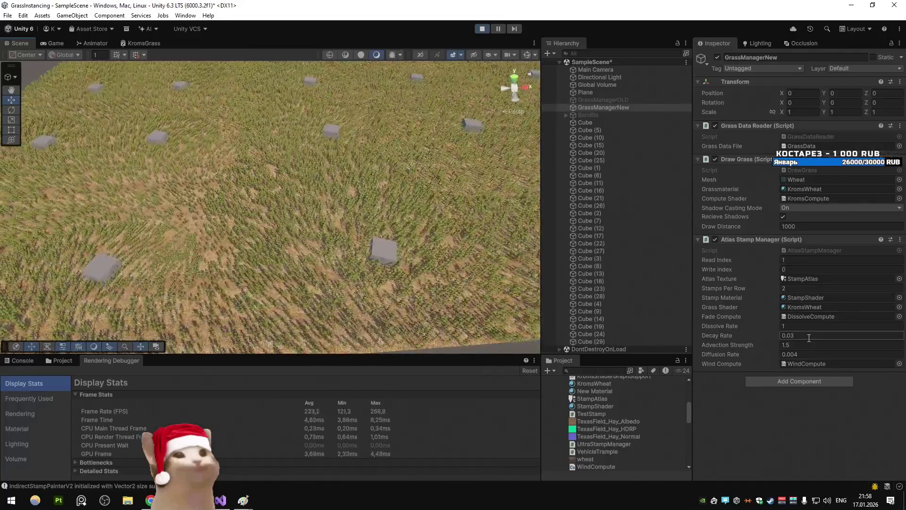
pyautogui.click(809, 335)
pyautogui.write('1')
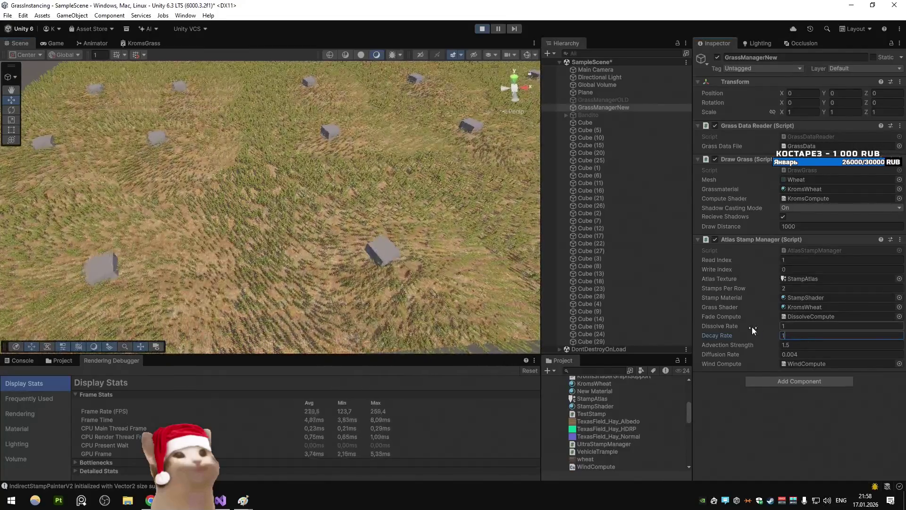
pyautogui.press('BackSpace')
pyautogui.write('0')
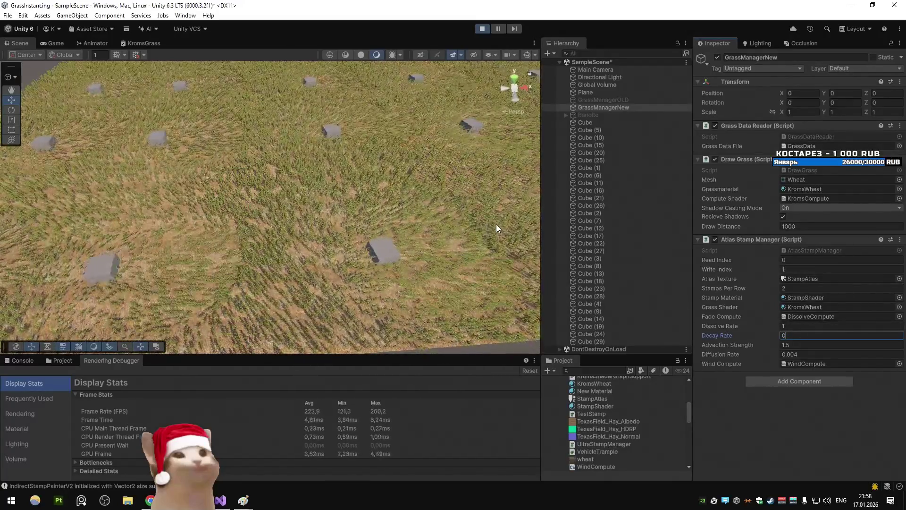
pyautogui.press('Tab')
# Try a new Advection Strength, restore 1.5, and revert Diffusion Rate to 0.004
pyautogui.write('5')
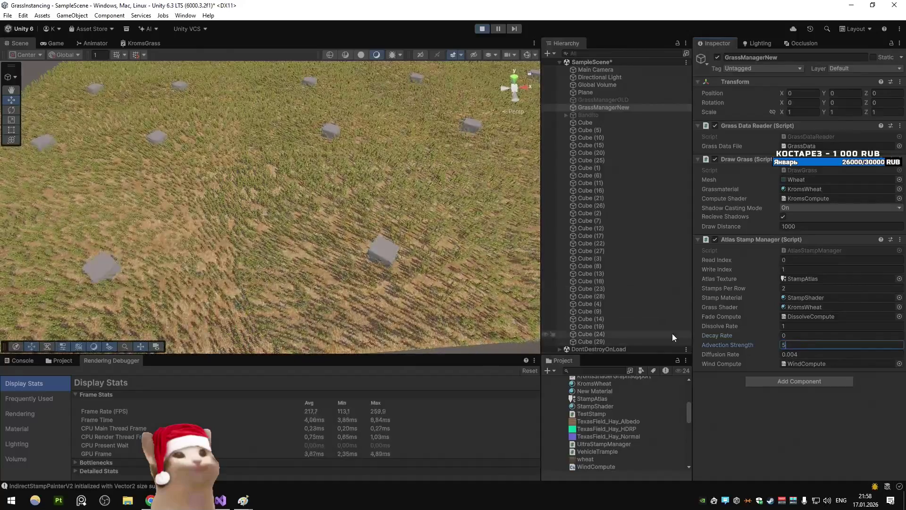
pyautogui.press('BackSpace')
pyautogui.write('1.5')
pyautogui.press('Tab')
pyautogui.write('0')
pyautogui.press('BackSpace')
pyautogui.write('4')
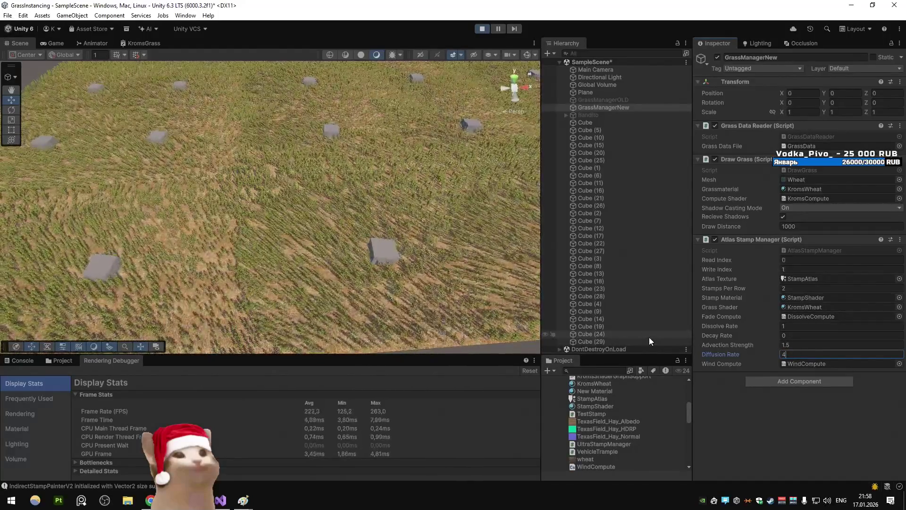
pyautogui.press('Escape')
pyautogui.click(595, 124)
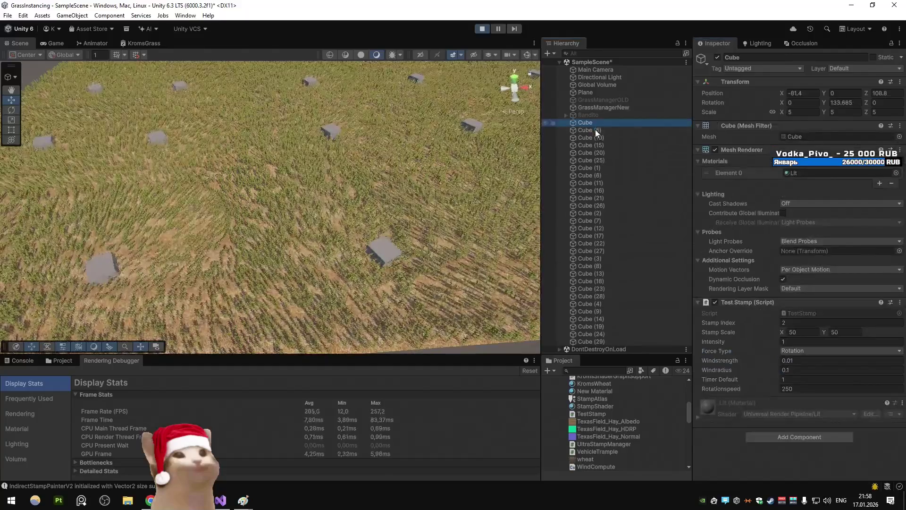
# Give Cube through Cube (29) Windstrength 0.1, then start editing GrassManagerNew's Diffusion Rate
pyautogui.keyDown('shift'); pyautogui.click(608, 342); pyautogui.keyUp('shift')
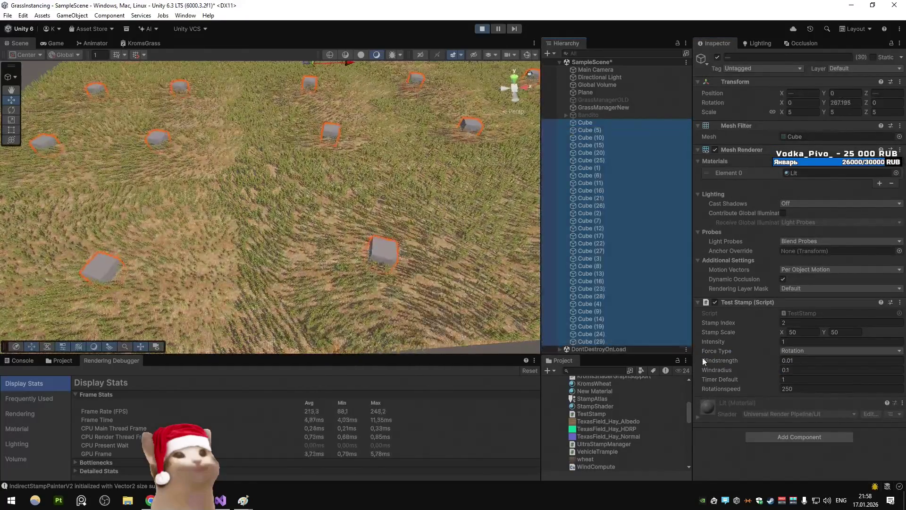
pyautogui.click(793, 360)
pyautogui.write('0.1')
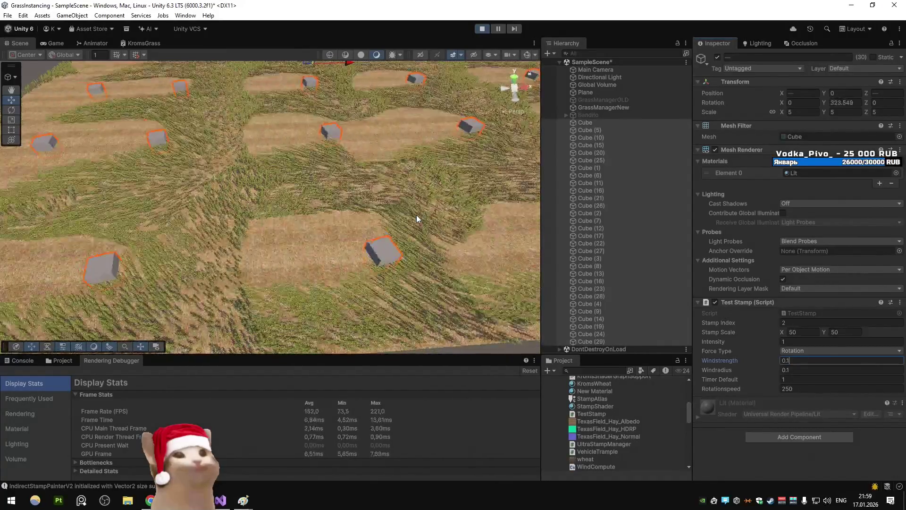
pyautogui.click(613, 108)
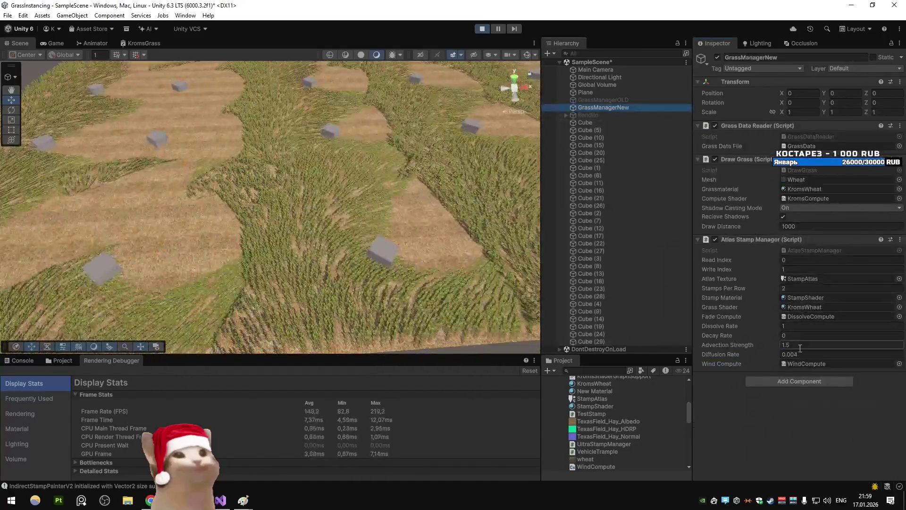
pyautogui.click(802, 354)
pyautogui.write('1')
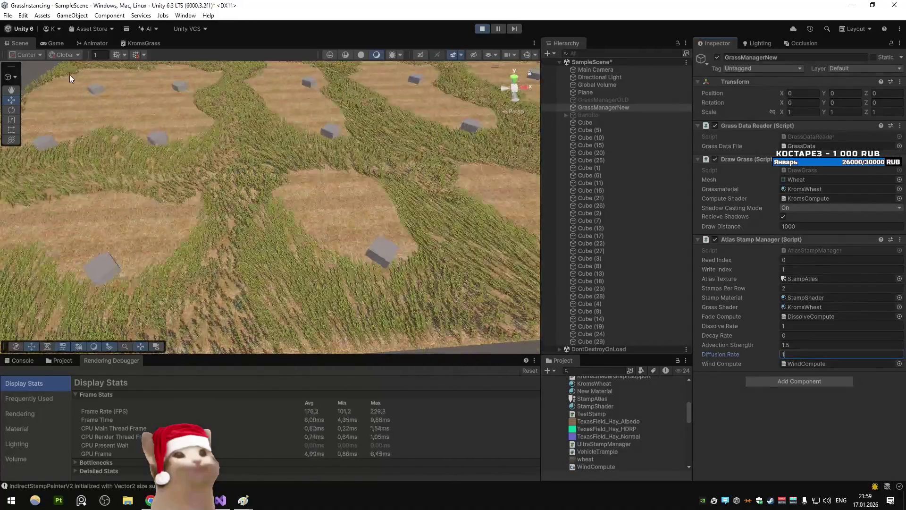
pyautogui.click(49, 42)
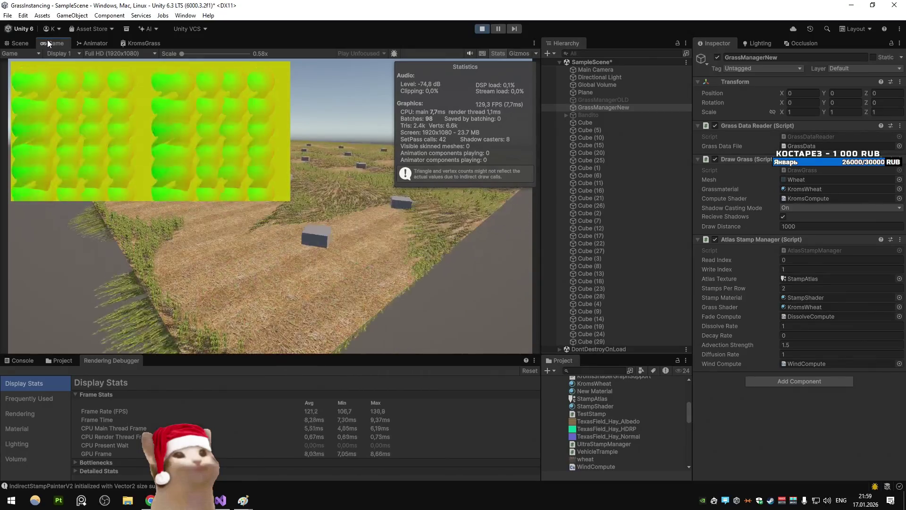
pyautogui.click(21, 43)
pyautogui.click(717, 335)
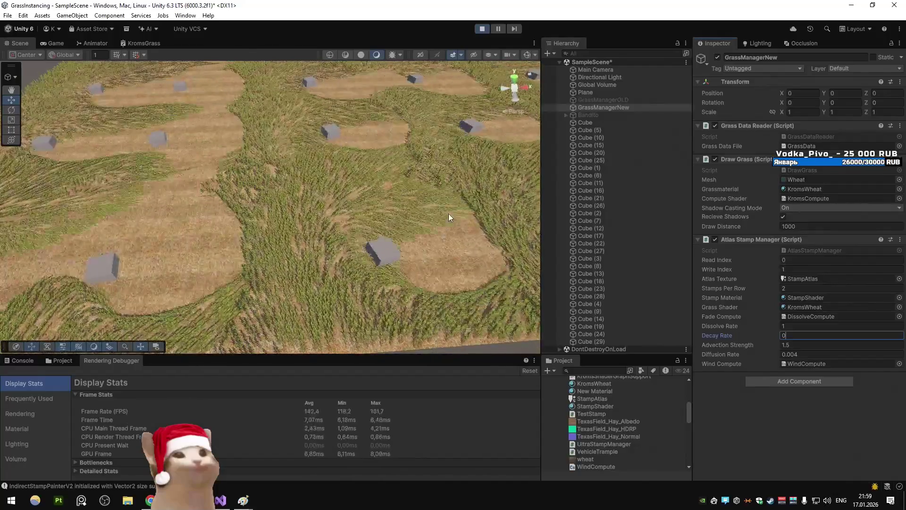
# Set Cube (21)'s force type to Directional and spin it around its vertical axis
pyautogui.click(333, 136)
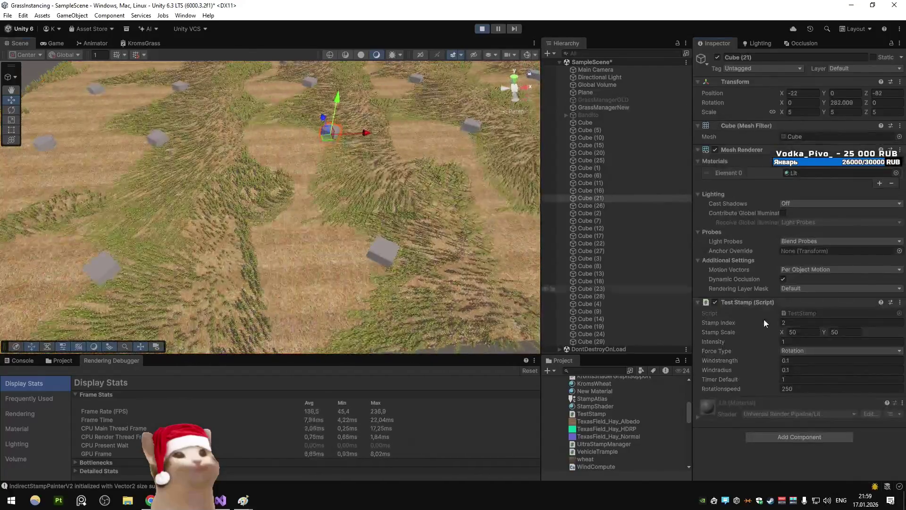
pyautogui.click(805, 351)
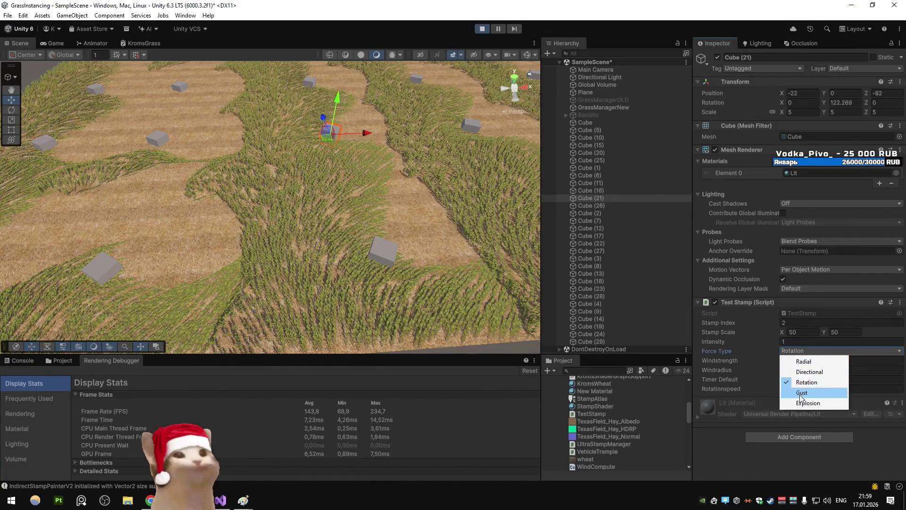
pyautogui.click(809, 371)
pyautogui.press('e')
pyautogui.moveTo(346, 152)
pyautogui.mouseDown()
pyautogui.moveTo(287, 161)
pyautogui.moveTo(356, 158)
pyautogui.mouseUp()
pyautogui.press('w')
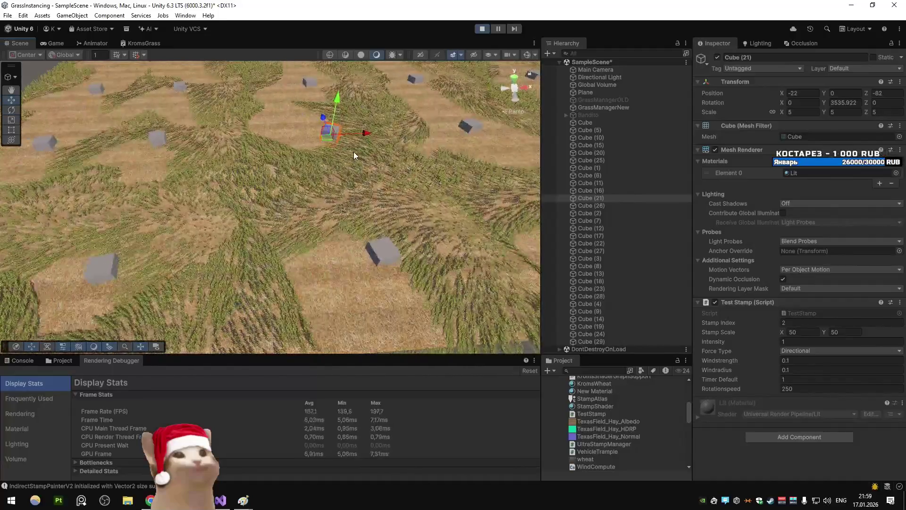
pyautogui.click(837, 103)
pyautogui.write('0')
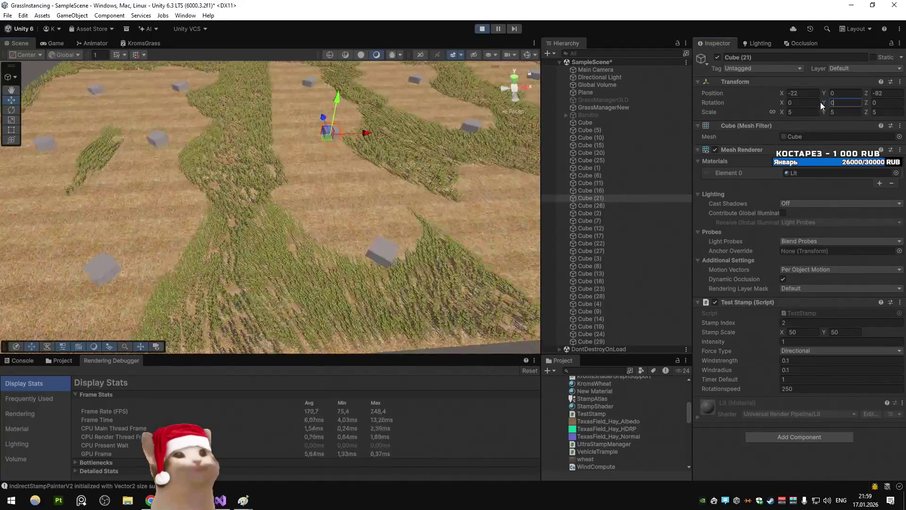
# Switch the gizmo to Local and rotate Cube (21) to about 235.21 degrees on Y
pyautogui.click(63, 55)
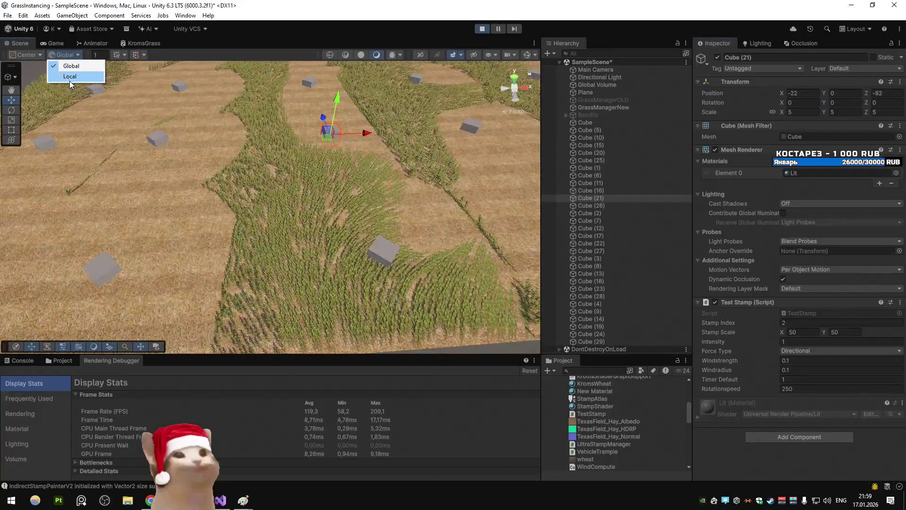
pyautogui.click(70, 79)
pyautogui.click(835, 105)
pyautogui.moveTo(836, 105)
pyautogui.mouseDown()
pyautogui.moveTo(253, 142)
pyautogui.moveTo(218, 194)
pyautogui.moveTo(616, 289)
pyautogui.moveTo(794, 310)
pyautogui.moveTo(566, 283)
pyautogui.moveTo(453, 255)
pyautogui.moveTo(398, 262)
pyautogui.mouseUp()
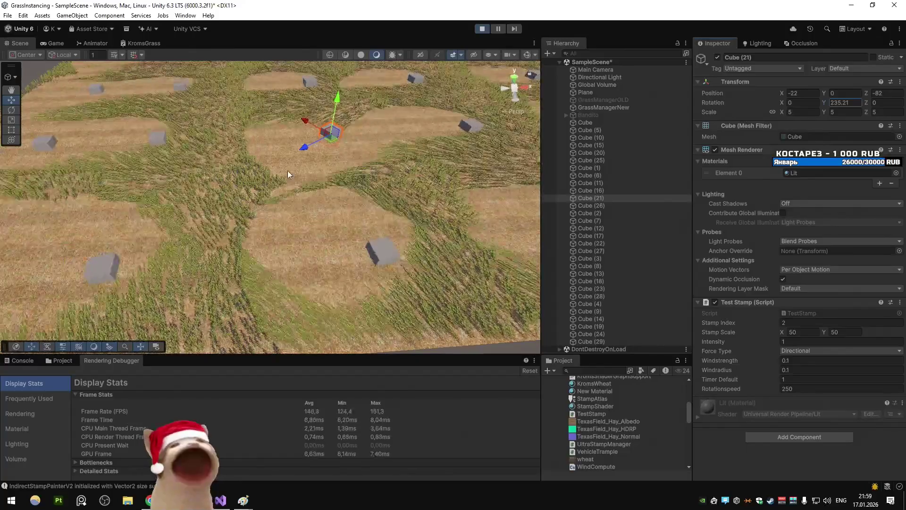
# Check the game view, then move Cube (21) above Cube and select Cube through Cube (29)
pyautogui.click(55, 43)
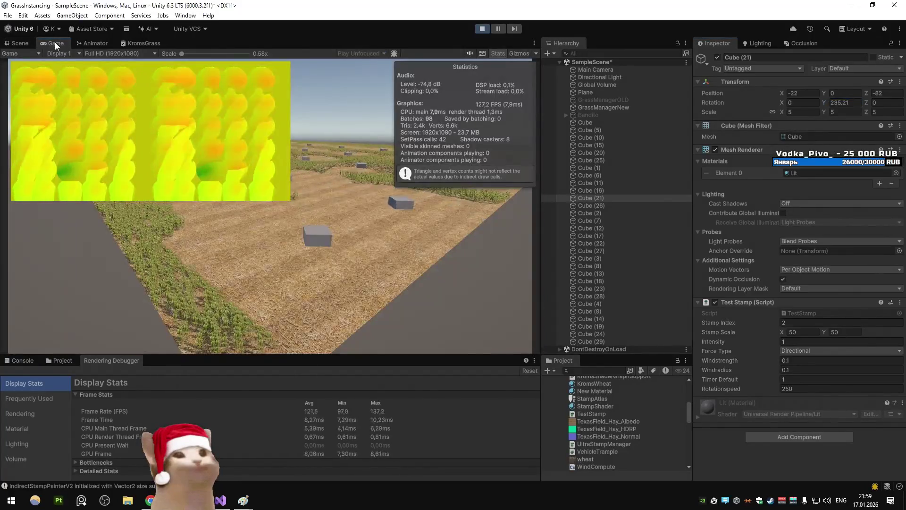
pyautogui.click(23, 43)
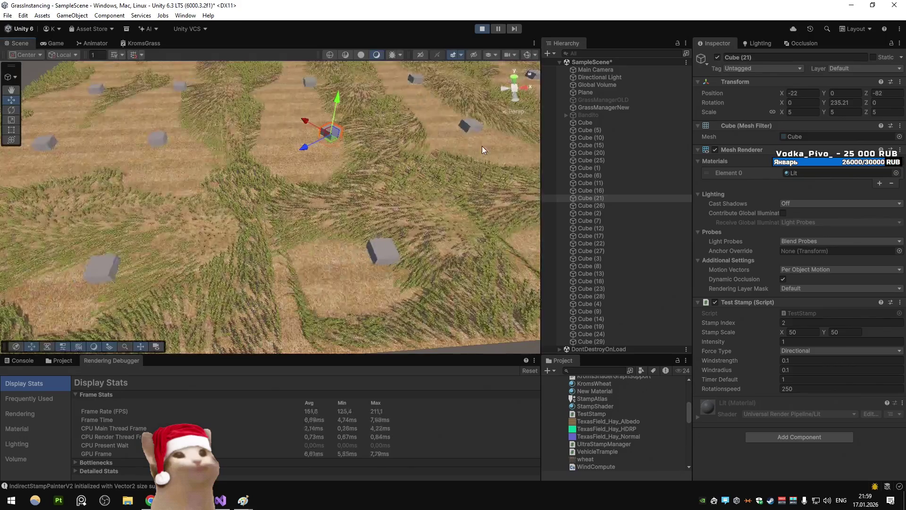
pyautogui.moveTo(599, 198)
pyautogui.mouseDown()
pyautogui.moveTo(613, 180)
pyautogui.moveTo(607, 121)
pyautogui.mouseUp()
pyautogui.click(593, 129)
pyautogui.keyDown('shift'); pyautogui.click(601, 341); pyautogui.keyUp('shift')
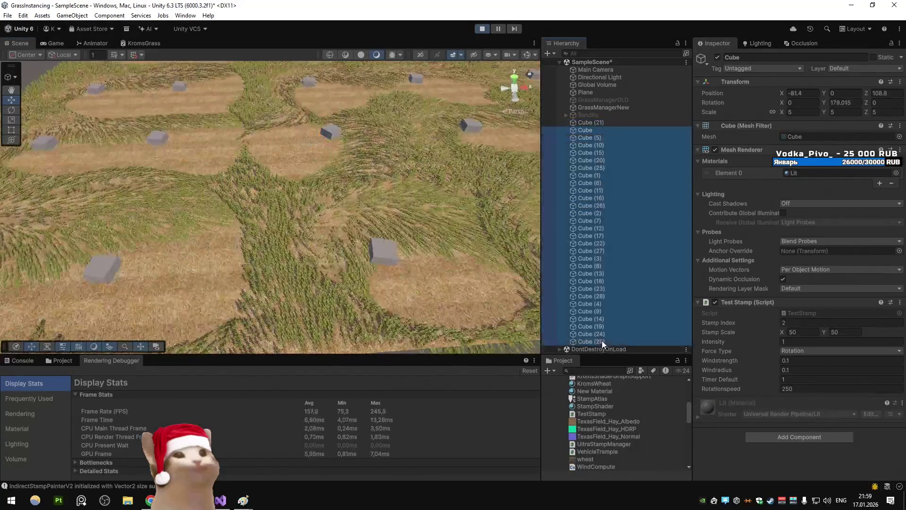
# Deactivate the selected cubes and retype the Decay Rate as 0.003
pyautogui.click(718, 57)
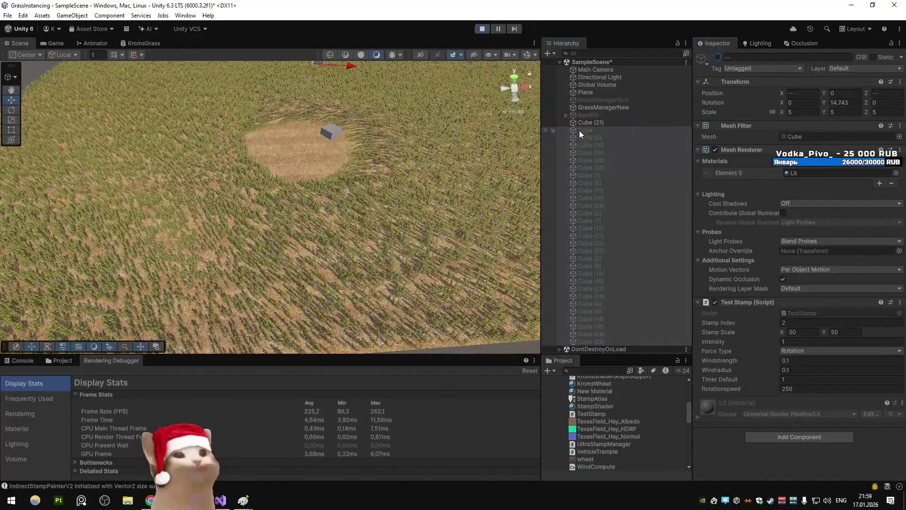
pyautogui.click(579, 122)
pyautogui.click(600, 107)
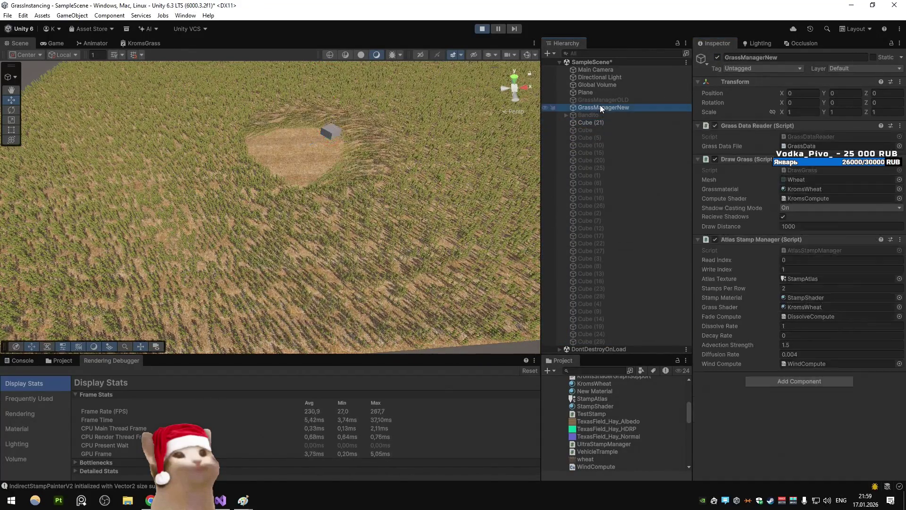
pyautogui.click(793, 335)
pyautogui.write('.003')
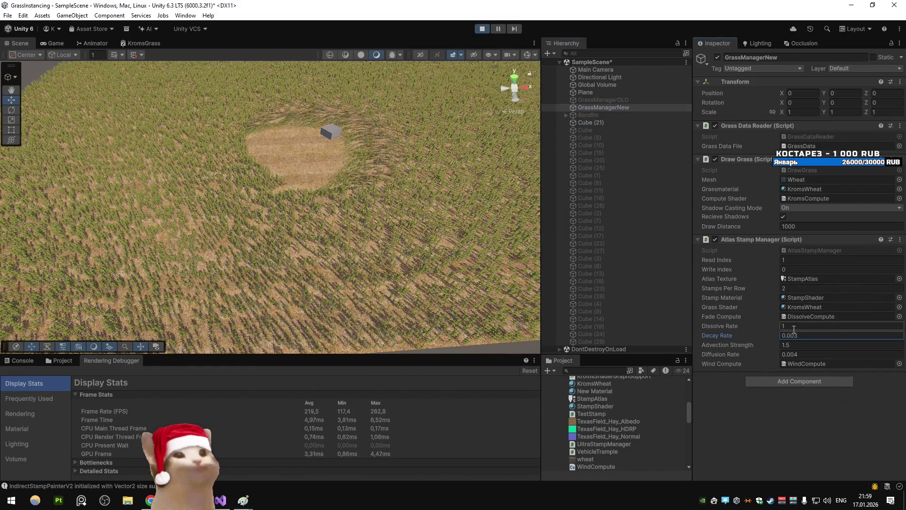
pyautogui.click(591, 122)
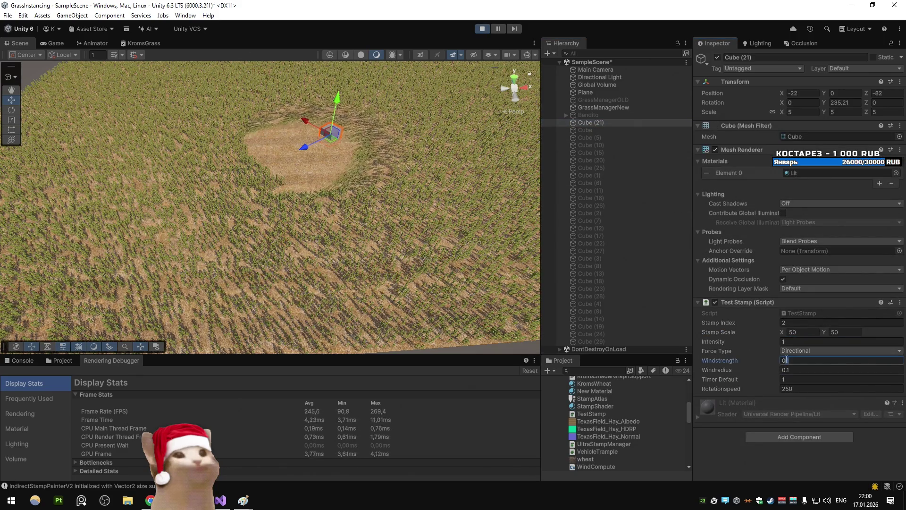
pyautogui.write('01')
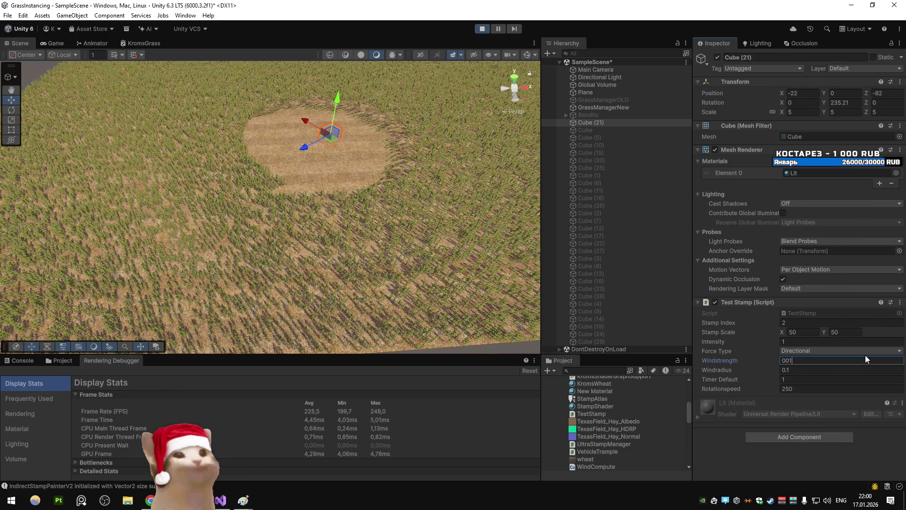
pyautogui.press('BackSpace')
pyautogui.press('BackSpace')
pyautogui.write('.01')
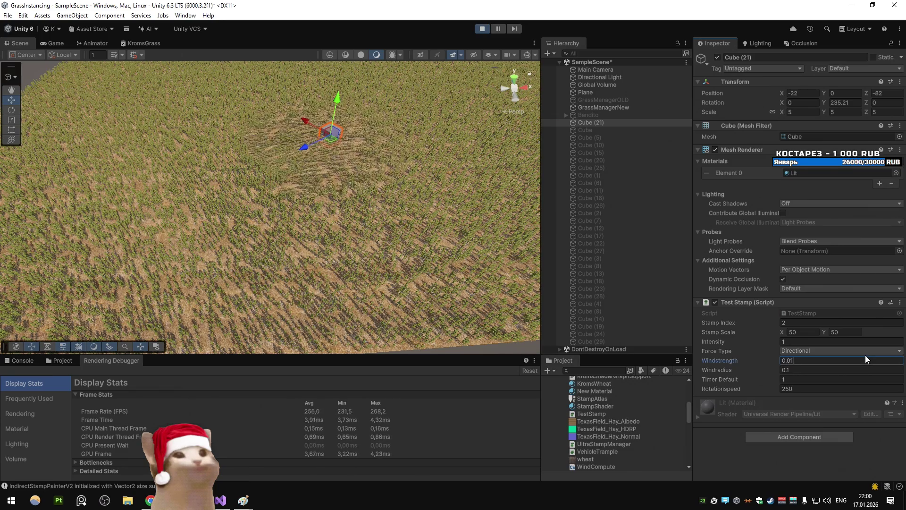
pyautogui.press('BackSpace')
pyautogui.write('3')
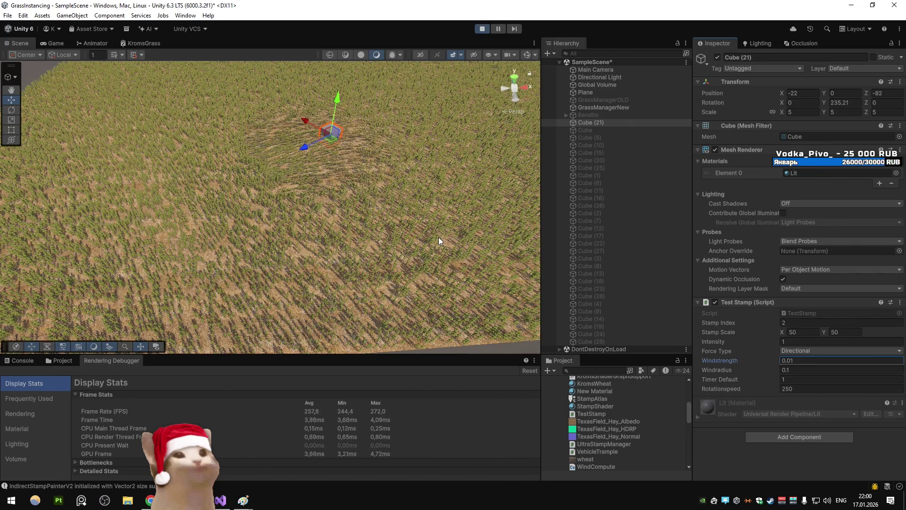
# Inspect GrassManagerNew's Advection Strength, Diffusion Rate and Decay Rate fields
pyautogui.click(615, 108)
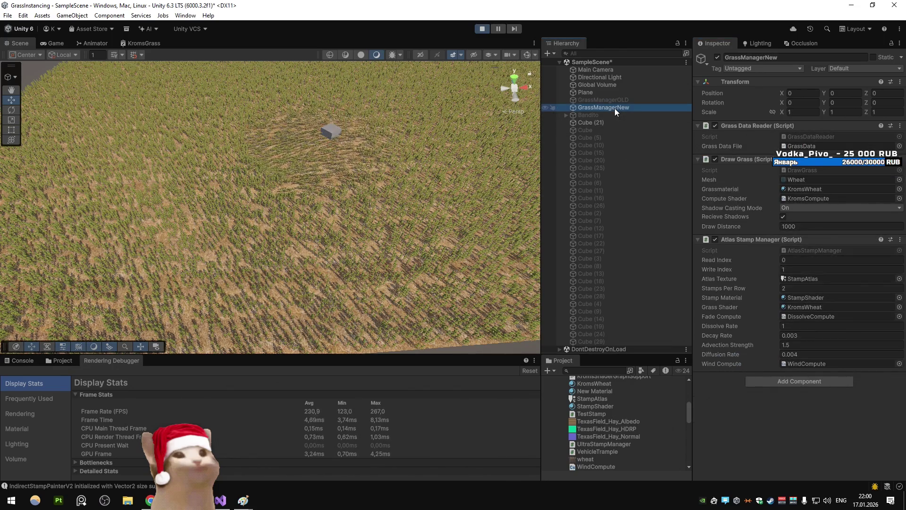
pyautogui.click(785, 345)
pyautogui.press('Tab')
pyautogui.write('1')
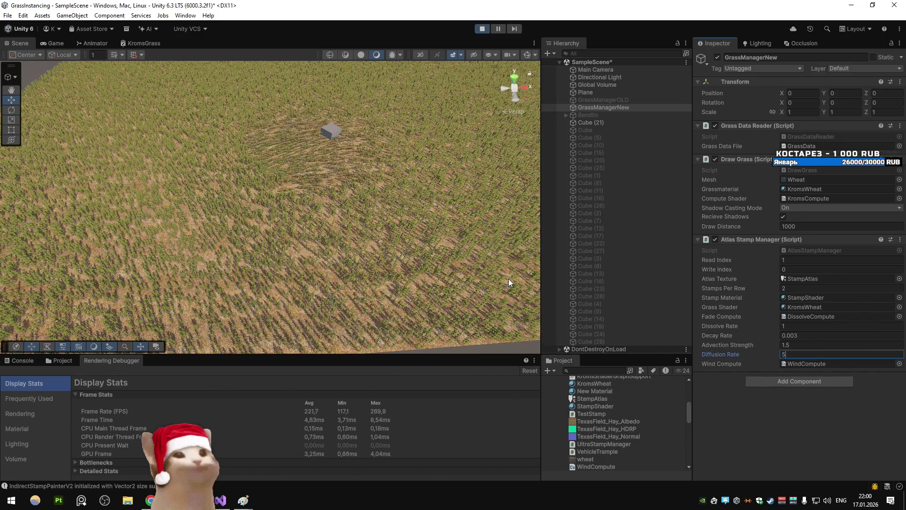
pyautogui.click(793, 335)
pyautogui.press('Left')
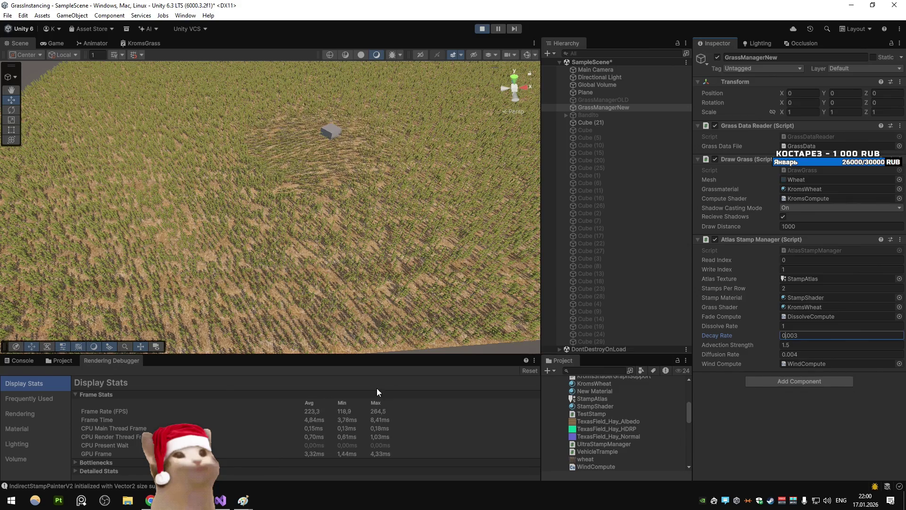
# Enter Advection Strength 5 then 1.5 in the scene view, and open a Visual Studio member search
pyautogui.click(52, 43)
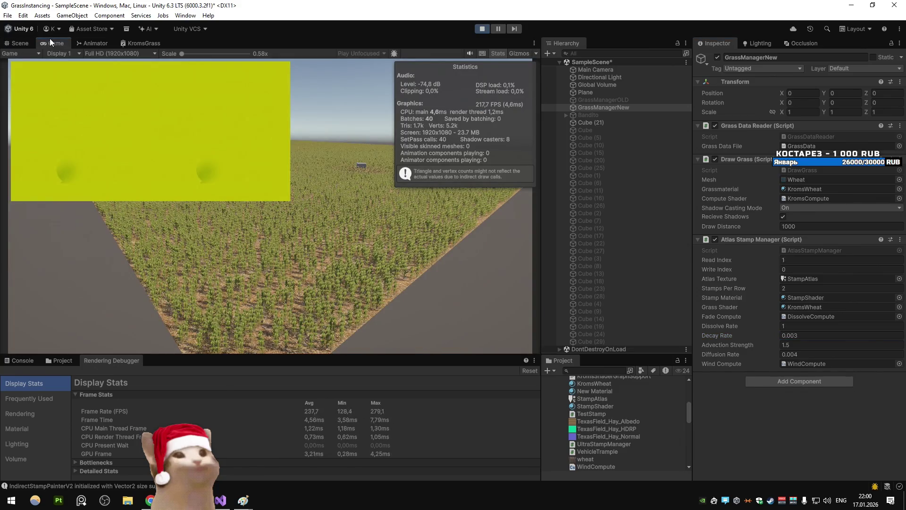
pyautogui.hotkey('ctrl', '1')
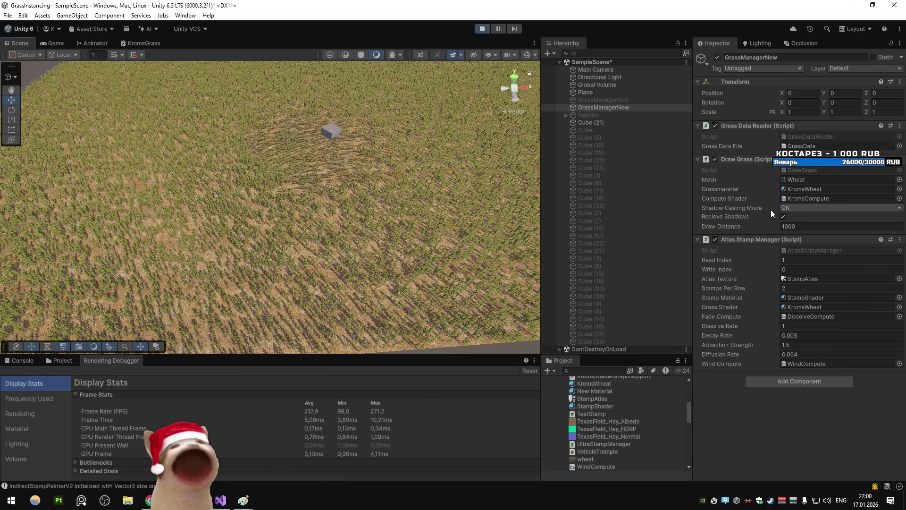
pyautogui.click(828, 345)
pyautogui.write('5')
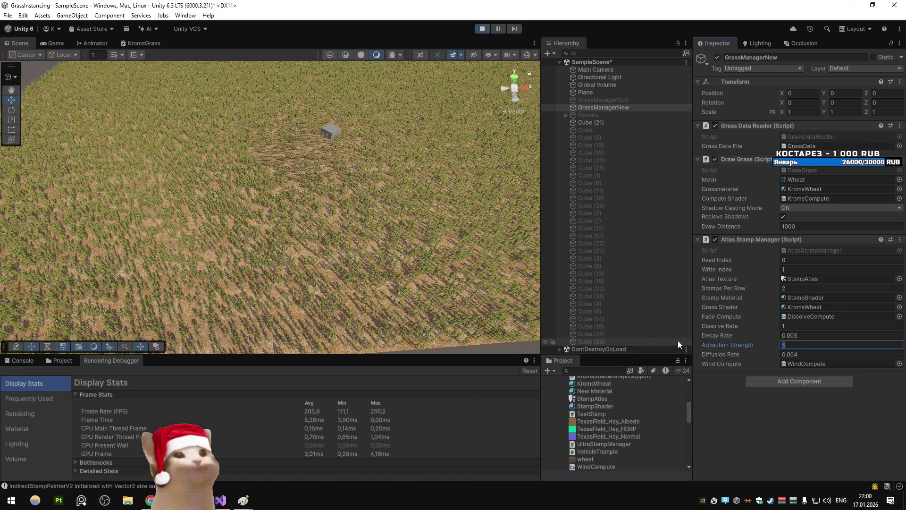
pyautogui.write('1.')
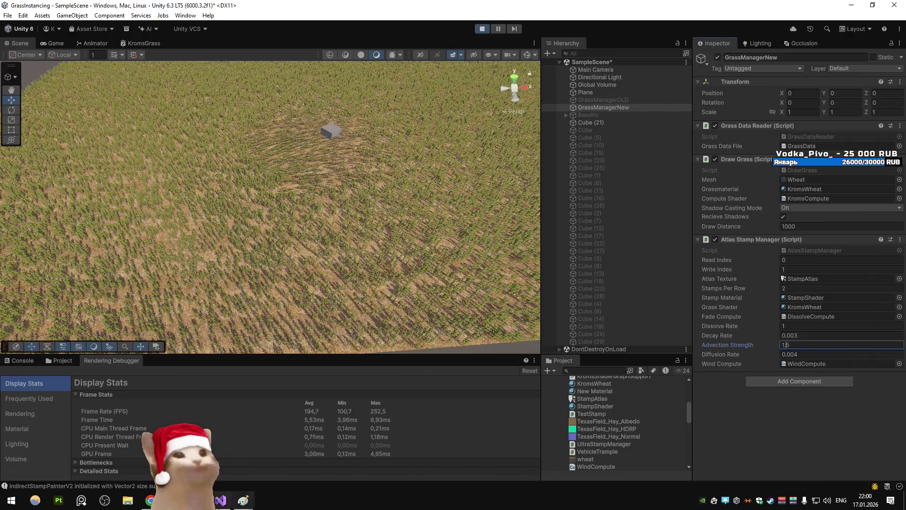
pyautogui.click(220, 501)
pyautogui.hotkey('alt', '\\')
# Search members for 'upd', then read through the AddForce kernel and return to Unity
pyautogui.write('upd')
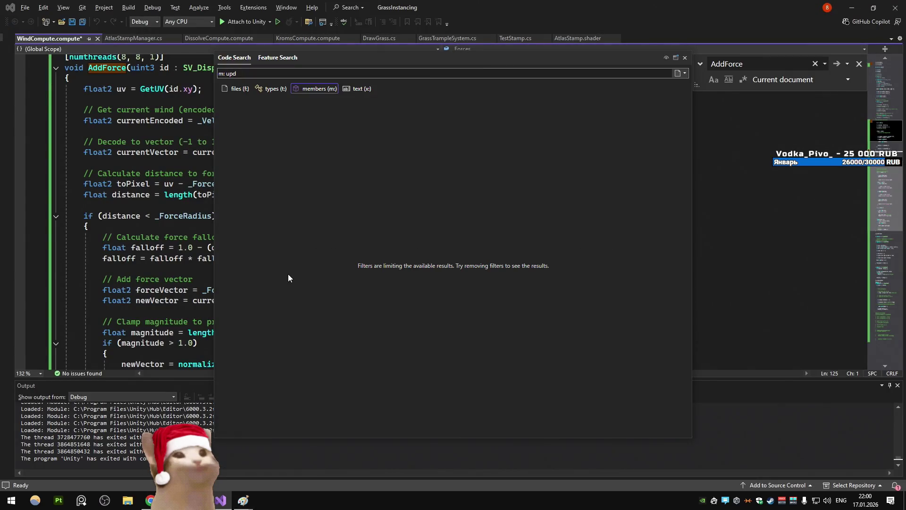
pyautogui.press('Escape')
pyautogui.click(214, 144)
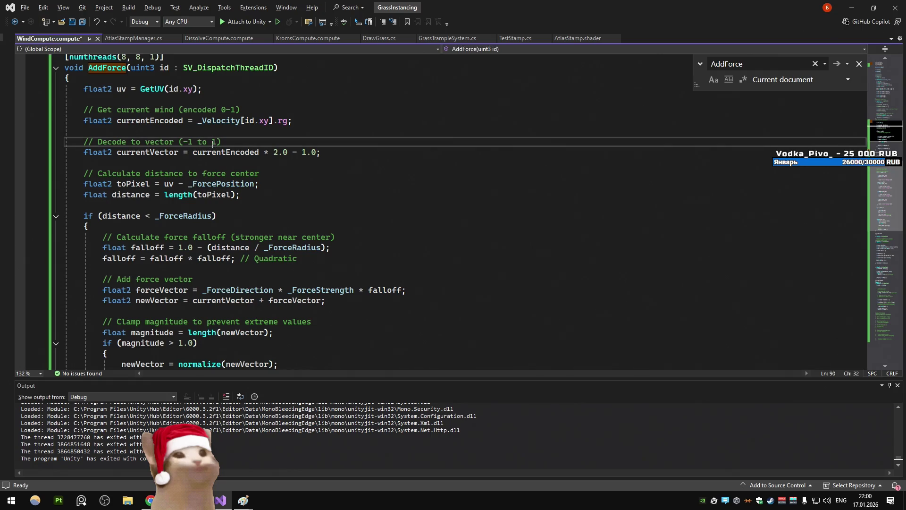
pyautogui.scroll(-2, 212, 144)
pyautogui.scroll(-2, 213, 144)
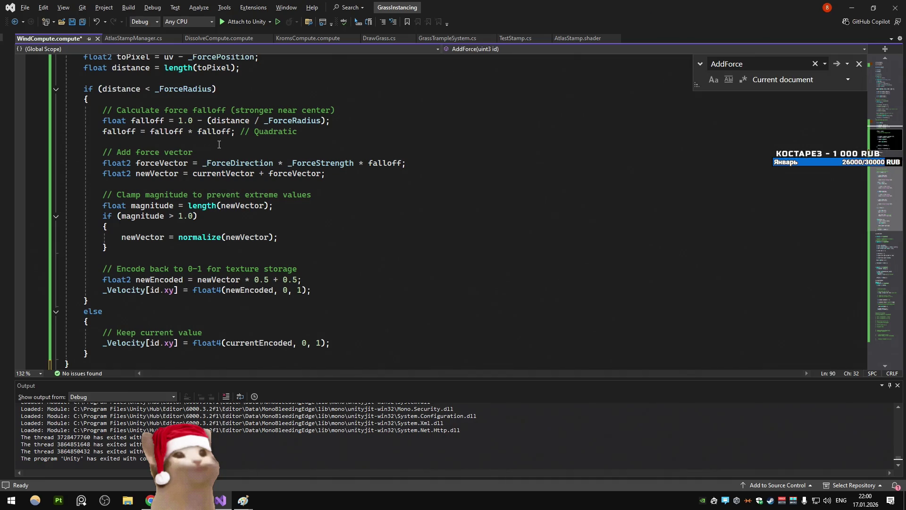
pyautogui.hotkey('alt', 'Tab')
pyautogui.click(715, 239)
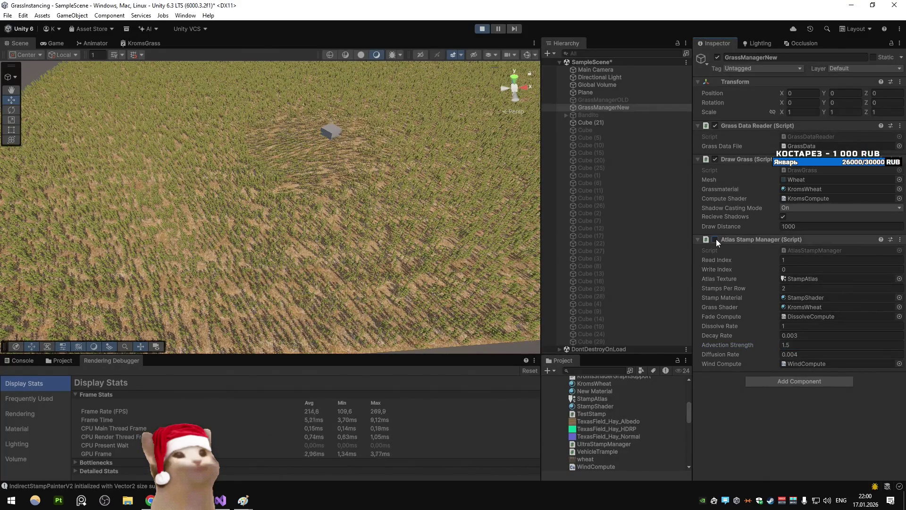
# Toggle Cube (21)'s Test Stamp off and on, then stop the running game
pyautogui.click(587, 122)
pyautogui.click(716, 302)
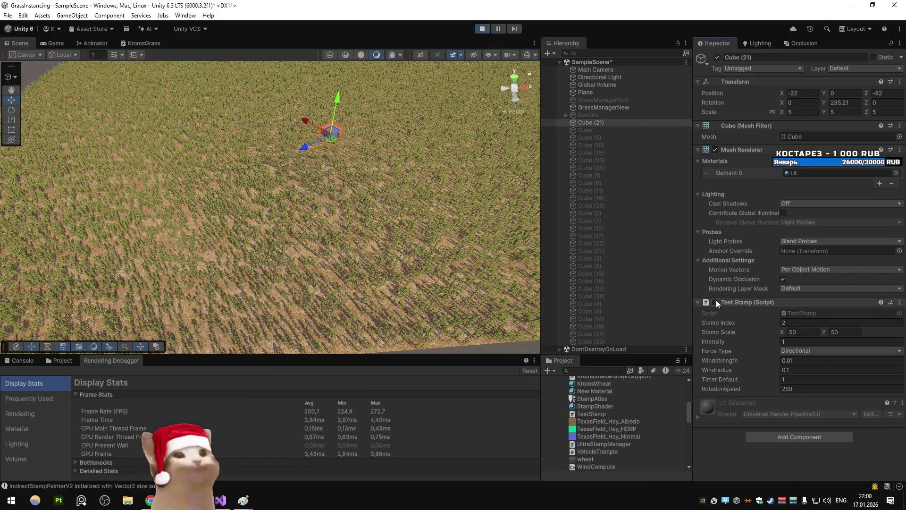
pyautogui.click(716, 302)
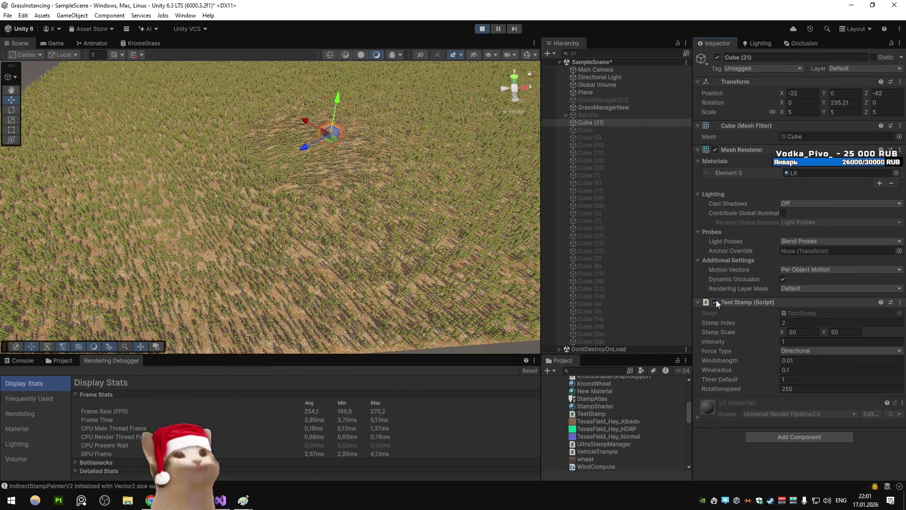
pyautogui.click(50, 44)
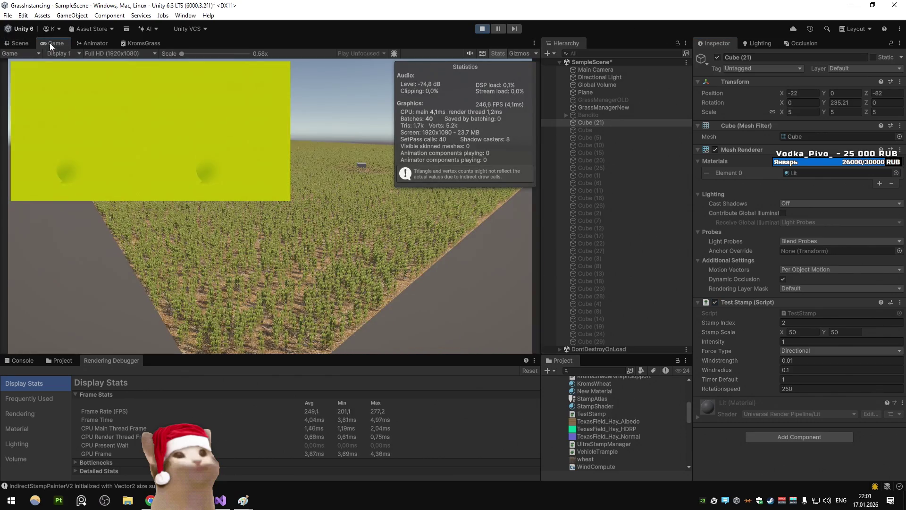
pyautogui.click(482, 29)
# Deactivate Cube through Cube (29) and start play mode
pyautogui.click(594, 123)
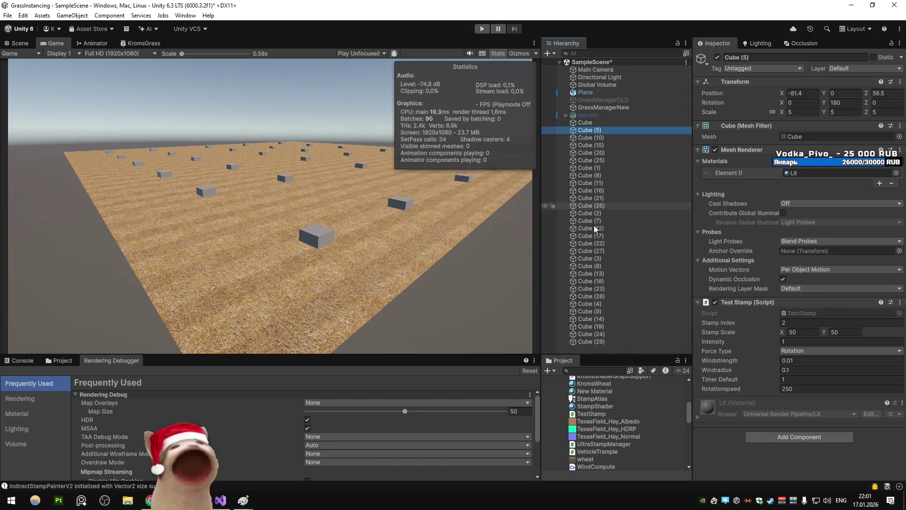
pyautogui.keyDown('shift'); pyautogui.click(592, 340); pyautogui.keyUp('shift')
pyautogui.click(718, 57)
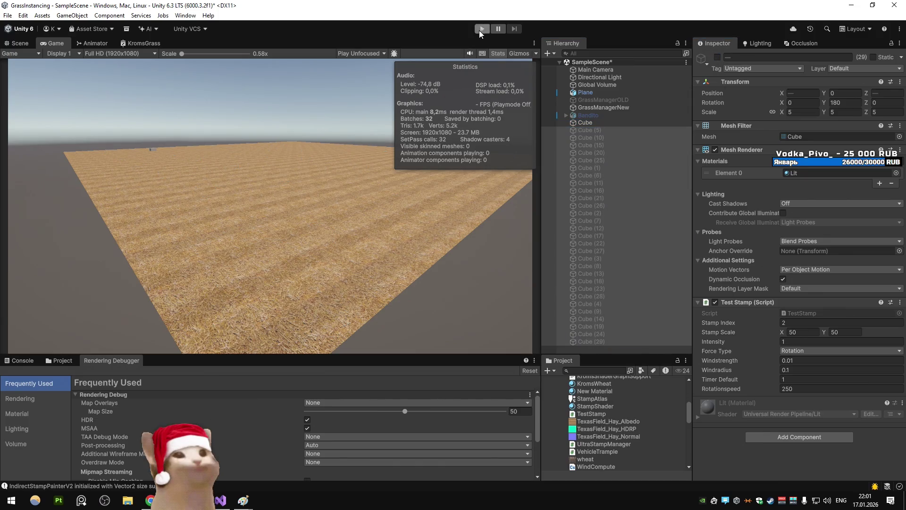
pyautogui.click(482, 30)
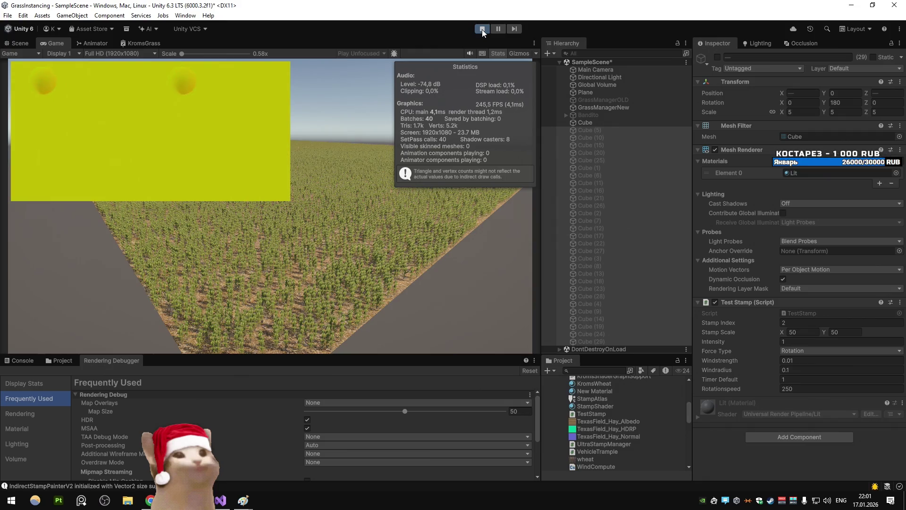
# Set the first Cube's wind radius to 1 and force type to Directional, then clear GrassManagerNew's Diffusion Rate
pyautogui.click(573, 122)
pyautogui.click(790, 371)
pyautogui.write('2')
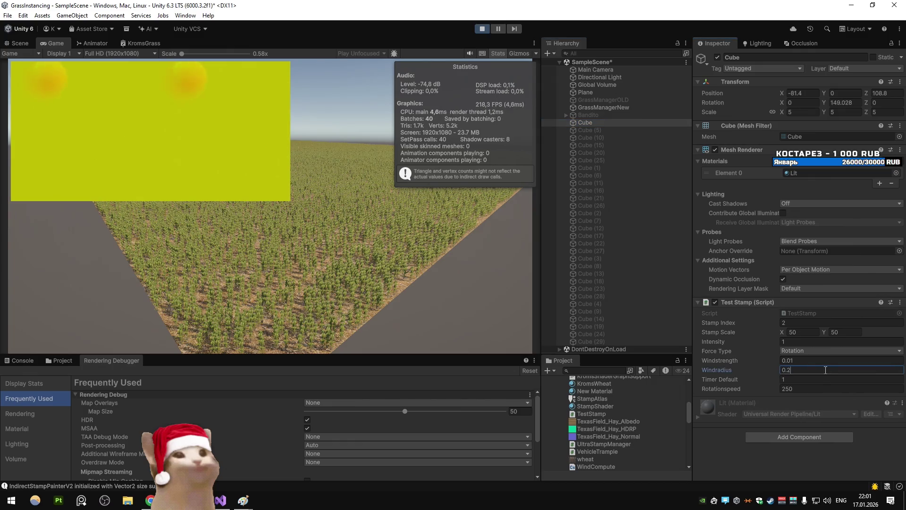
pyautogui.press('BackSpace')
pyautogui.write('1')
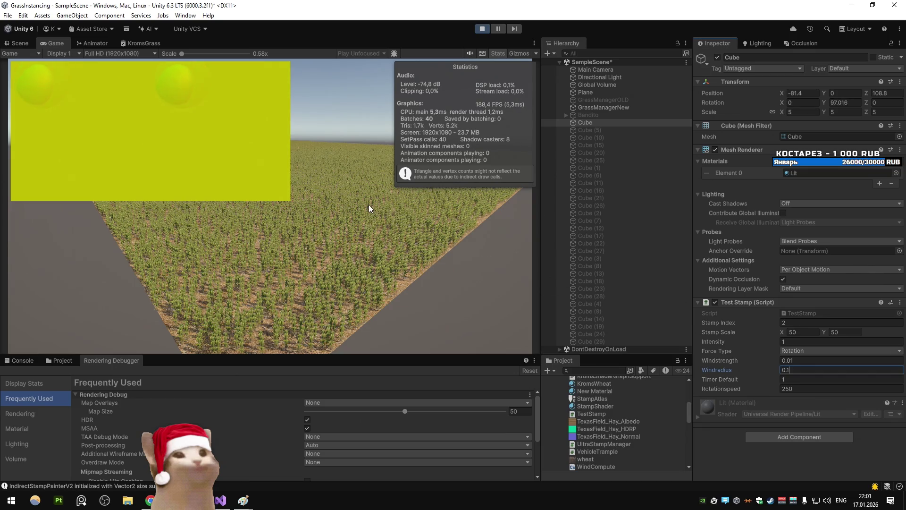
pyautogui.click(806, 350)
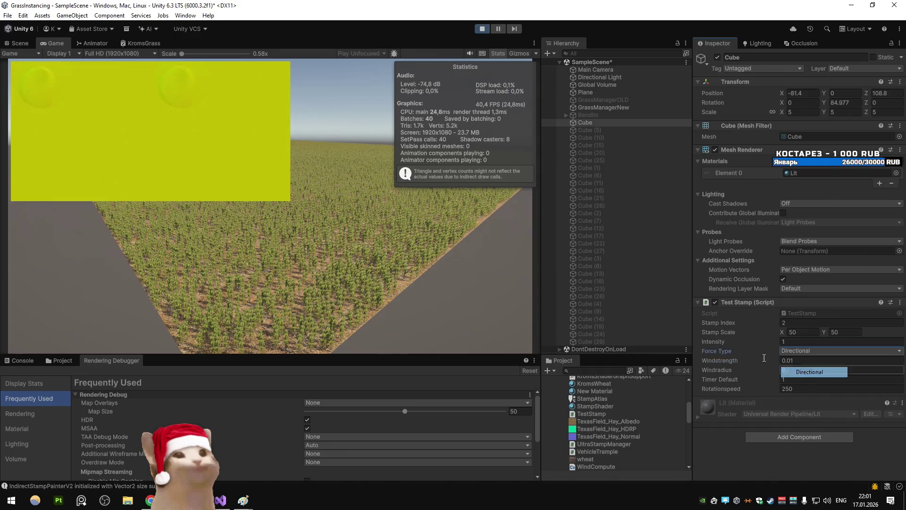
pyautogui.click(802, 370)
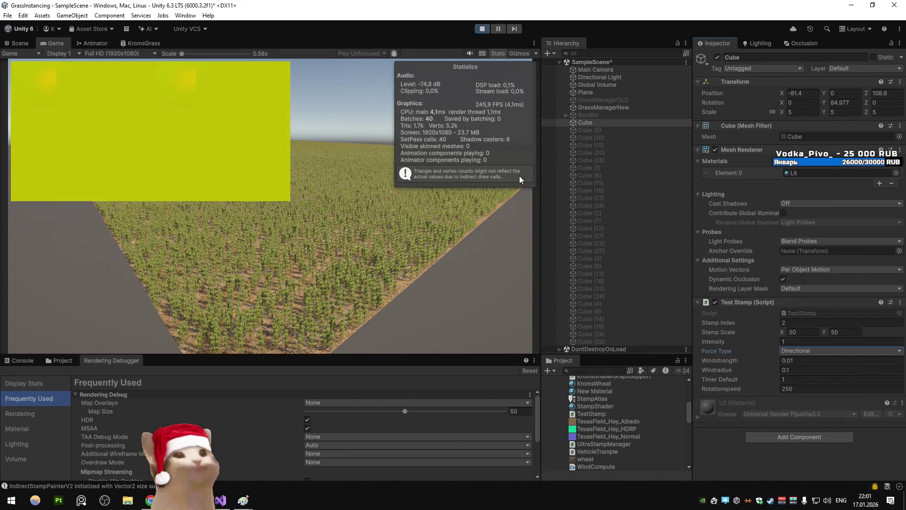
pyautogui.click(595, 108)
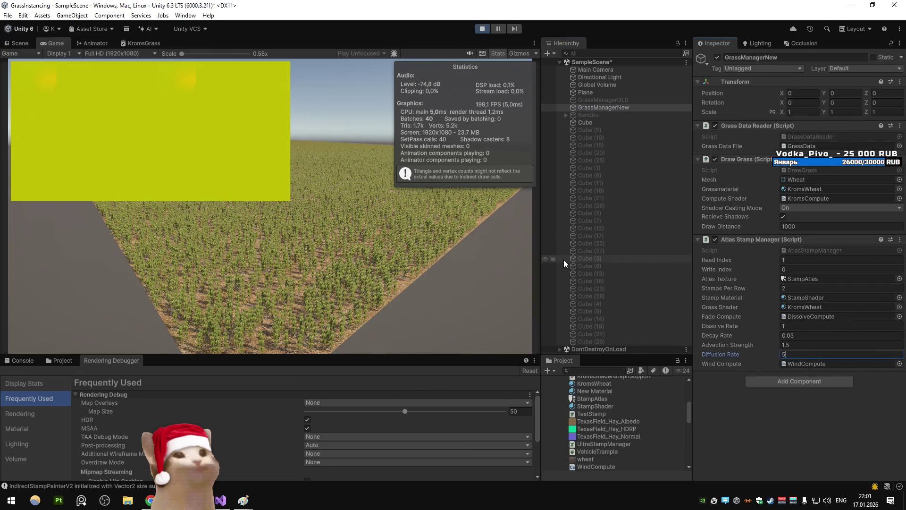
pyautogui.press('BackSpace')
# Enter Diffusion Rate 0,004, stop play mode, and open AtlasStampManager.cs in Visual Studio
pyautogui.write('0,004')
pyautogui.click(482, 28)
pyautogui.click(220, 500)
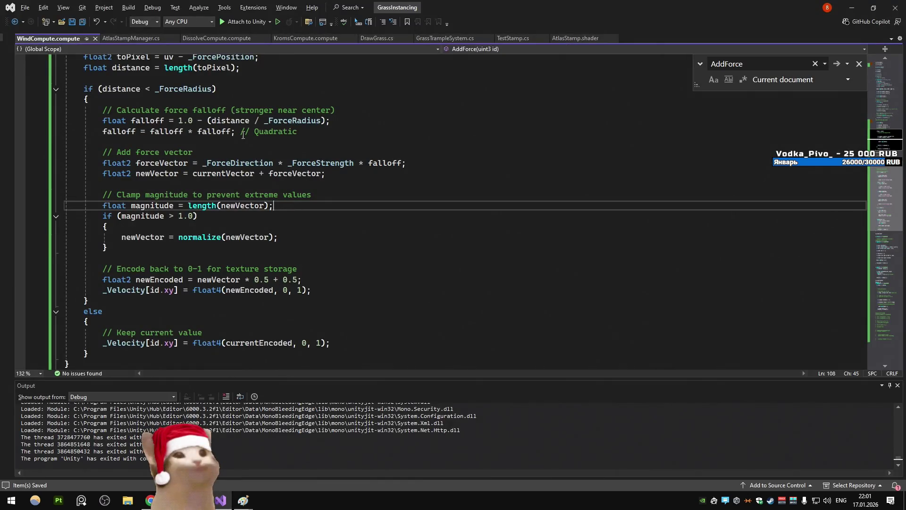
pyautogui.scroll(-10, 243, 136)
pyautogui.click(160, 40)
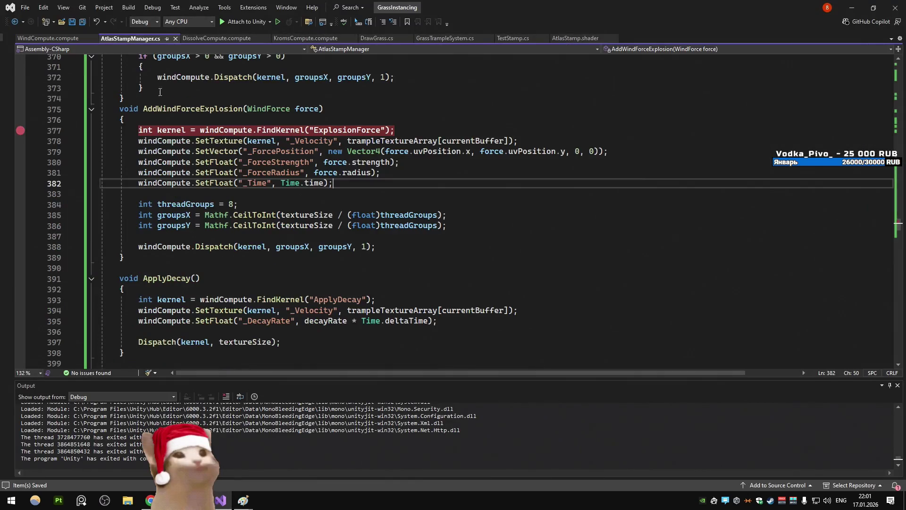
pyautogui.scroll(20, 219, 189)
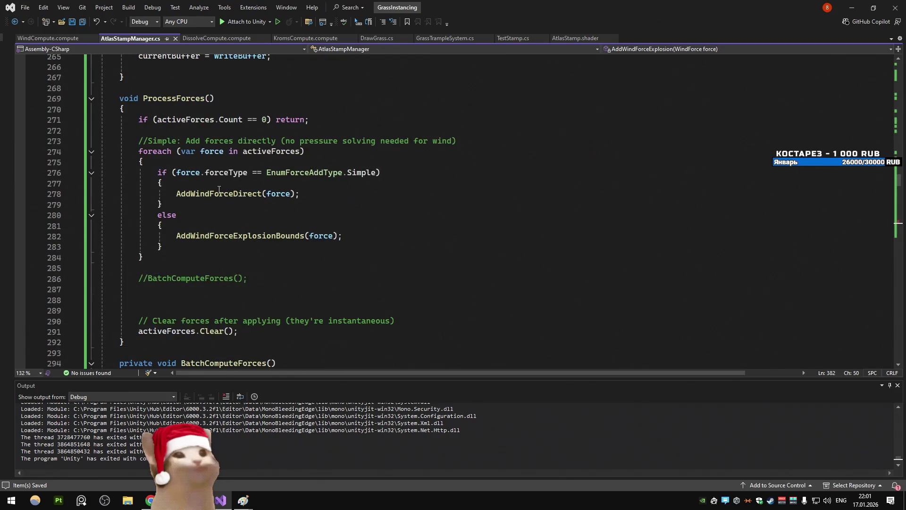
# Go from Update to ProcessWindSim, uncomment its DiffuseWind() call, and save the file
pyautogui.hotkey('ctrl', 't')
pyautogui.write('update')
pyautogui.press('Return')
pyautogui.press('Down')
pyautogui.press('Down')
pyautogui.press('Down')
pyautogui.press('F12')
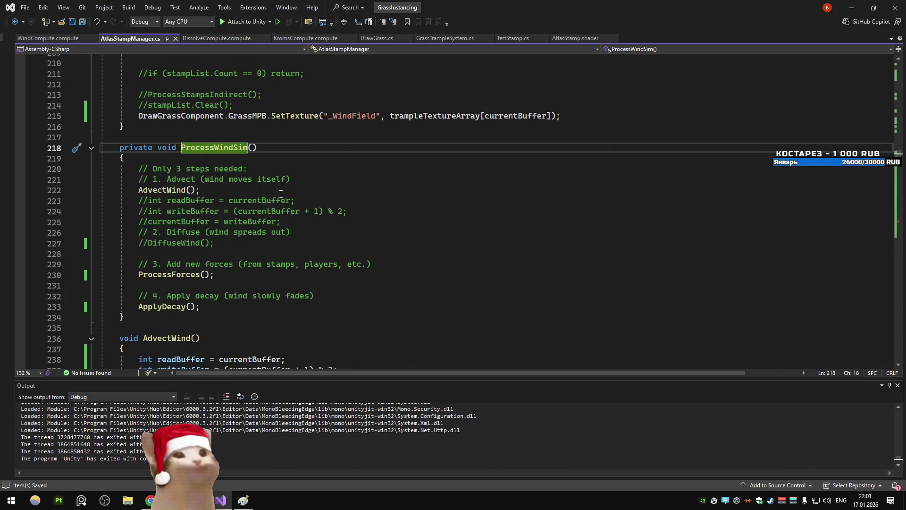
pyautogui.press('Down')
pyautogui.press('Down')
pyautogui.press('Down')
pyautogui.press('Home')
pyautogui.press('Delete')
pyautogui.press('Delete')
pyautogui.hotkey('ctrl', 's')
pyautogui.hotkey('alt', 'Tab')
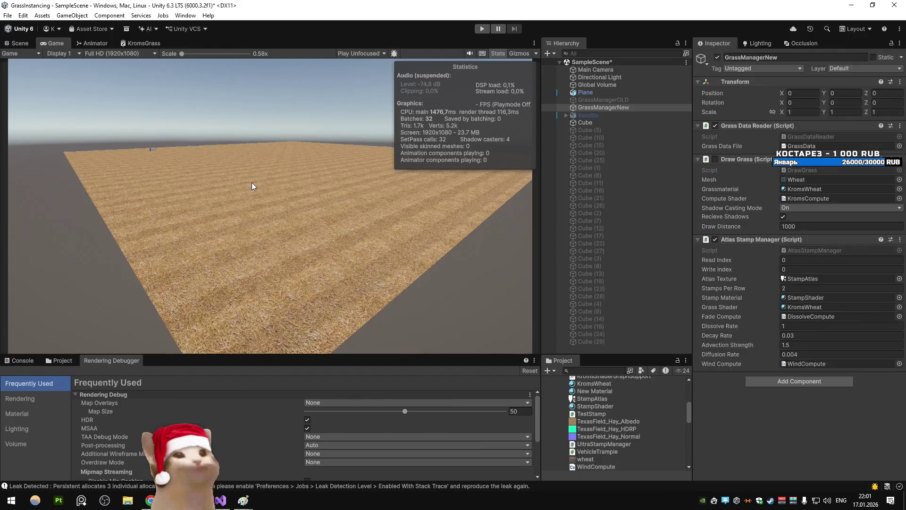
# Play the scene and set the first Cube's stamp force type to Directional
pyautogui.click(481, 29)
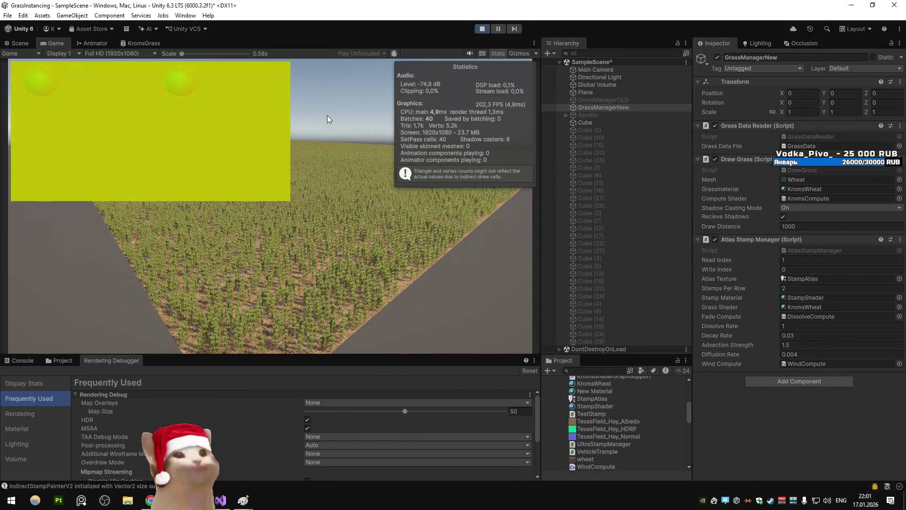
pyautogui.click(609, 123)
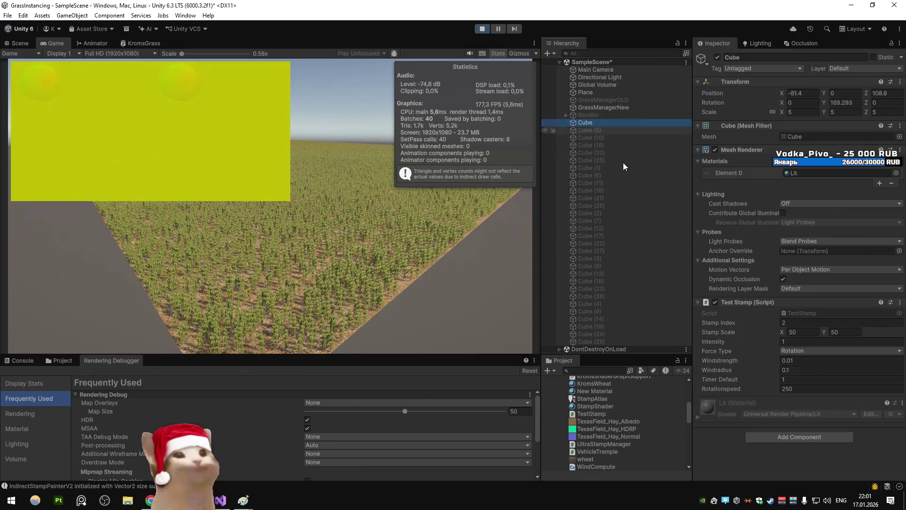
pyautogui.click(812, 351)
pyautogui.click(812, 372)
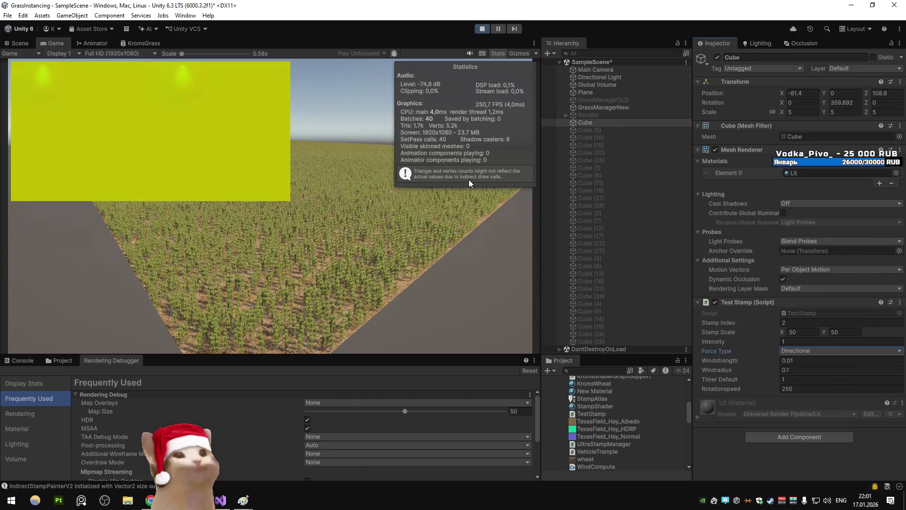
pyautogui.click(848, 103)
pyautogui.write('180')
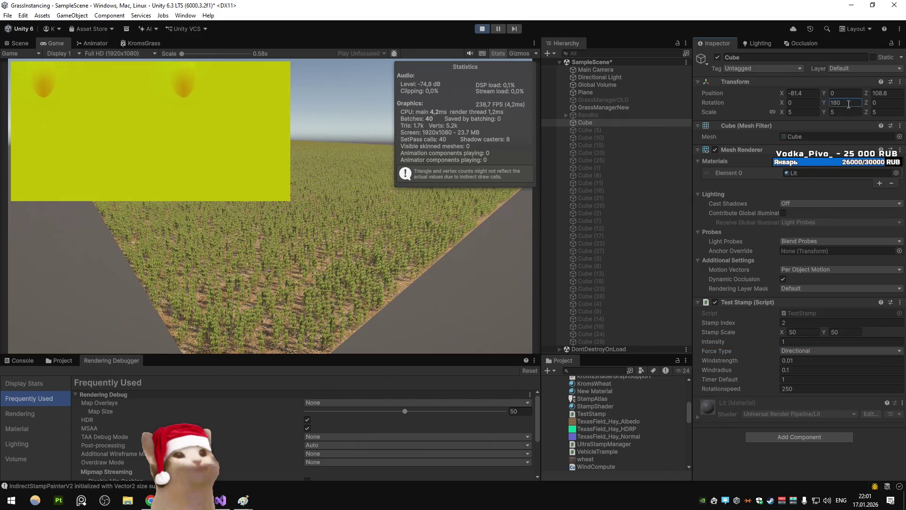
# Re-enable Cube (5) through Cube (29) and orbit the scene view over the grass
pyautogui.keyDown('shift'); pyautogui.click(599, 341); pyautogui.keyUp('shift')
pyautogui.click(717, 57)
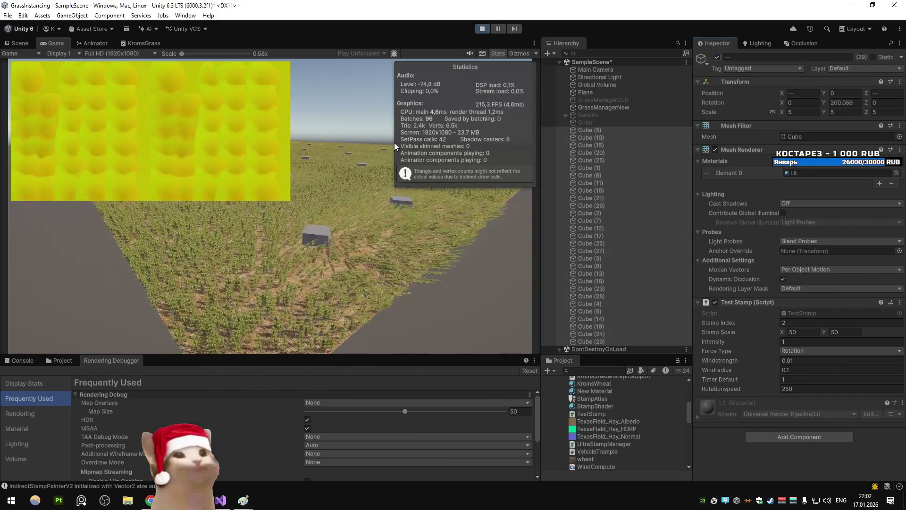
pyautogui.click(18, 43)
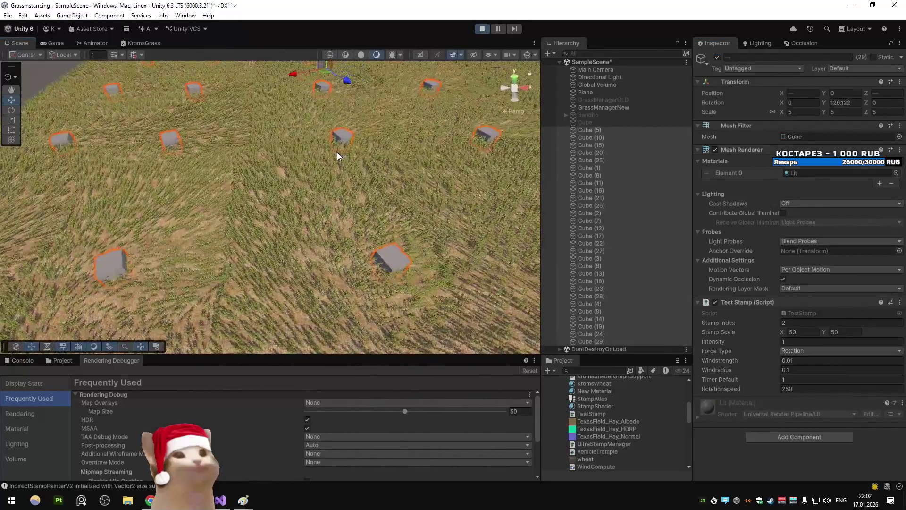
pyautogui.moveTo(337, 156); pyautogui.dragTo(287, 157)
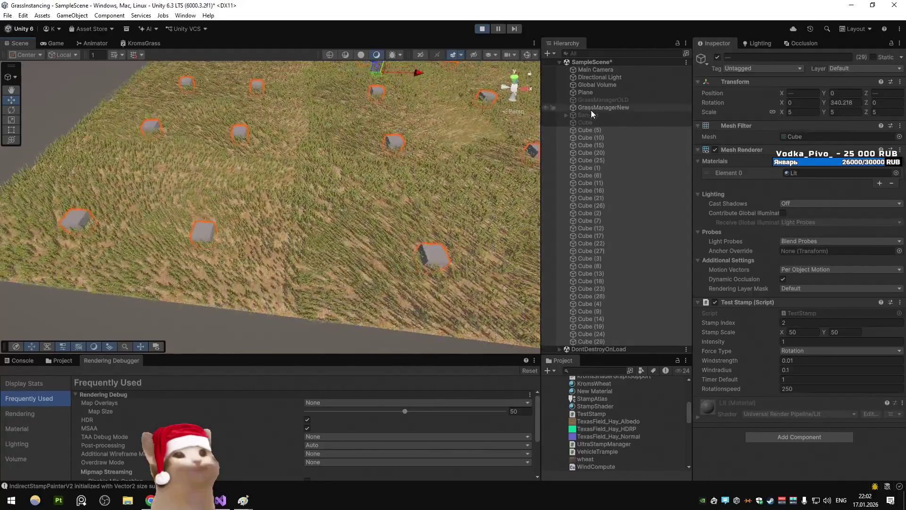
pyautogui.click(591, 108)
# Try Diffusion Rate 1 and Decay Rate 0, restoring them to 0.004 and 0.03
pyautogui.click(809, 354)
pyautogui.write('1')
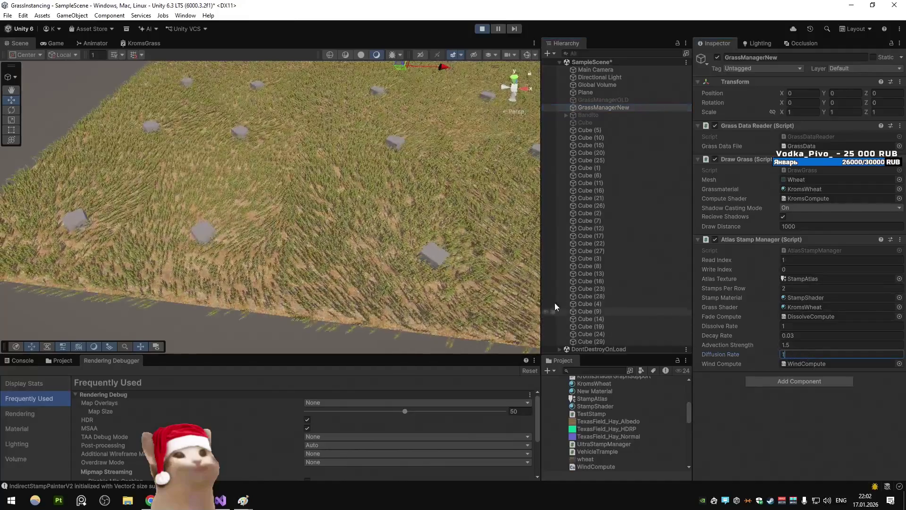
pyautogui.press('BackSpace')
pyautogui.write('0.004')
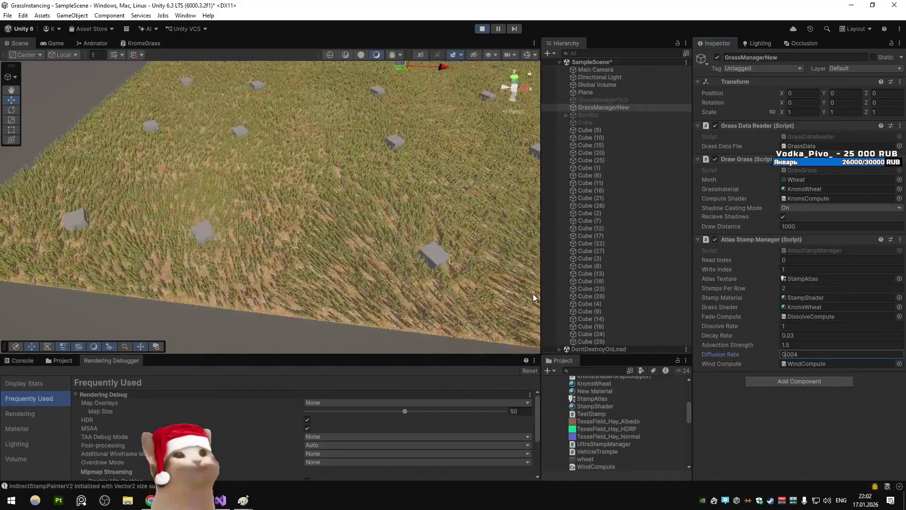
pyautogui.click(803, 336)
pyautogui.write('0')
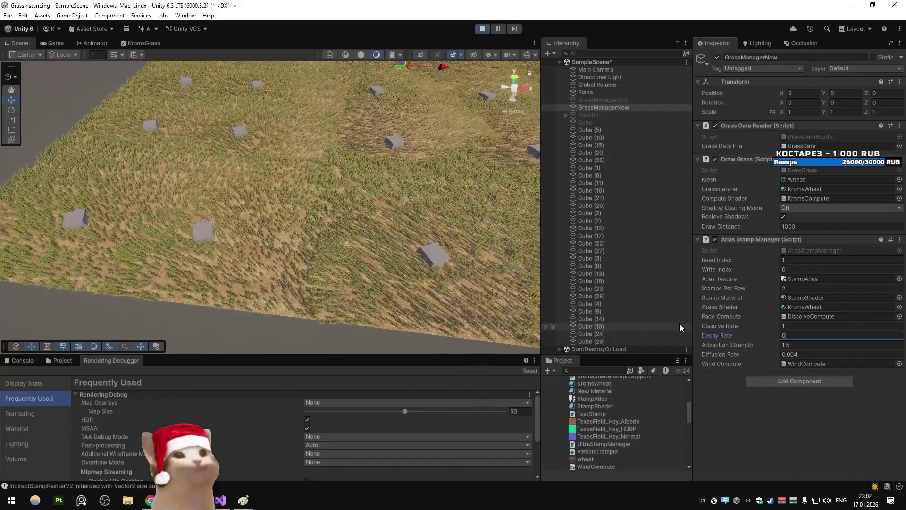
pyautogui.hotkey('ctrl', 'z')
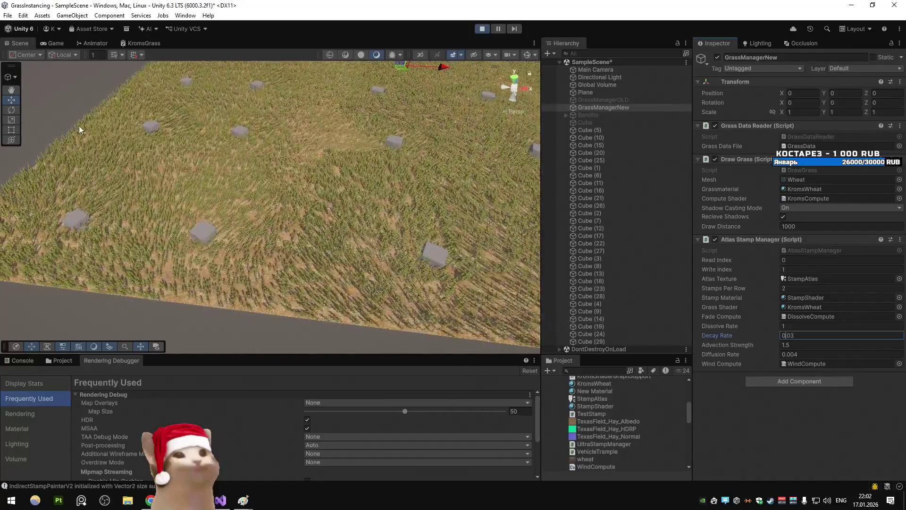
pyautogui.click(61, 39)
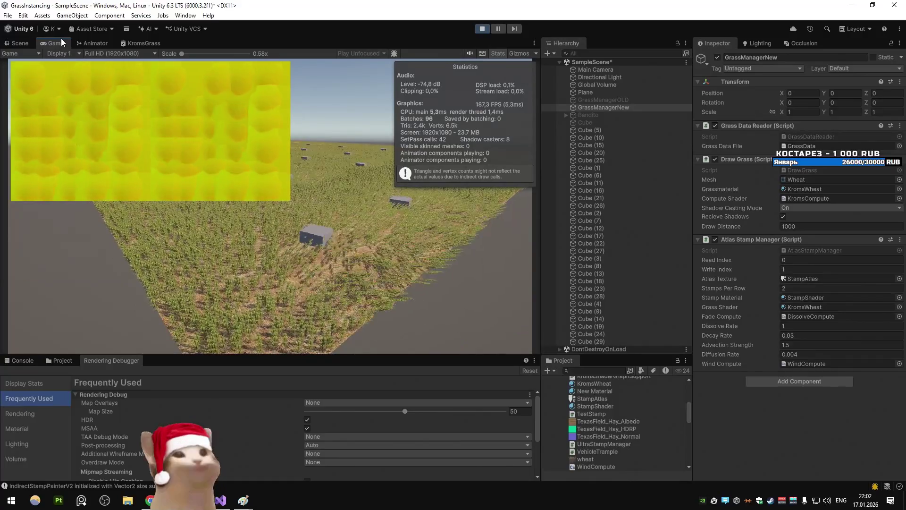
# Try Advection Strength values 0.8 and 0.5, settling on 5
pyautogui.click(824, 346)
pyautogui.press('BackSpace')
pyautogui.press('BackSpace')
pyautogui.press('BackSpace')
pyautogui.write('0.8')
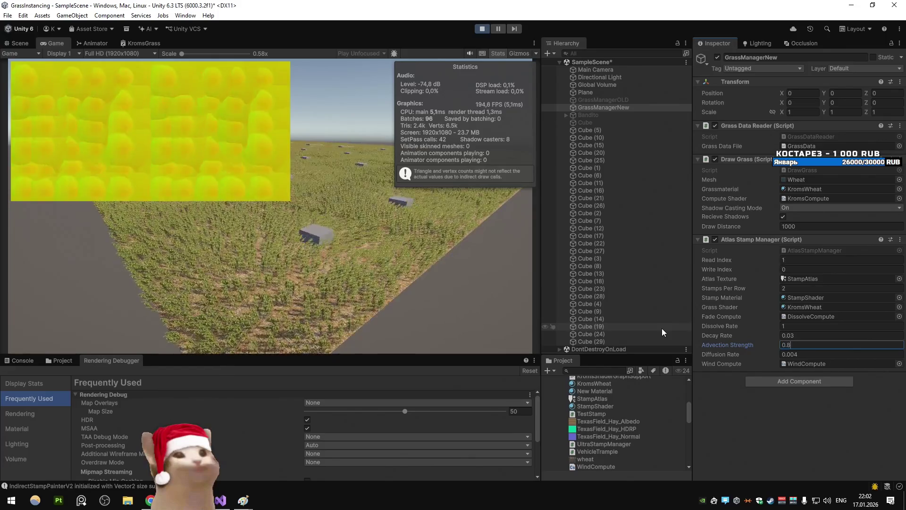
pyautogui.press('BackSpace')
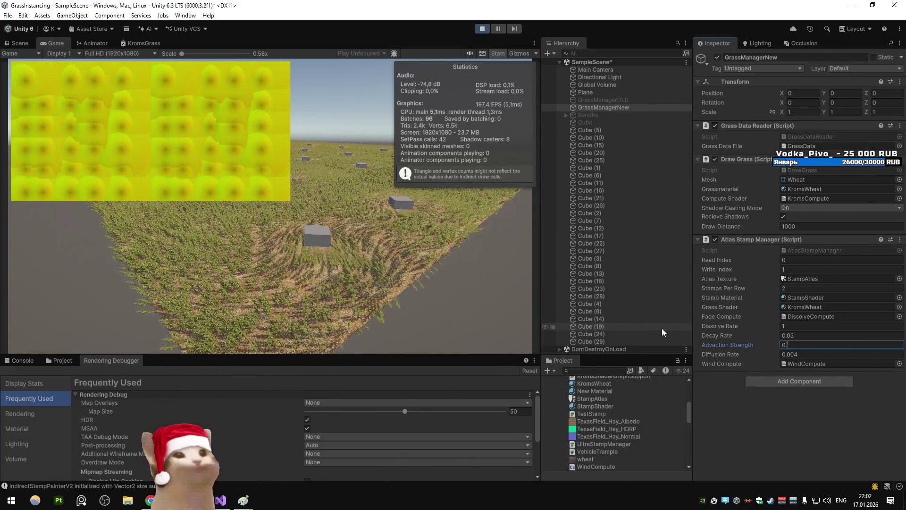
pyautogui.press('BackSpace')
pyautogui.write('.5')
pyautogui.press('BackSpace')
pyautogui.press('BackSpace')
pyautogui.press('BackSpace')
pyautogui.write('5')
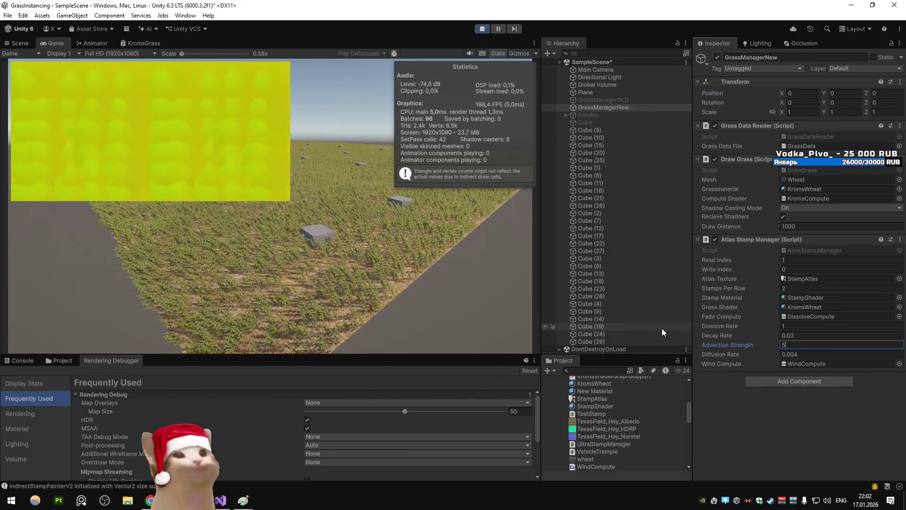
pyautogui.click(20, 43)
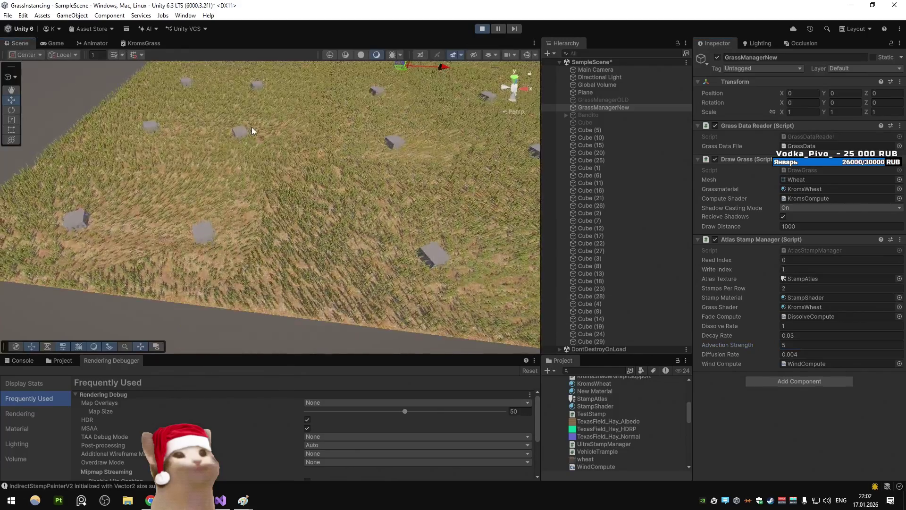
# Tilt the scene camera to a low horizon view and back down over the grass
pyautogui.moveTo(256, 120); pyautogui.dragTo(339, 134)
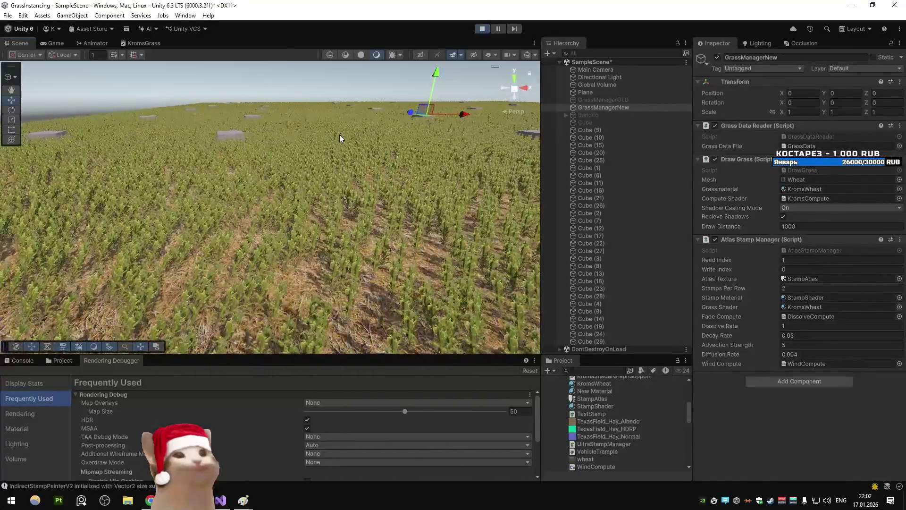
pyautogui.moveTo(339, 135)
pyautogui.mouseDown()
pyautogui.moveTo(352, 137)
pyautogui.moveTo(361, 203)
pyautogui.mouseUp()
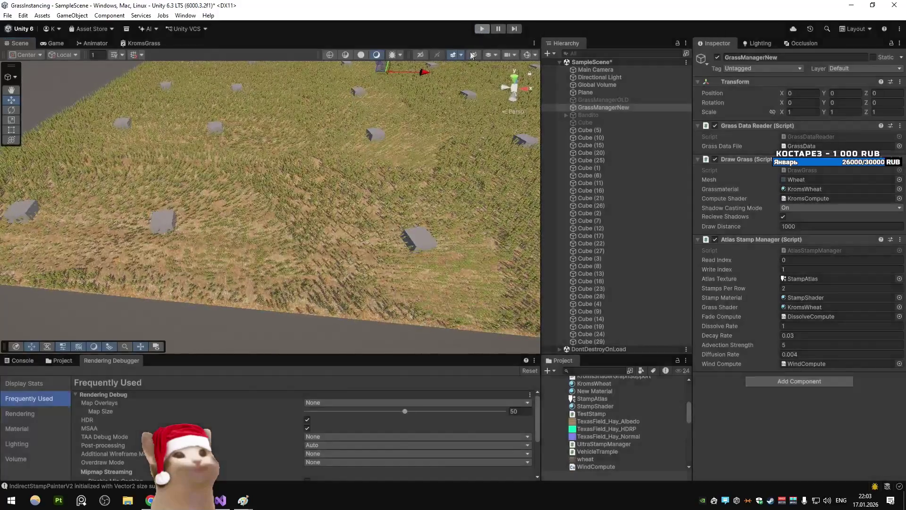
pyautogui.hotkey('alt', 'Tab')
pyautogui.hotkey('alt', 'Tab')
# Enter Play mode and orbit the scene view down toward the Cube stamp
pyautogui.click(608, 123)
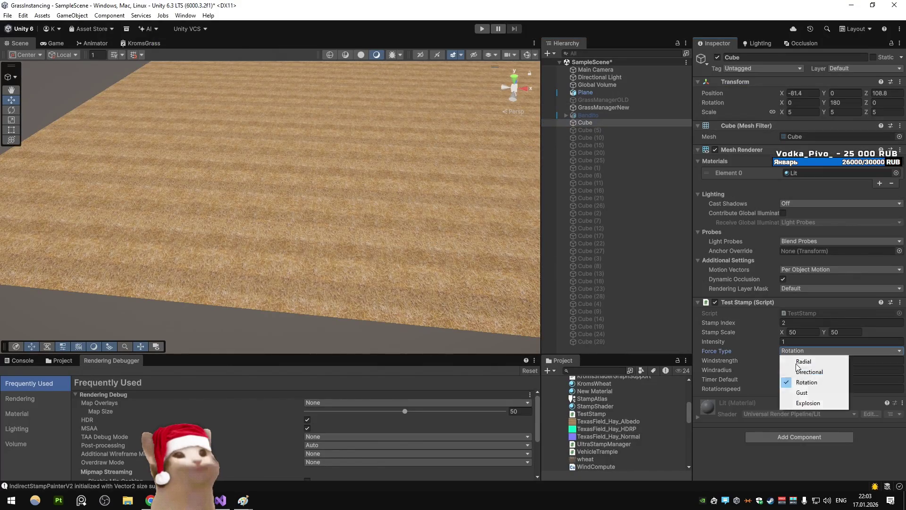
pyautogui.click(483, 29)
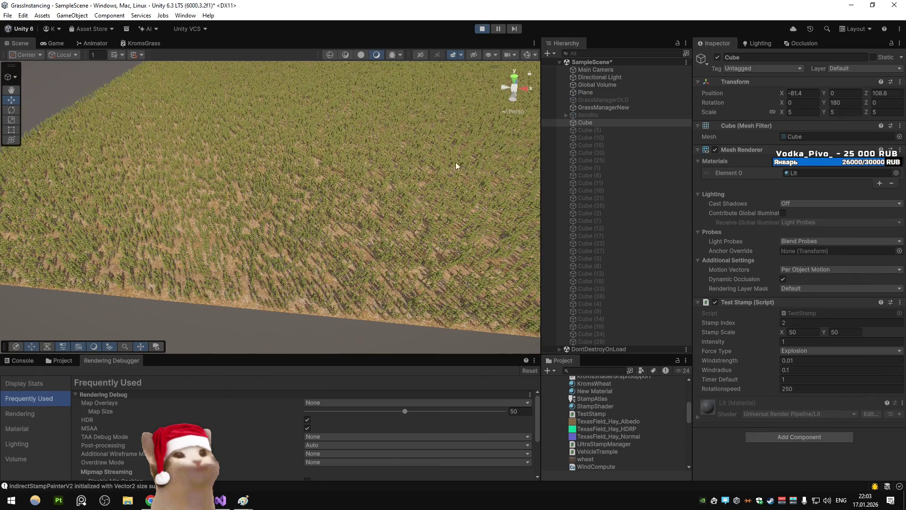
pyautogui.moveTo(361, 74)
pyautogui.mouseDown()
pyautogui.moveTo(358, 58)
pyautogui.moveTo(361, 163)
pyautogui.moveTo(413, 170)
pyautogui.mouseUp()
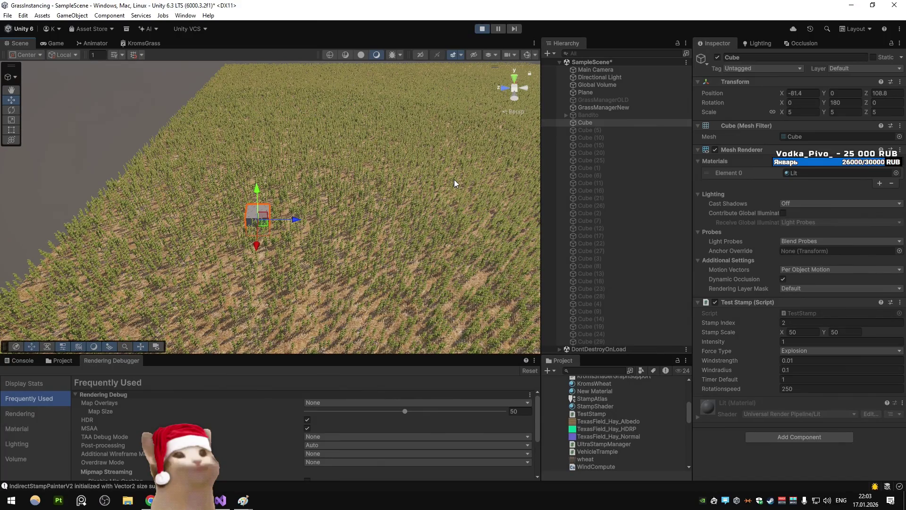
pyautogui.scroll(-3, 454, 180)
pyautogui.click(56, 41)
pyautogui.click(26, 43)
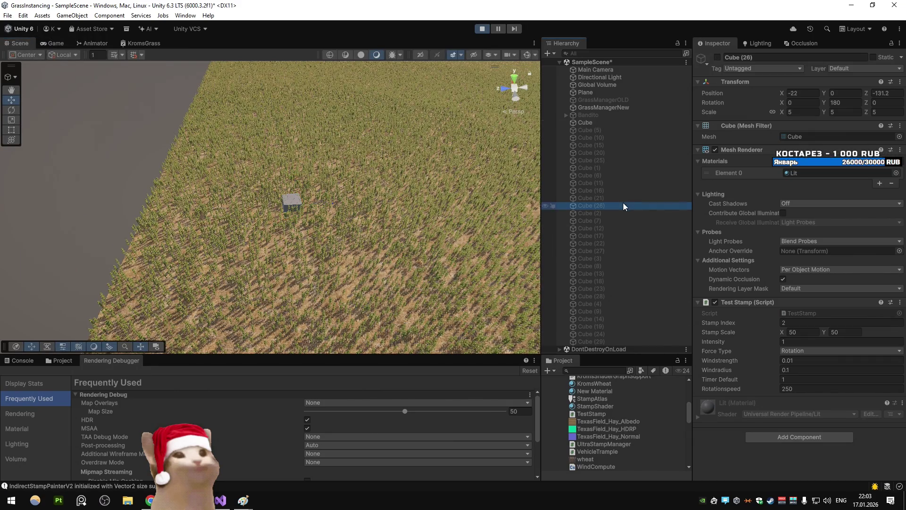
# Select the Cube stamp, leaving its force type unchanged, and move it to Z 68.6 on the grass
pyautogui.click(587, 108)
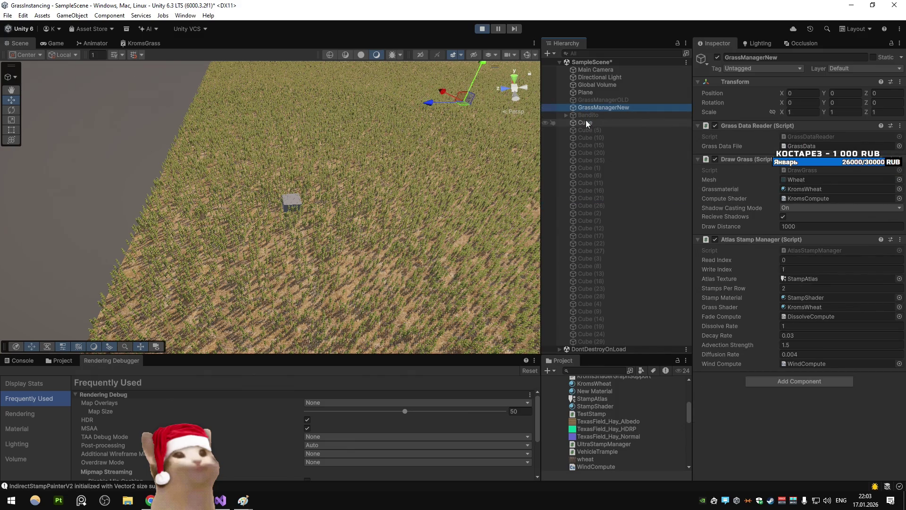
pyautogui.click(586, 121)
pyautogui.click(811, 352)
pyautogui.click(703, 349)
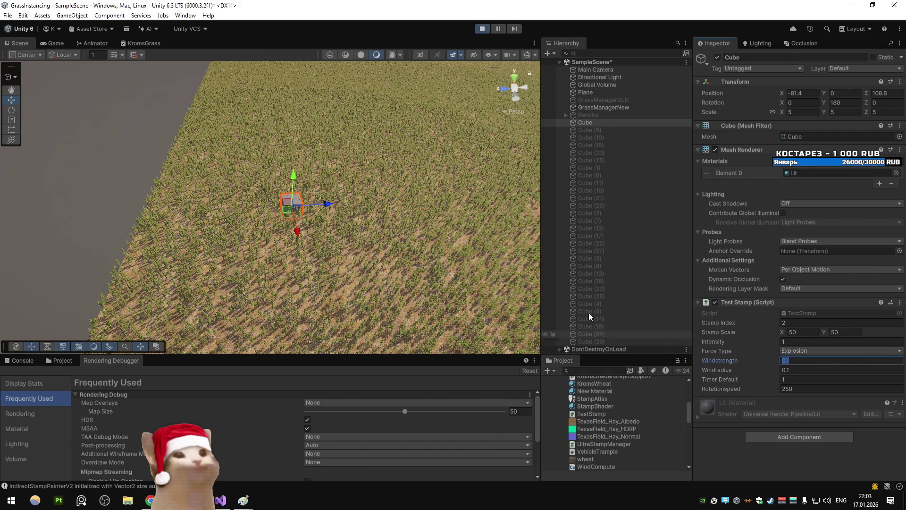
pyautogui.moveTo(460, 199); pyautogui.dragTo(421, 203)
pyautogui.scroll(-5, 421, 203)
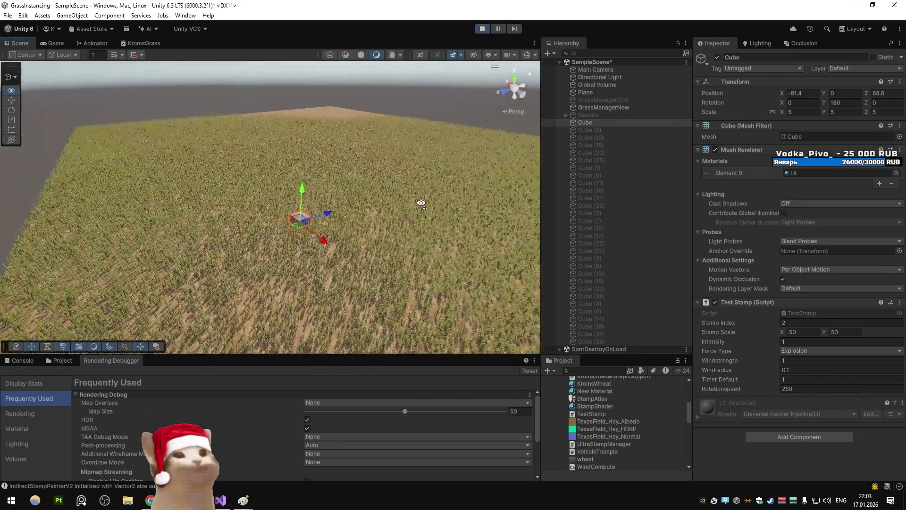
# Toggle the stamp's force type to Directional and back to Explosion, then open TestStamp.cs in Visual Studio
pyautogui.click(798, 350)
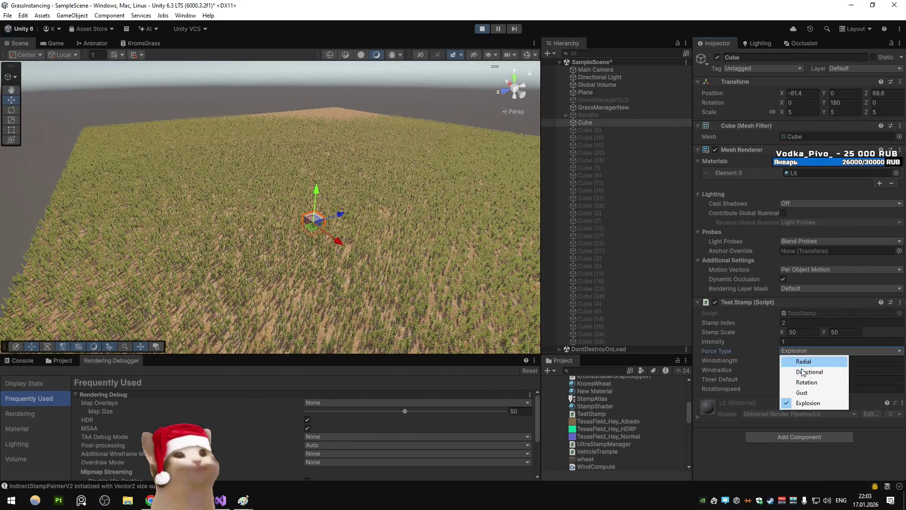
pyautogui.click(804, 375)
pyautogui.click(797, 351)
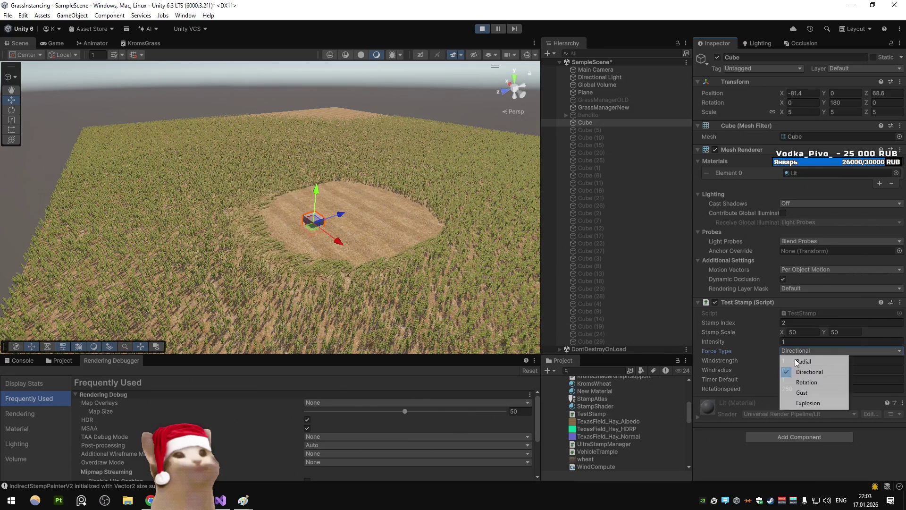
pyautogui.click(806, 402)
pyautogui.moveTo(397, 190)
pyautogui.mouseDown()
pyautogui.moveTo(385, 178)
pyautogui.moveTo(360, 182)
pyautogui.moveTo(356, 169)
pyautogui.mouseUp()
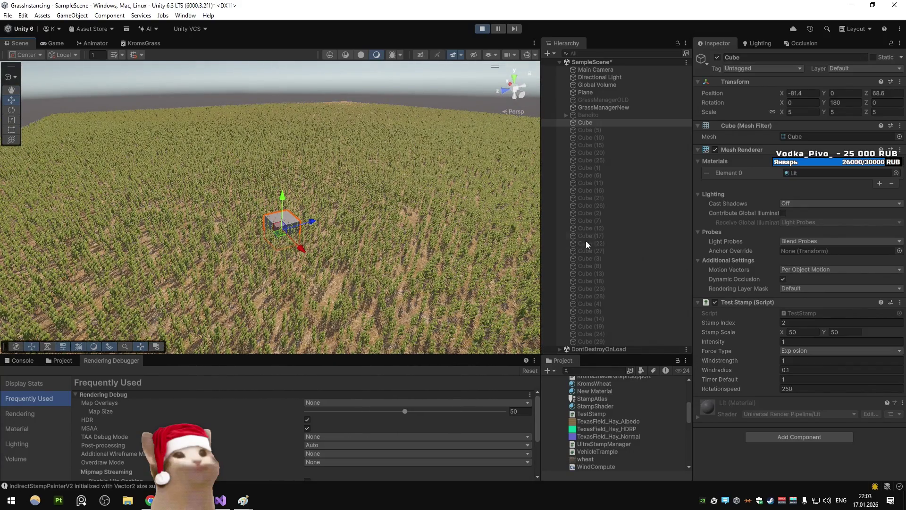
pyautogui.doubleClick(803, 313)
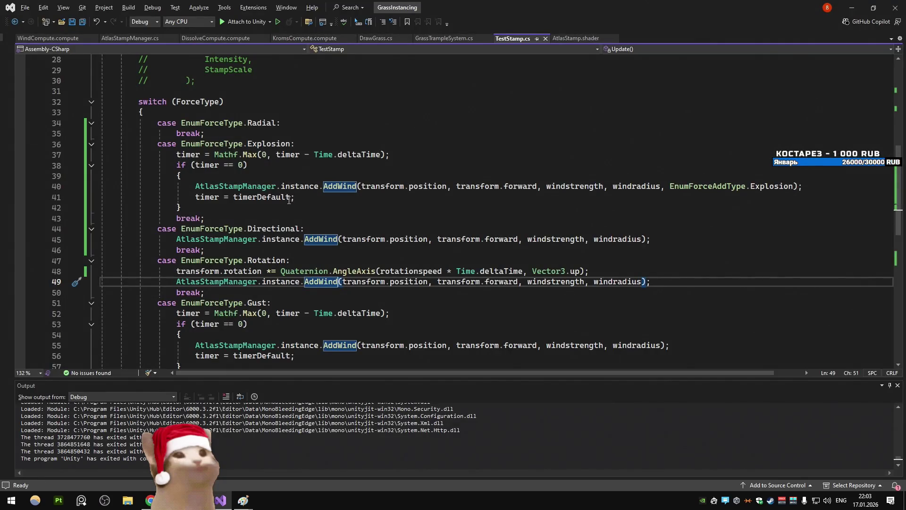
# Jump with F12 from the AddWind call in the Explosion case to its definition in AtlasStampManager.cs
pyautogui.scroll(-4, 288, 200)
pyautogui.scroll(4, 279, 185)
pyautogui.doubleClick(337, 187)
pyautogui.press('F12')
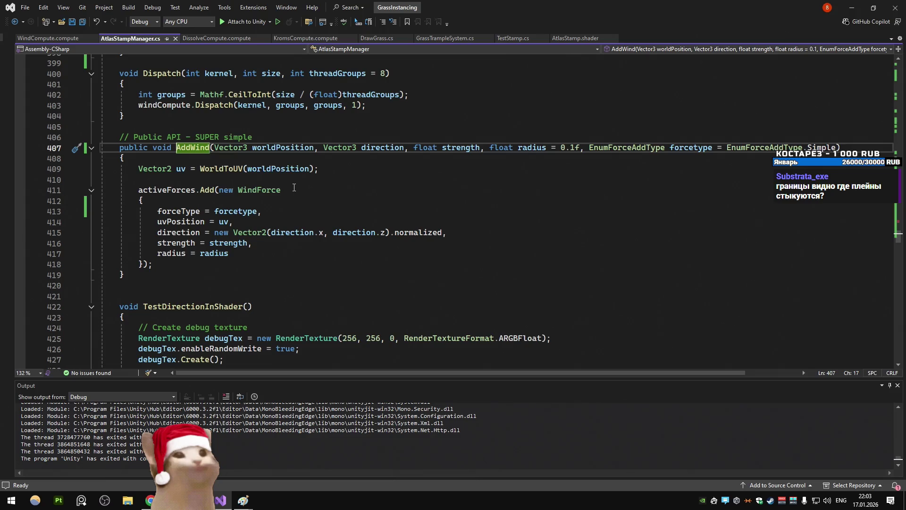
pyautogui.scroll(-1, 292, 193)
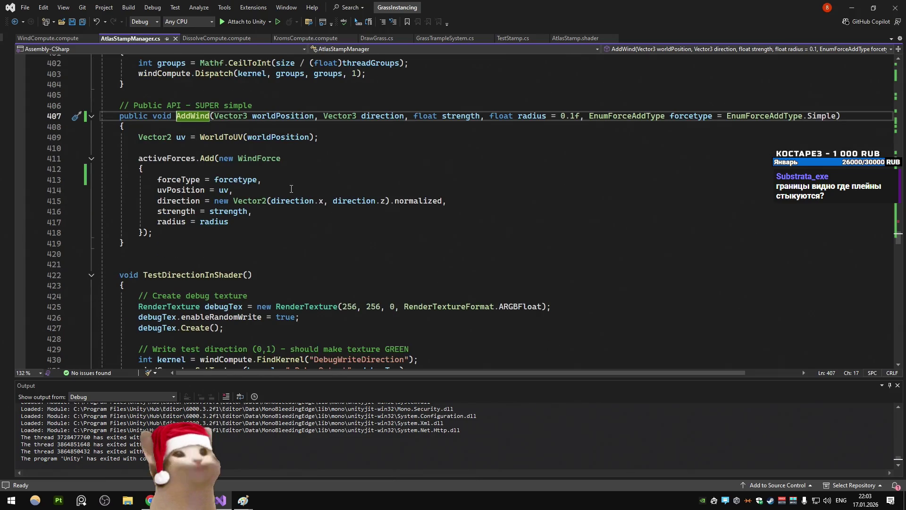
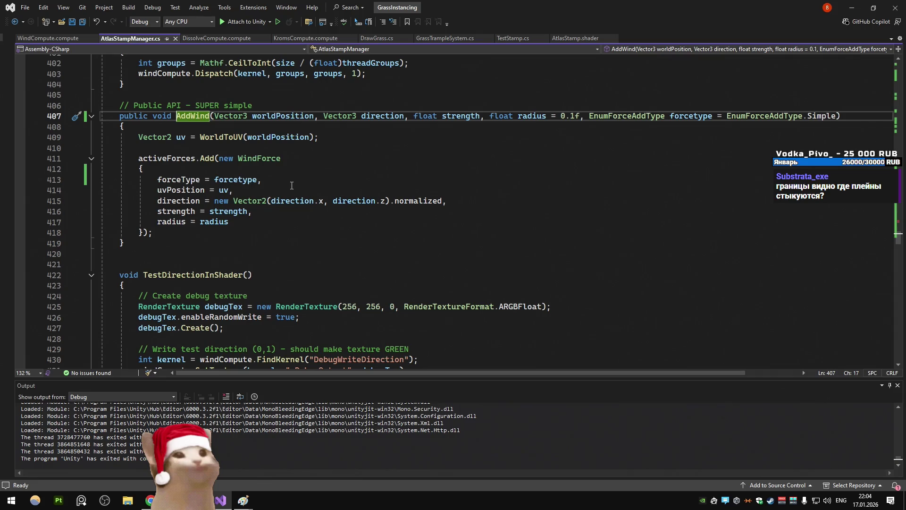
# Change ProcessForces' AddWindForceExplosionBounds call to AddWindForceExplosion, then return to Unity to recompile
pyautogui.doubleClick(167, 158)
pyautogui.hotkey('ctrl', 'f')
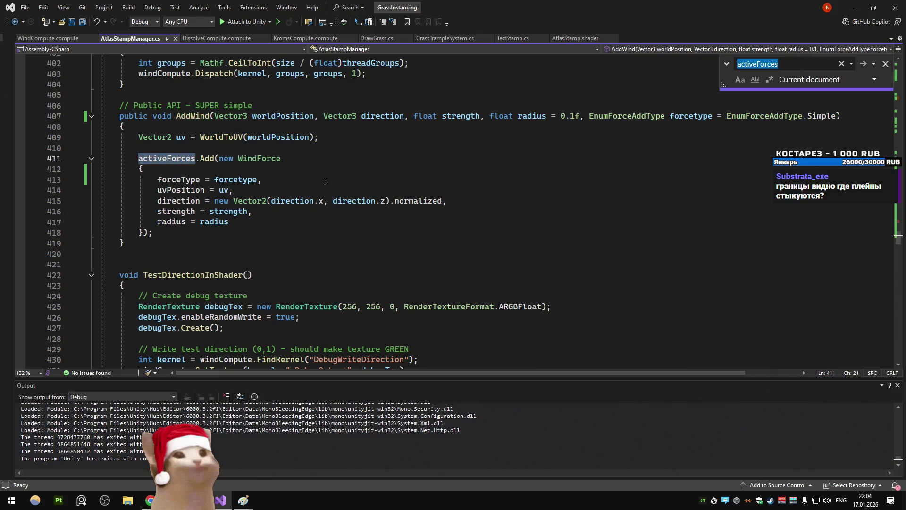
pyautogui.press('Return')
pyautogui.press('Return')
pyautogui.scroll(-4, 325, 181)
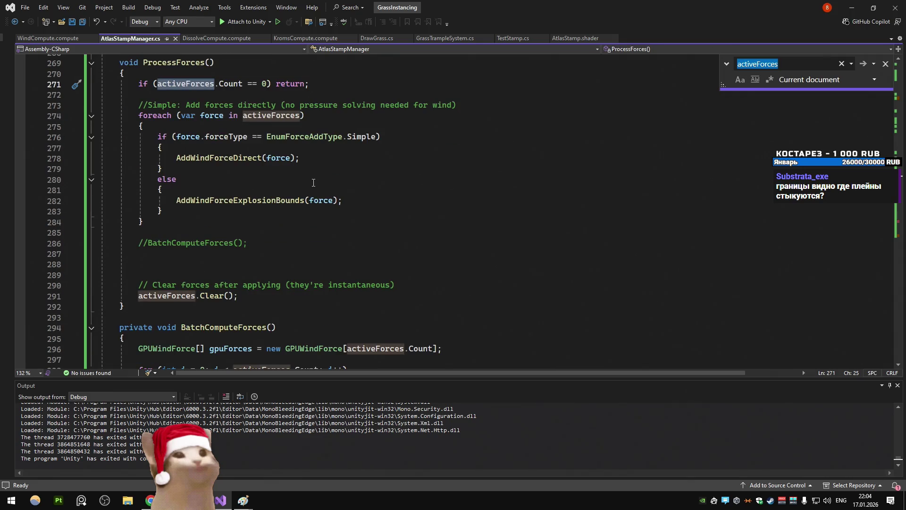
pyautogui.press('Delete')
pyautogui.click(359, 185)
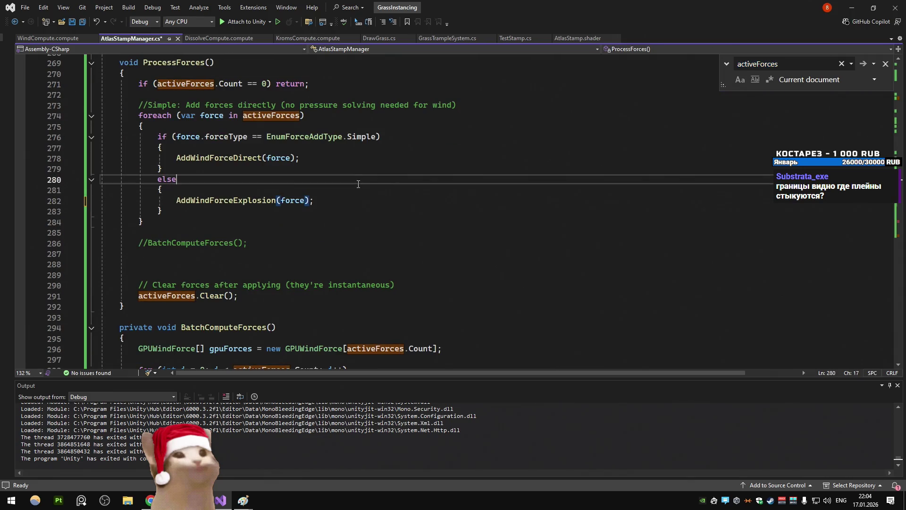
pyautogui.hotkey('alt', 'Tab')
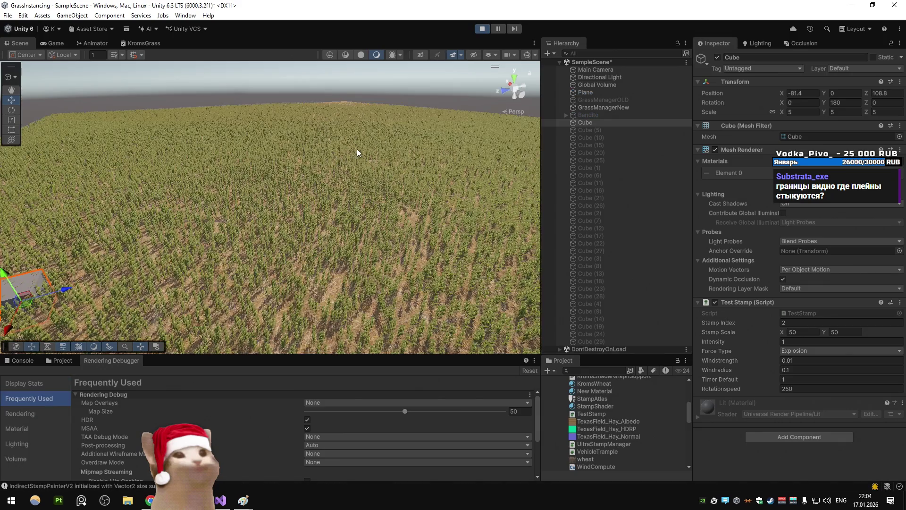
# Frame the test cube and set its Test Stamp Windstrength to 1
pyautogui.press('f')
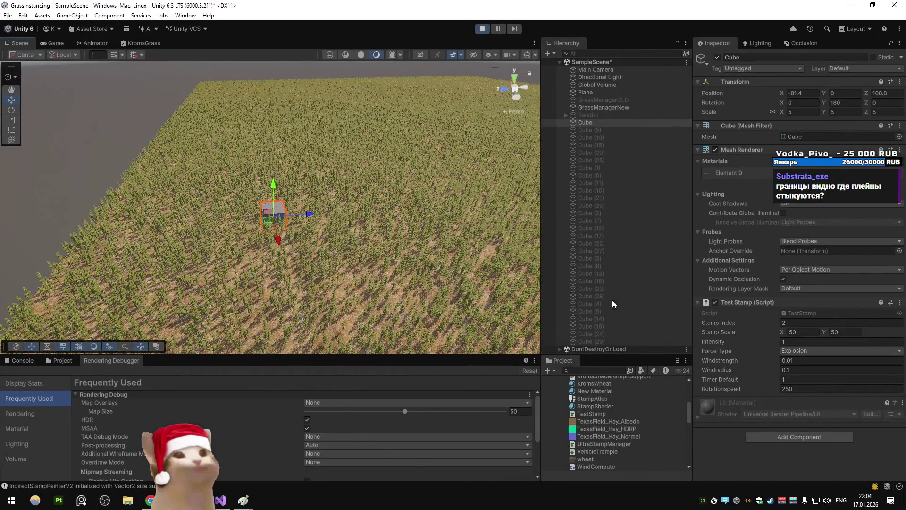
pyautogui.rightClick(413, 253)
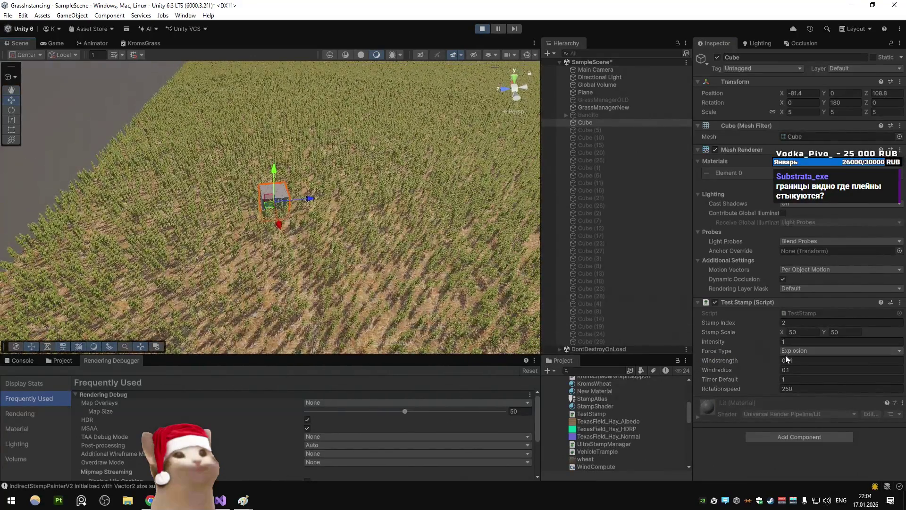
pyautogui.moveTo(367, 226)
pyautogui.mouseDown()
pyautogui.moveTo(388, 237)
pyautogui.moveTo(407, 228)
pyautogui.mouseUp()
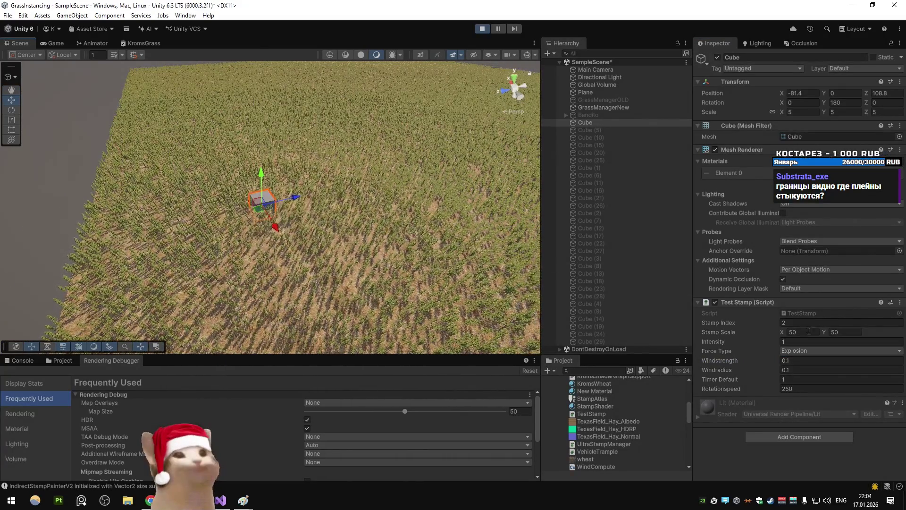
pyautogui.click(763, 361)
pyautogui.write('1')
pyautogui.press('Return')
# Orbit around the cube, then select GrassManagerNew and begin editing its Decay Rate
pyautogui.moveTo(347, 226)
pyautogui.mouseDown()
pyautogui.moveTo(387, 234)
pyautogui.moveTo(423, 197)
pyautogui.moveTo(377, 185)
pyautogui.moveTo(304, 191)
pyautogui.mouseUp()
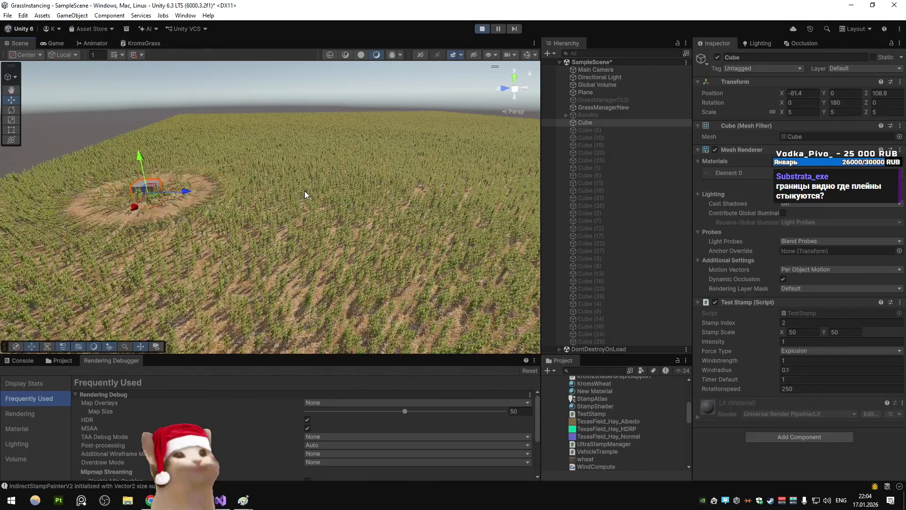
pyautogui.click(604, 107)
pyautogui.click(793, 334)
# Try several Decay Rate values, settle on 0.5, and view the result in the Game view
pyautogui.press('BackSpace')
pyautogui.press('BackSpace')
pyautogui.write('1')
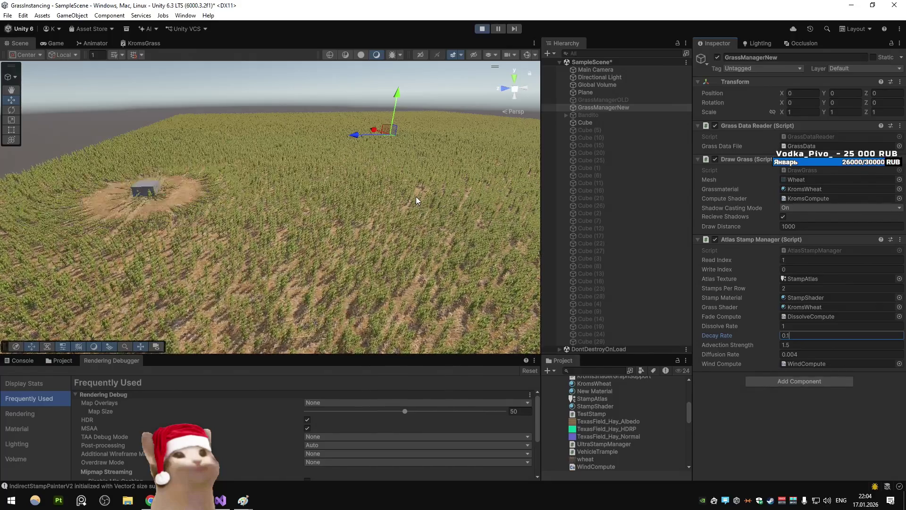
pyautogui.press('BackSpace')
pyautogui.press('BackSpace')
pyautogui.press('BackSpace')
pyautogui.write('5')
pyautogui.press('Return')
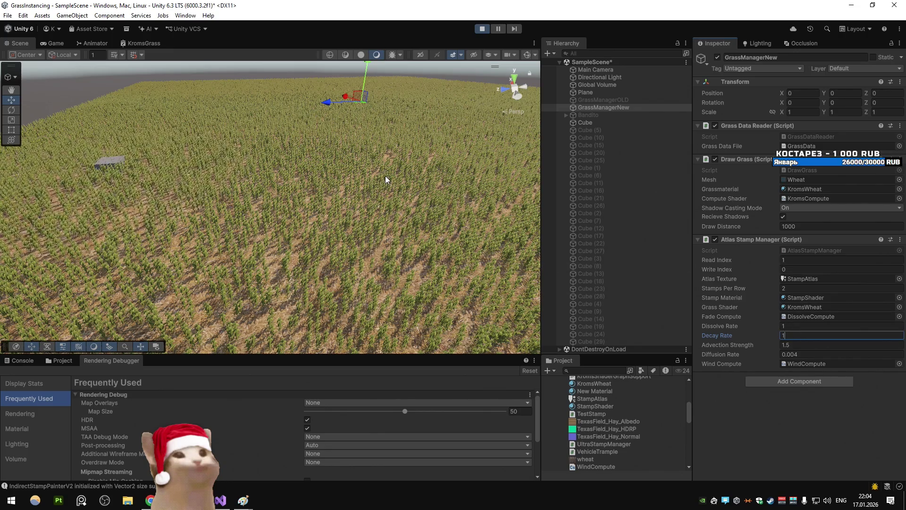
pyautogui.press('BackSpace')
pyautogui.write('0.5')
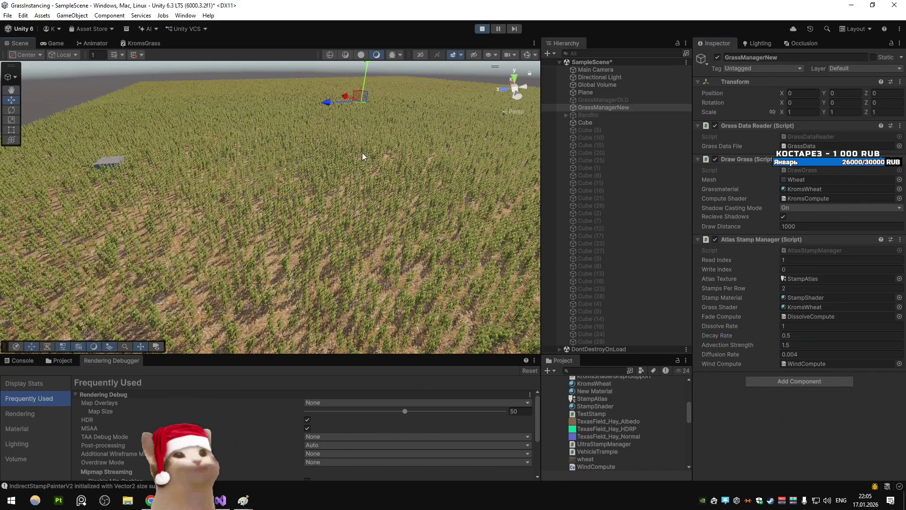
pyautogui.click(49, 43)
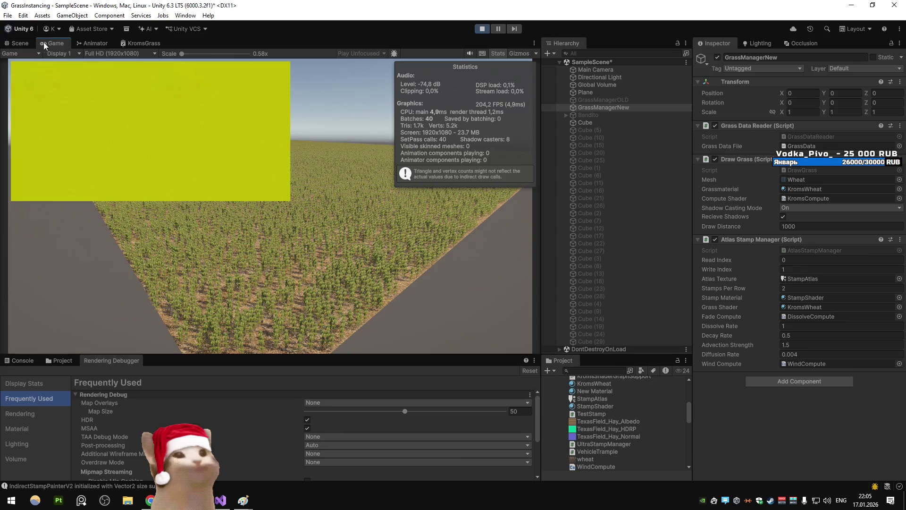
# Select Cube (5) through Cube (29) and make them all active
pyautogui.click(592, 129)
pyautogui.hotkey('shift', 'End')
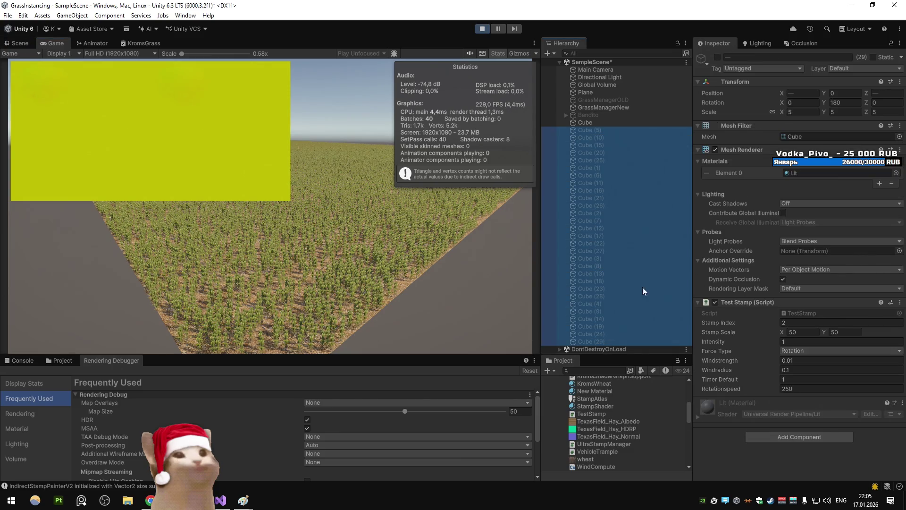
pyautogui.click(718, 57)
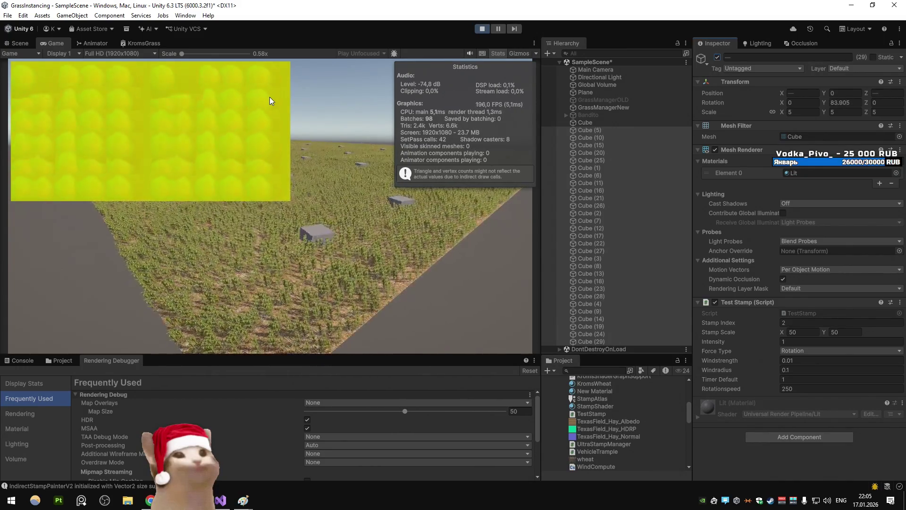
# Return to the Scene view, fly closer over the grass, and select GrassManagerNew
pyautogui.click(20, 43)
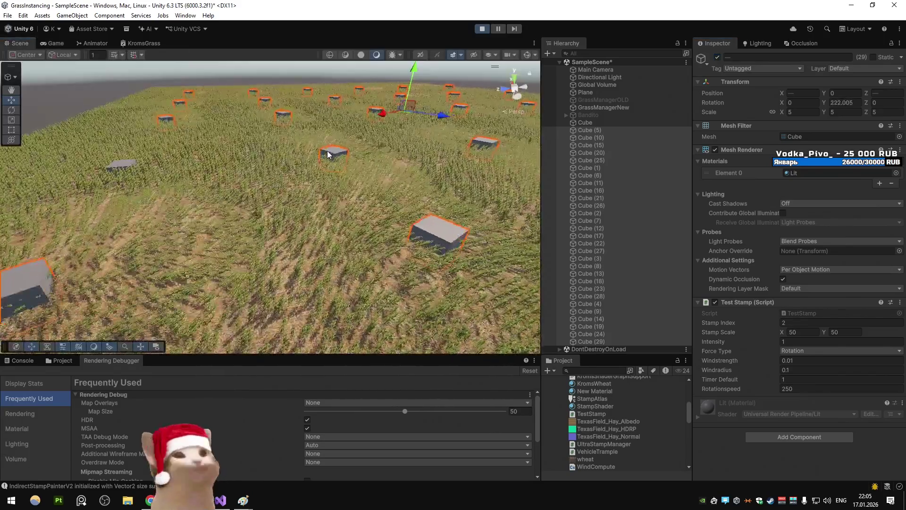
pyautogui.scroll(-5, 253, 188)
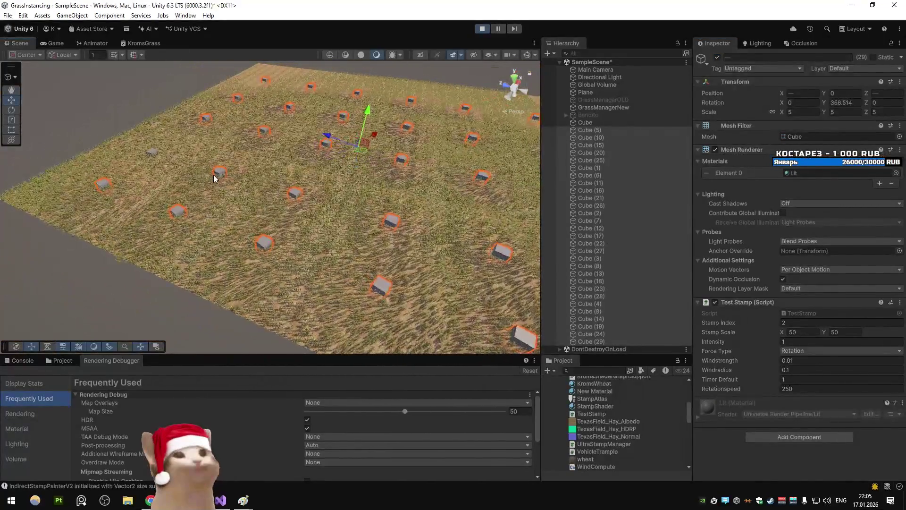
pyautogui.moveTo(213, 174)
pyautogui.mouseDown()
pyautogui.moveTo(227, 186)
pyautogui.moveTo(204, 169)
pyautogui.moveTo(239, 170)
pyautogui.moveTo(359, 238)
pyautogui.moveTo(262, 198)
pyautogui.mouseUp()
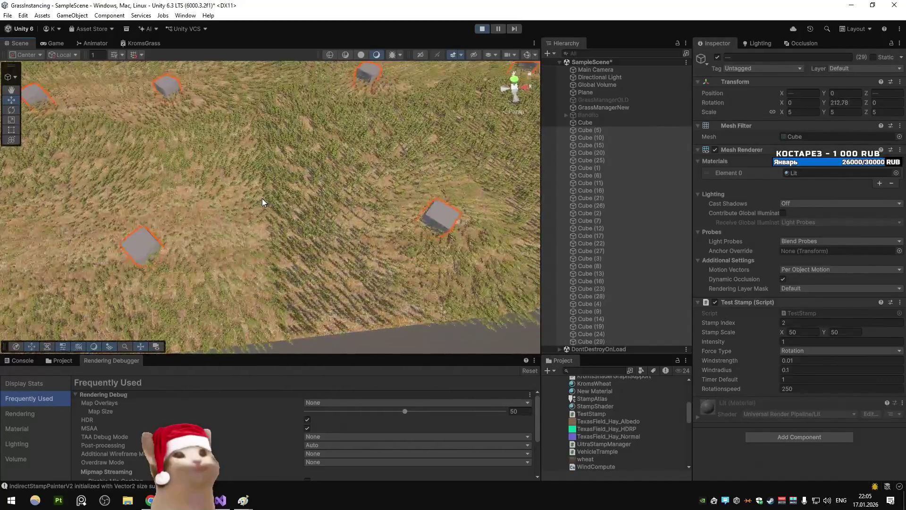
pyautogui.click(613, 107)
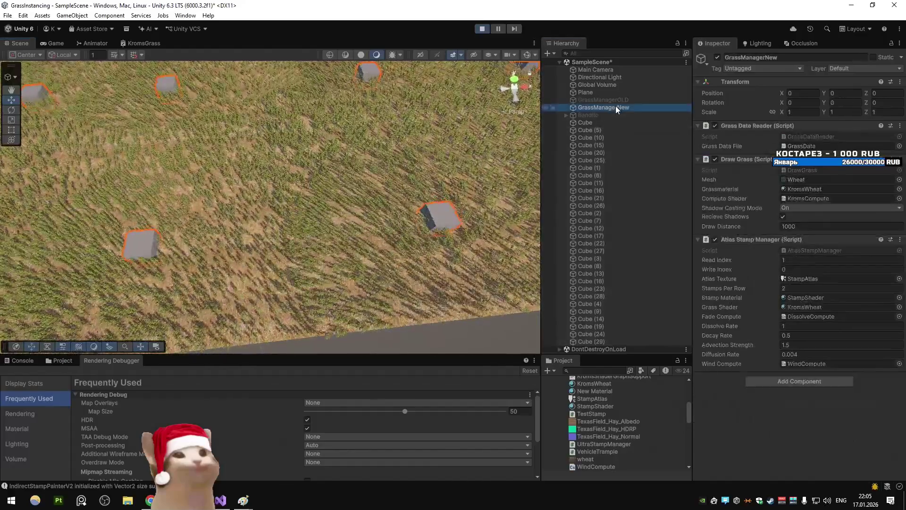
# Set the grass manager's Diffusion Rate to 1, comparing Game and Scene views
pyautogui.click(56, 43)
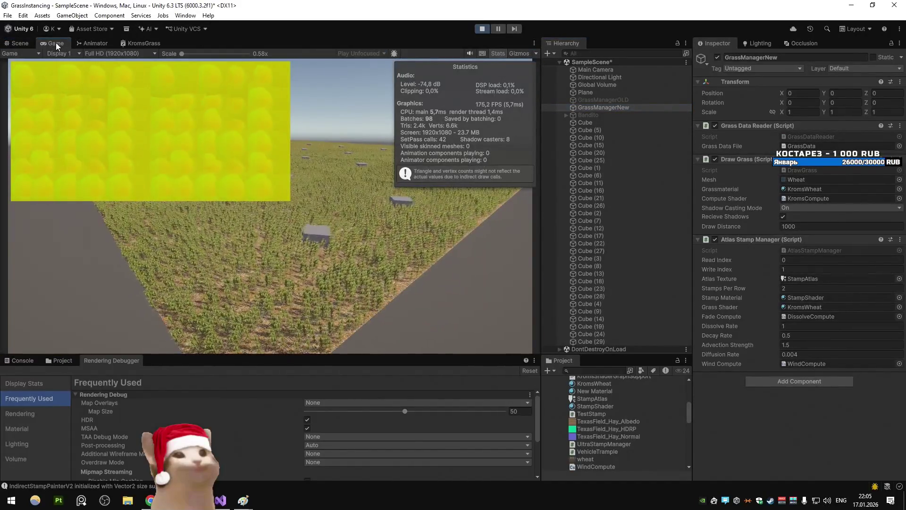
pyautogui.click(22, 43)
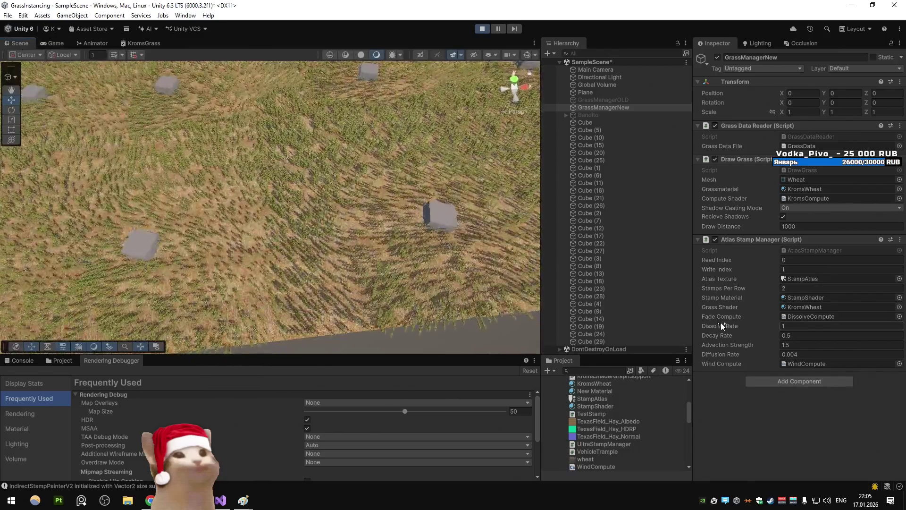
pyautogui.click(792, 345)
pyautogui.write('5')
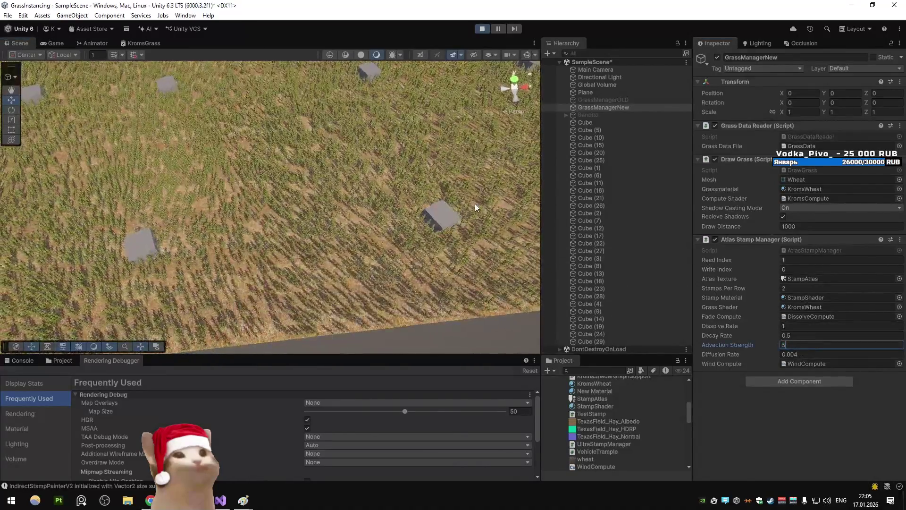
pyautogui.click(46, 41)
pyautogui.click(21, 43)
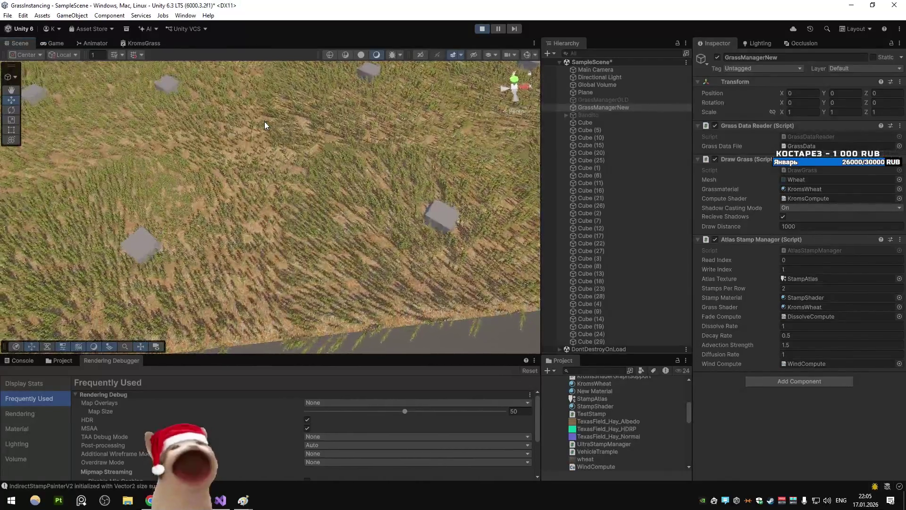
pyautogui.rightClick(264, 125)
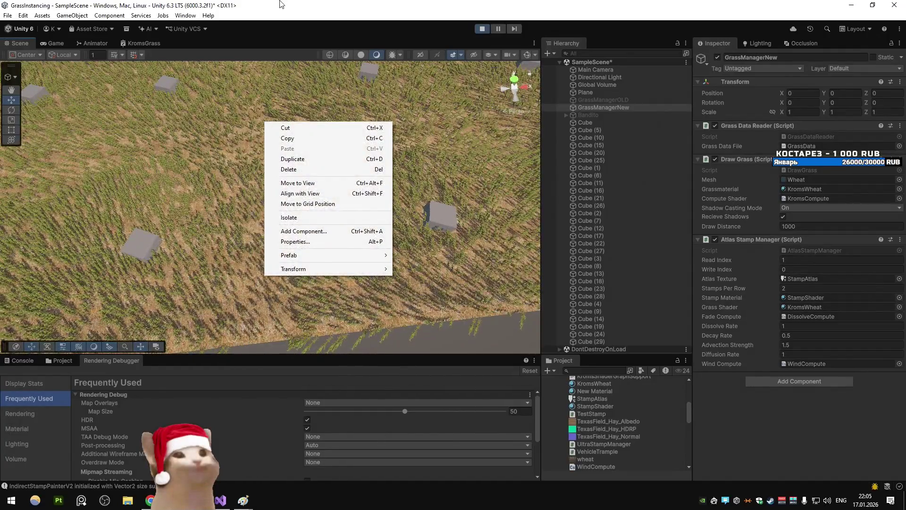
pyautogui.click(281, 81)
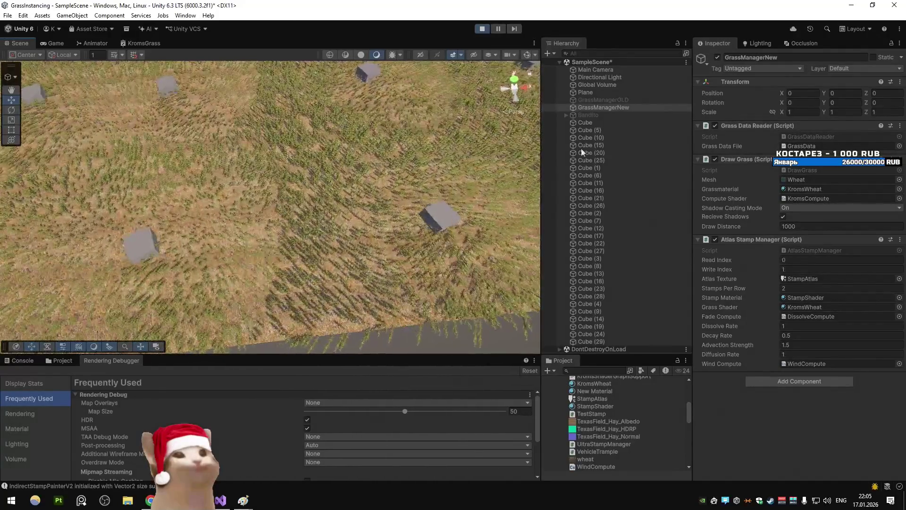
# Deactivate Cube (5) through Cube (29)
pyautogui.click(590, 131)
pyautogui.keyDown('shift'); pyautogui.click(602, 336); pyautogui.keyUp('shift')
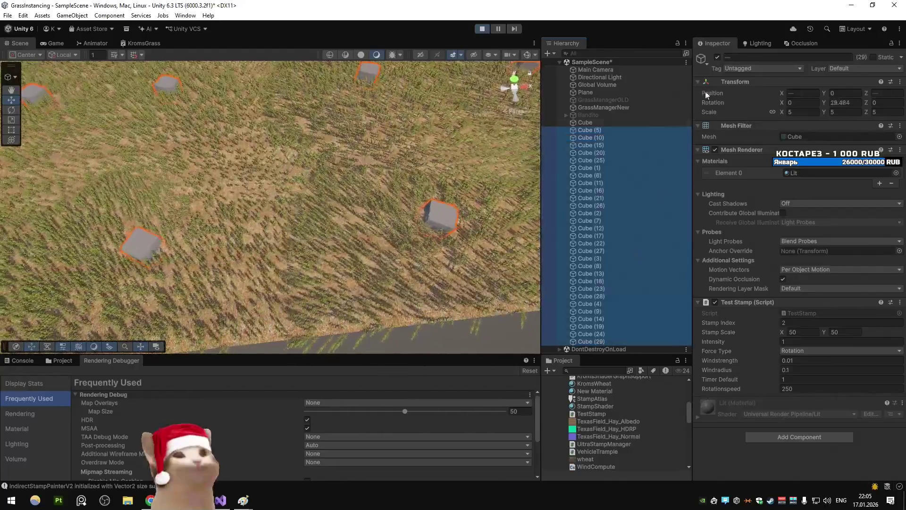
pyautogui.hotkey('alt', 'shift', 'a')
# Duplicate the original Cube as Cube (30) and move it to Z 55.7
pyautogui.click(585, 122)
pyautogui.moveTo(330, 142)
pyautogui.mouseDown()
pyautogui.moveTo(350, 65)
pyautogui.moveTo(450, 200)
pyautogui.mouseUp()
pyautogui.hotkey('ctrl', 'd')
pyautogui.moveTo(208, 206); pyautogui.dragTo(355, 209)
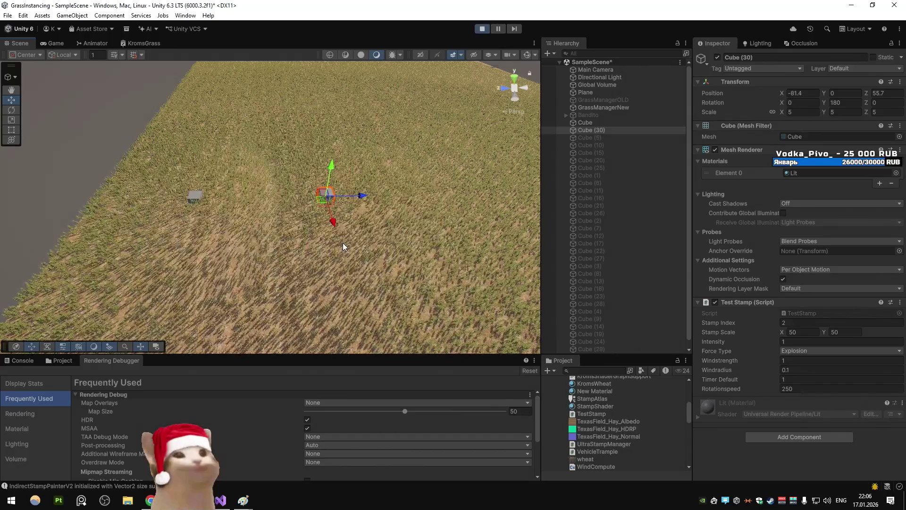
# Set GrassManagerNew's Diffusion Rate back to 0.004
pyautogui.click(606, 107)
pyautogui.click(802, 353)
pyautogui.write('2')
pyautogui.press('BackSpace')
pyautogui.write('0.004')
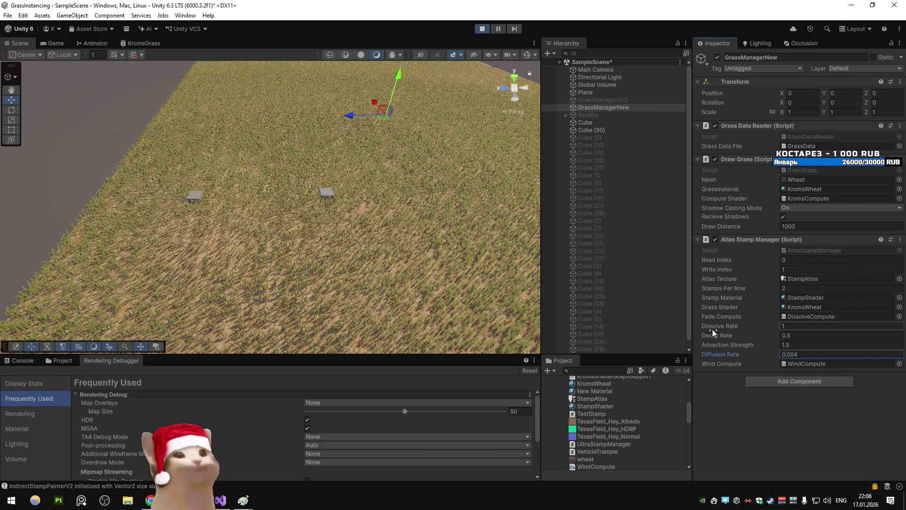
# Set both Cube and Cube (30) to the Directional force type
pyautogui.click(588, 122)
pyautogui.click(840, 351)
pyautogui.click(802, 365)
pyautogui.click(591, 130)
pyautogui.click(840, 350)
pyautogui.click(810, 372)
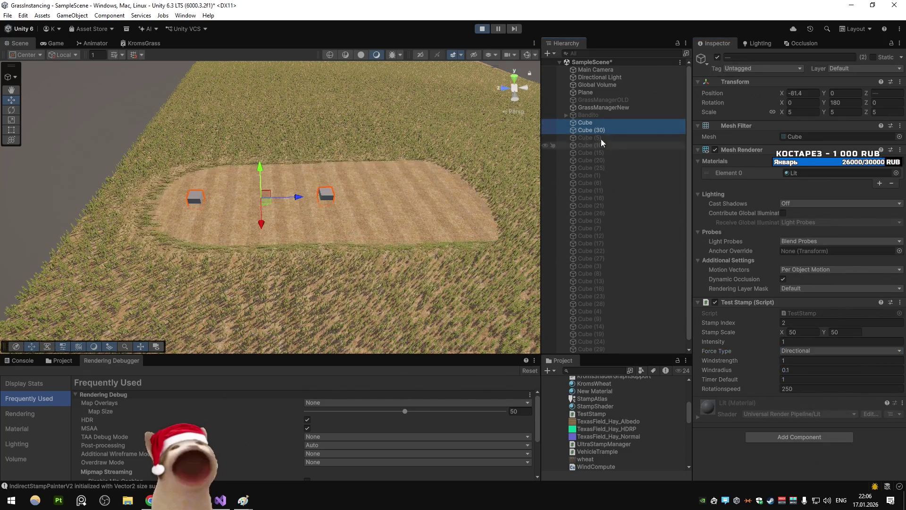
# Set Rotation Y to 0, move Cube (30) to Z 31.8, and Windstrength 0.01
pyautogui.click(850, 104)
pyautogui.write('0')
pyautogui.moveTo(294, 201)
pyautogui.mouseDown()
pyautogui.moveTo(378, 201)
pyautogui.moveTo(353, 200)
pyautogui.mouseUp()
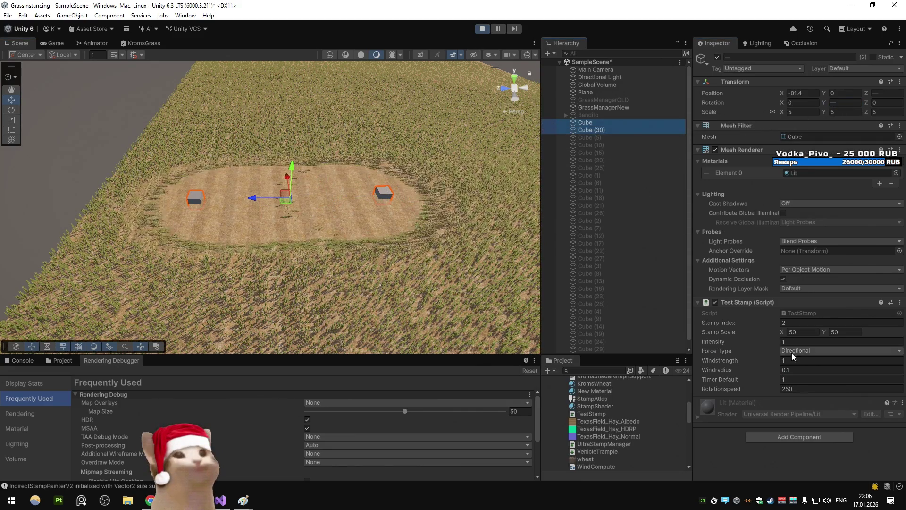
pyautogui.write('0.01')
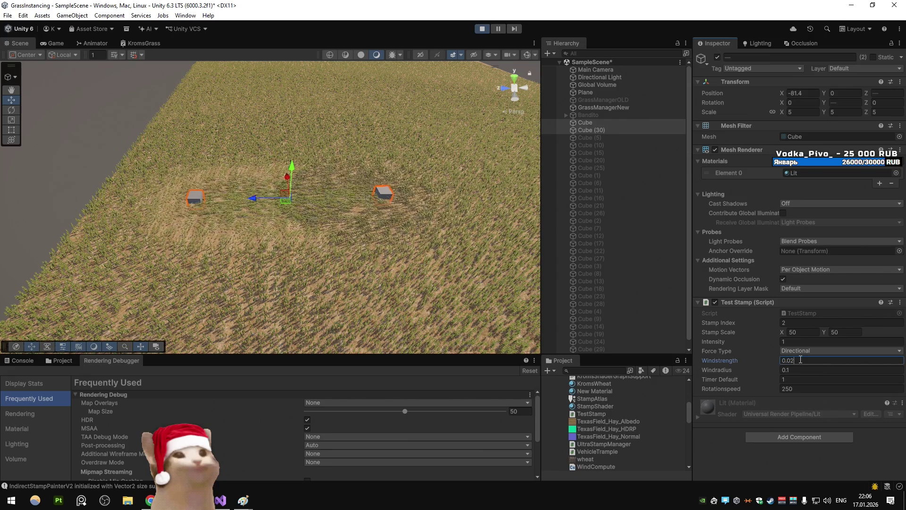
# Select GrassManagerNew and start retyping its Diffusion Rate
pyautogui.scroll(5, 366, 216)
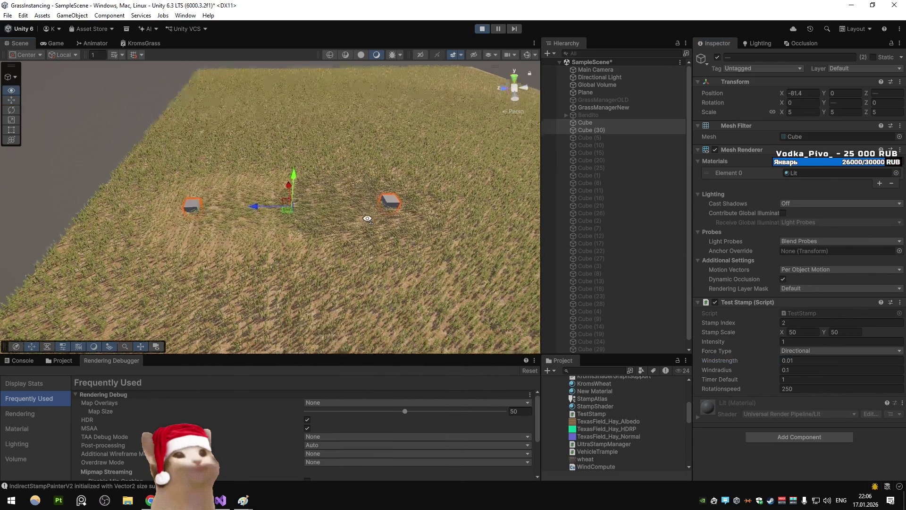
pyautogui.click(604, 108)
pyautogui.click(803, 353)
pyautogui.write('1')
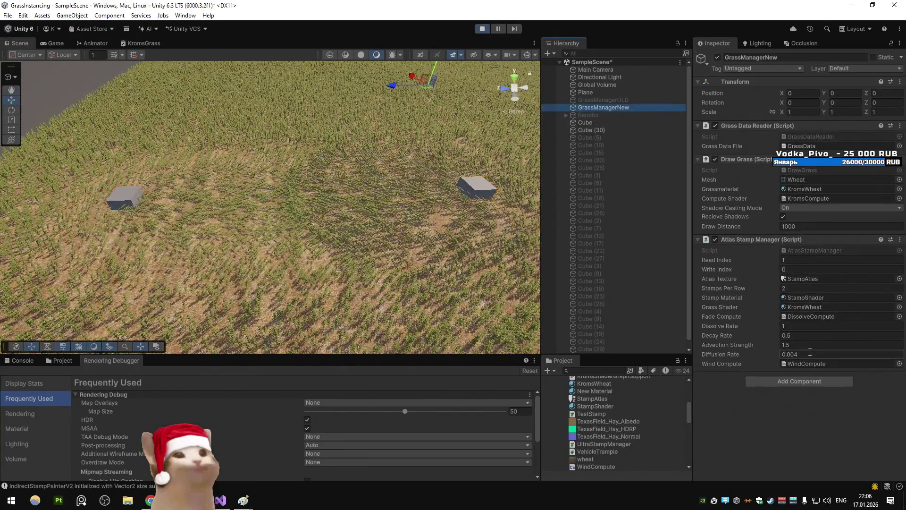
# Try new Diffusion Rate values, settling on 0.5, then select Cube (30)
pyautogui.press('BackSpace')
pyautogui.write('2')
pyautogui.press('BackSpace')
pyautogui.write('1')
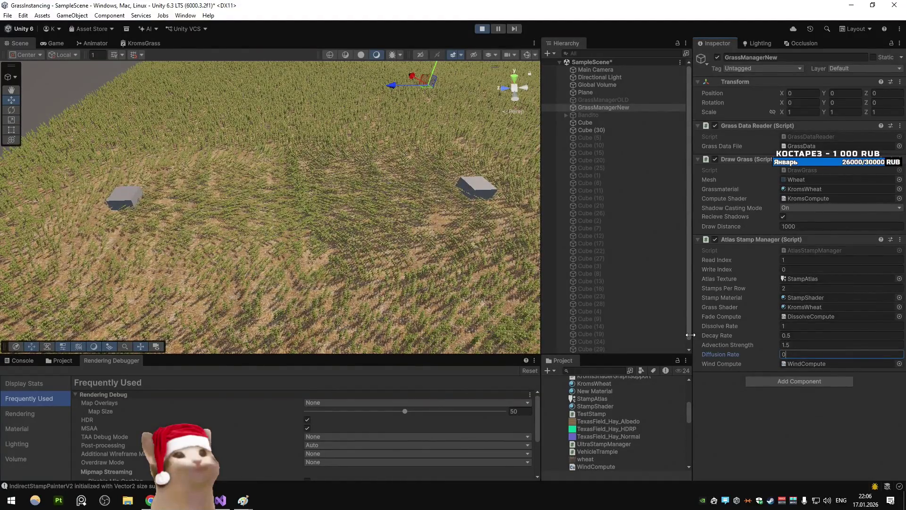
pyautogui.scroll(10, 361, 221)
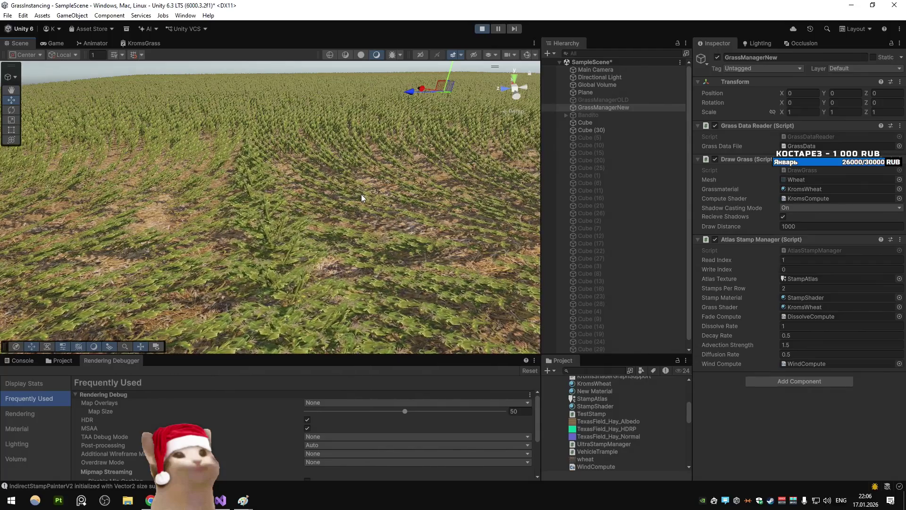
pyautogui.scroll(-10, 361, 198)
pyautogui.click(598, 130)
pyautogui.click(715, 302)
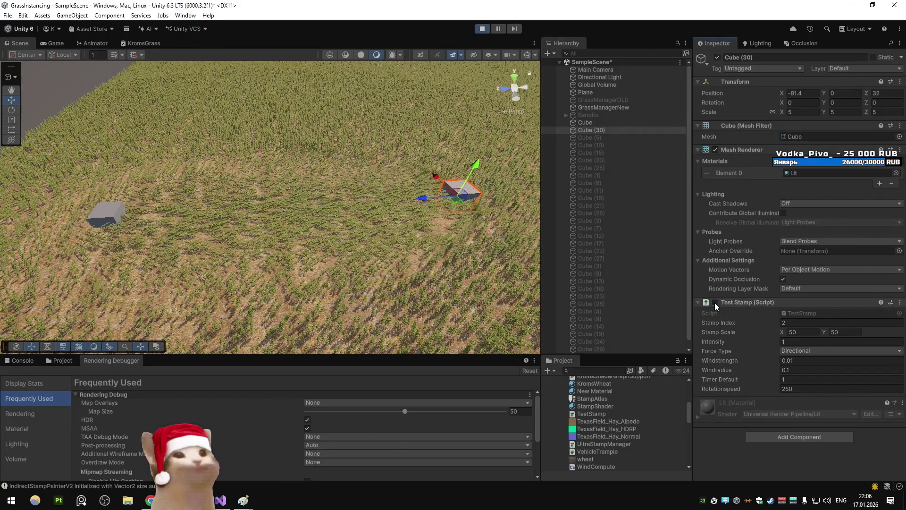
pyautogui.click(715, 302)
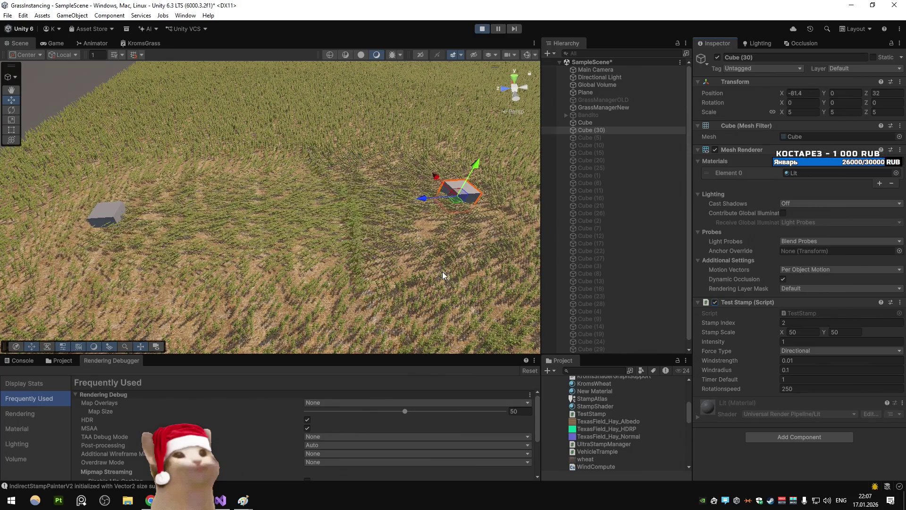
pyautogui.click(56, 43)
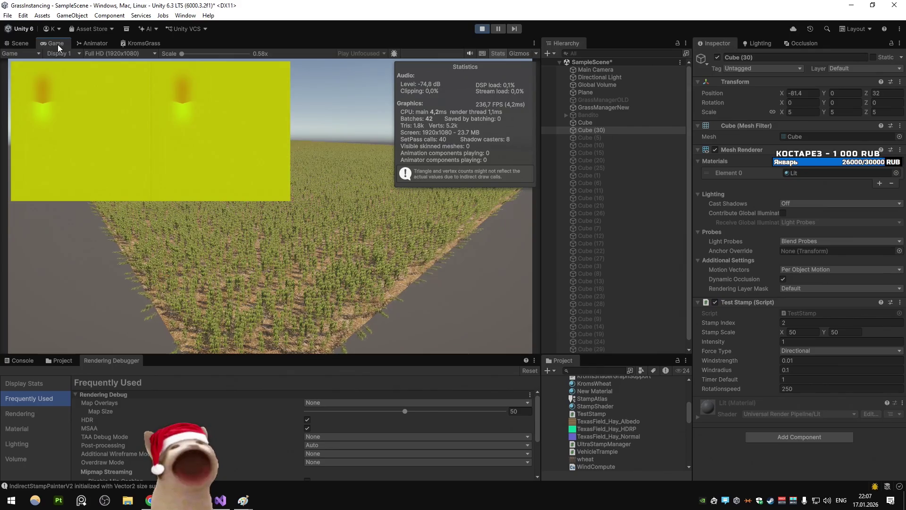
pyautogui.click(20, 43)
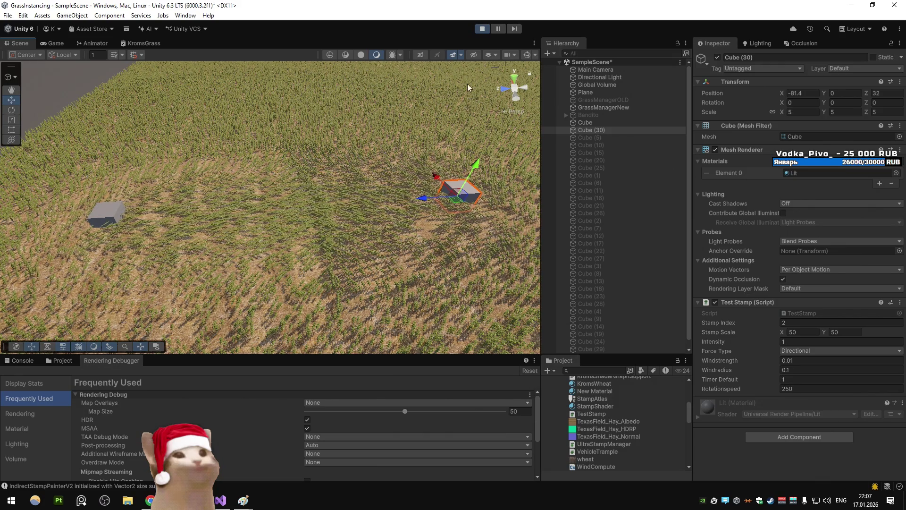
pyautogui.click(481, 32)
# Jump to the AddWindForceExplosion definition and glance at WindCompute.compute
pyautogui.hotkey('alt', 'Tab')
pyautogui.click(255, 243)
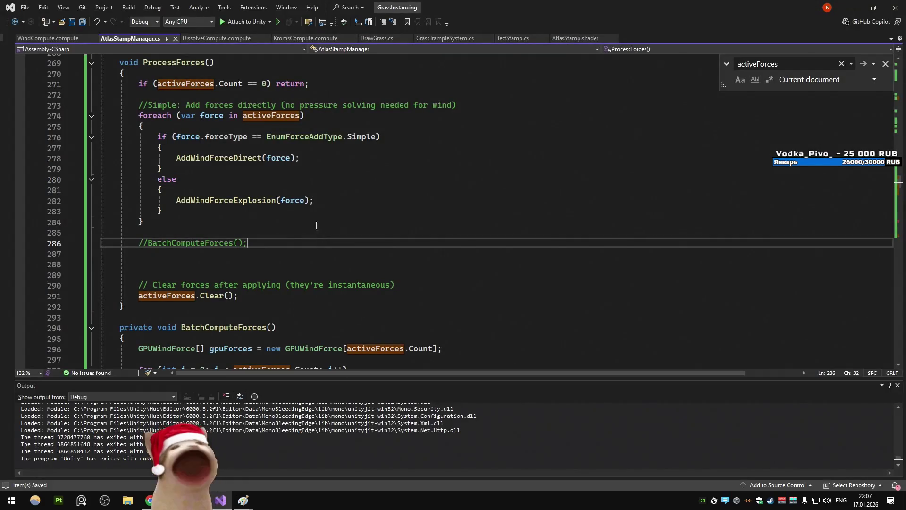
pyautogui.keyDown('ctrl'); pyautogui.click(238, 202); pyautogui.keyUp('ctrl')
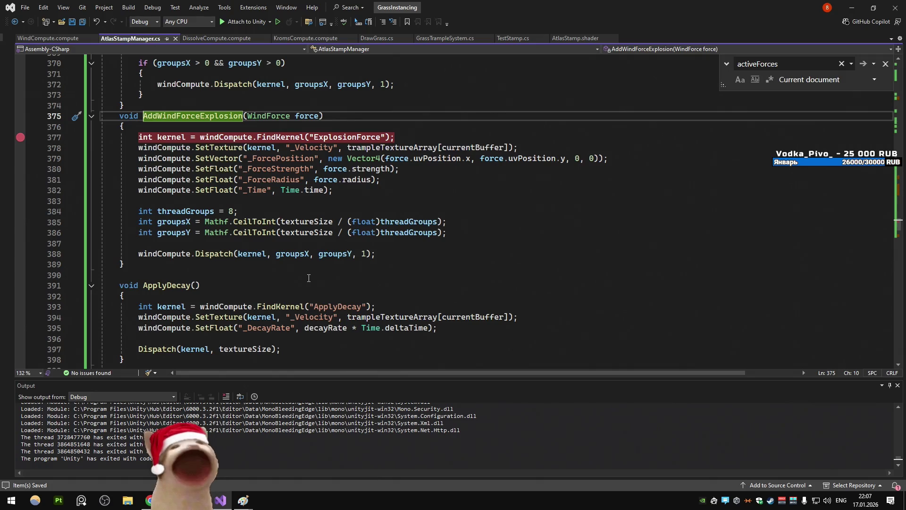
pyautogui.hotkey('ctrl', 'Tab')
pyautogui.scroll(-12, 209, 216)
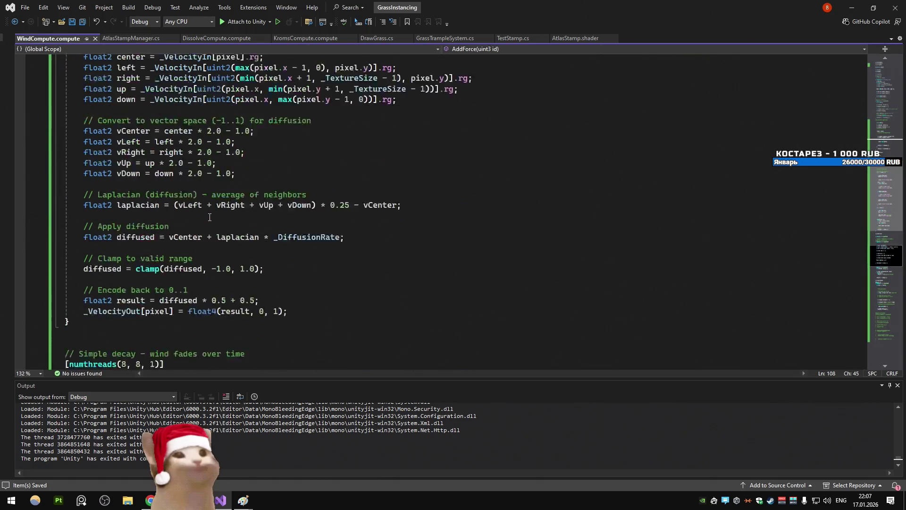
# Copy the ExplosionForce kernel name, find it in WindCompute.compute, then switch to the DeepSeek chat
pyautogui.click(129, 39)
pyautogui.click(351, 136)
pyautogui.doubleClick(350, 136)
pyautogui.hotkey('ctrl', 'c')
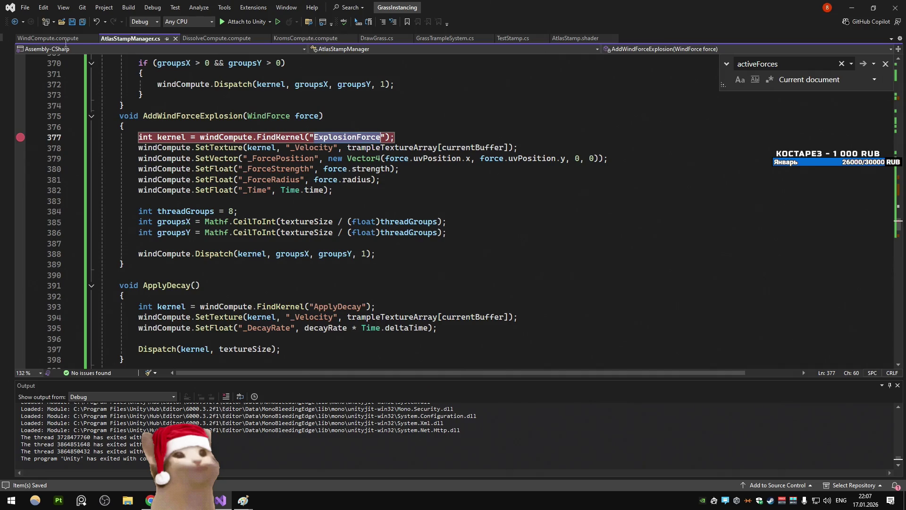
pyautogui.hotkey('ctrl', 'Tab')
pyautogui.hotkey('ctrl', 'f')
pyautogui.hotkey('ctrl', 'v')
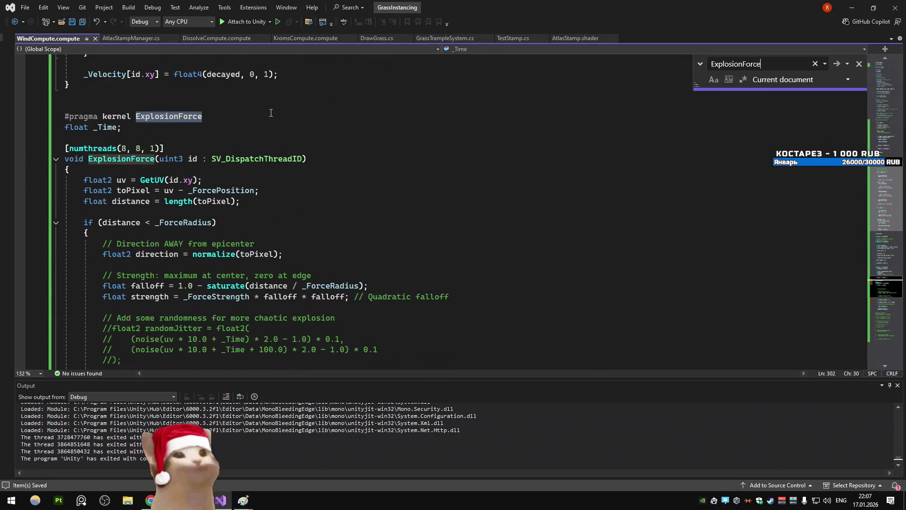
pyautogui.scroll(-7, 271, 113)
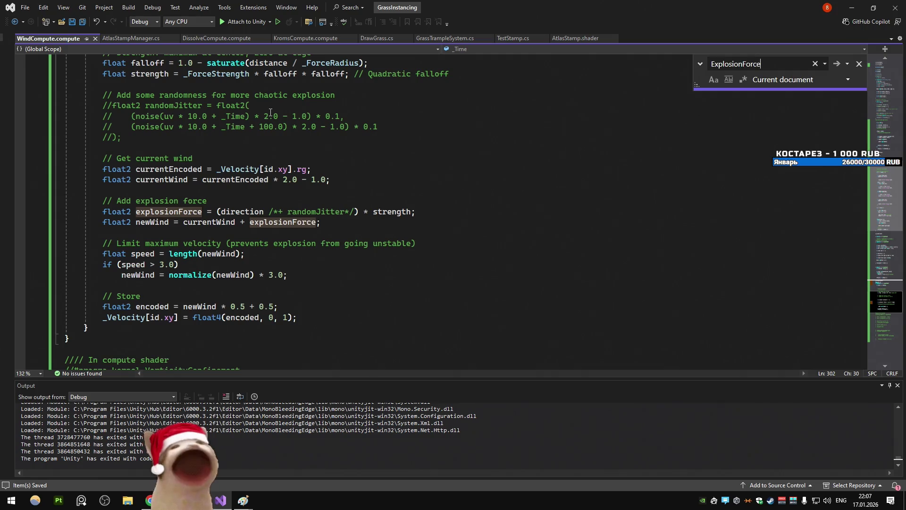
pyautogui.hotkey('alt', 'Tab')
pyautogui.click(471, 232)
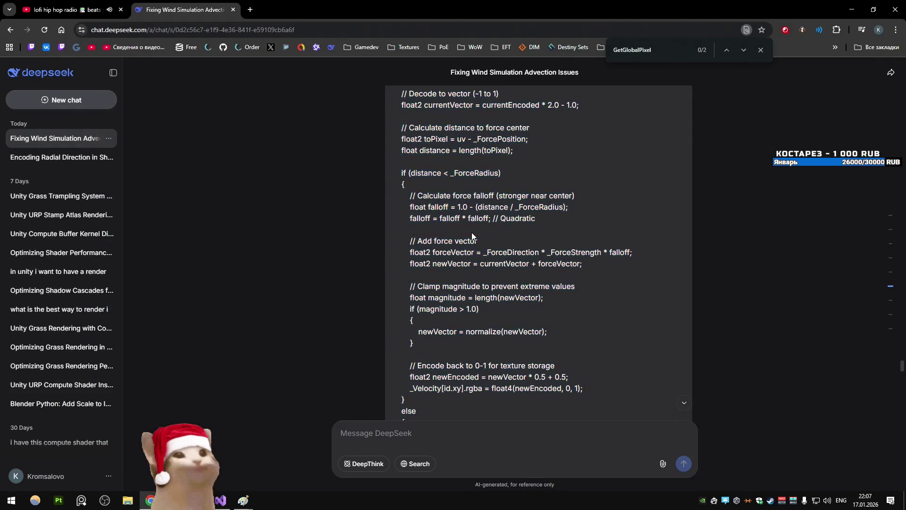
# Scroll the DeepSeek answer, briefly check Visual Studio, and come back
pyautogui.scroll(-5, 470, 233)
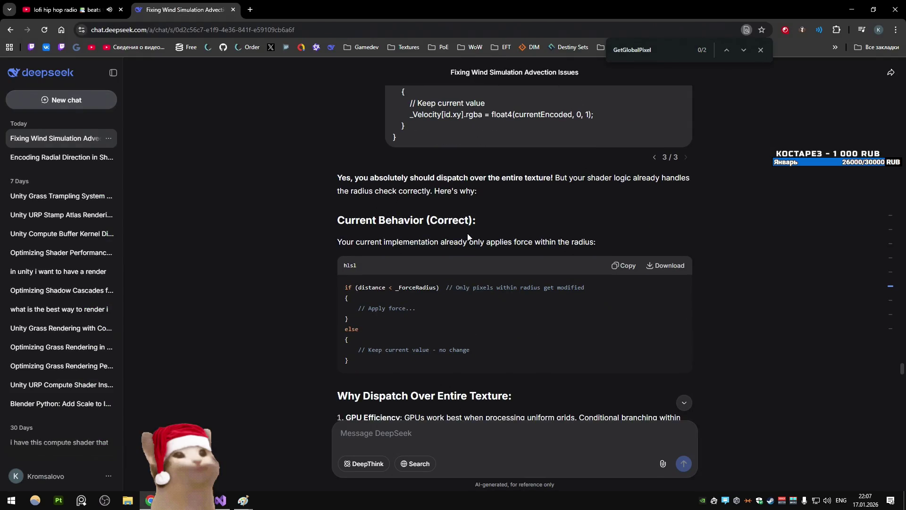
pyautogui.scroll(-3, 467, 234)
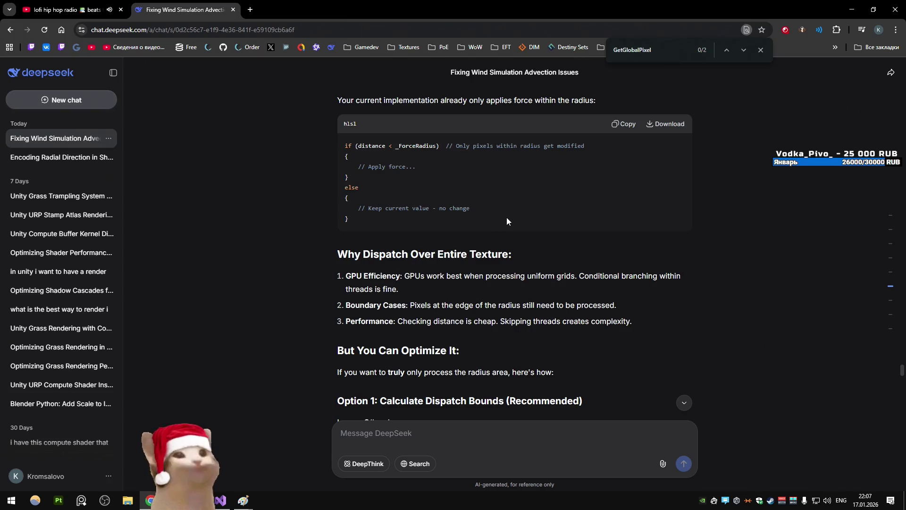
pyautogui.click(220, 501)
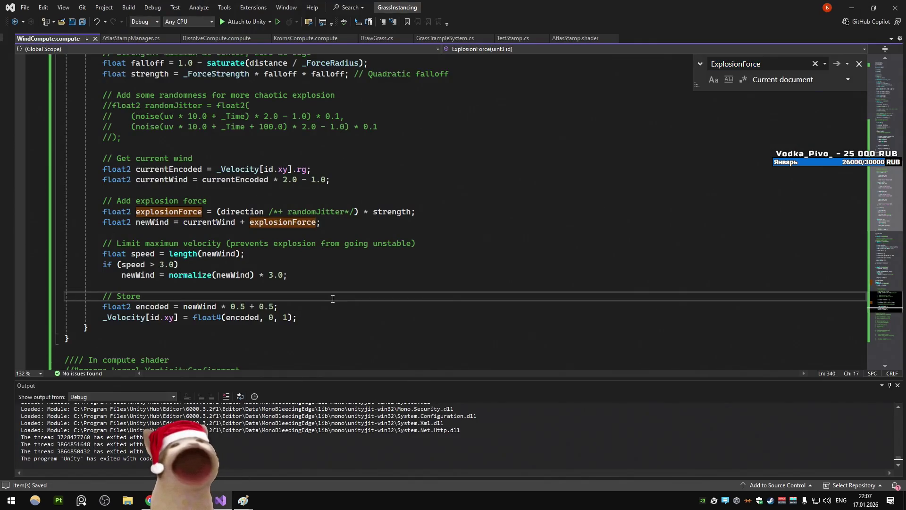
pyautogui.hotkey('alt', 'Tab')
# Read down through the suggested bounded-dispatch solution
pyautogui.scroll(-3, 477, 302)
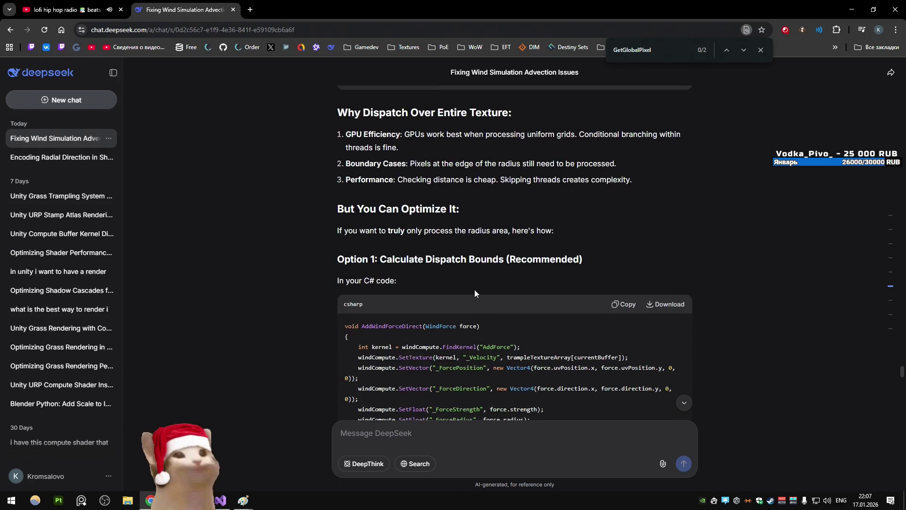
pyautogui.scroll(-6, 441, 280)
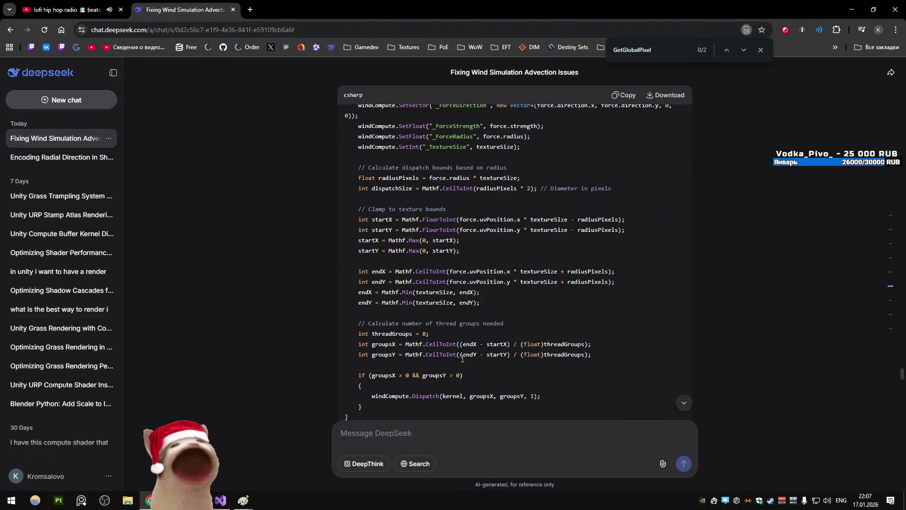
pyautogui.scroll(-6, 456, 355)
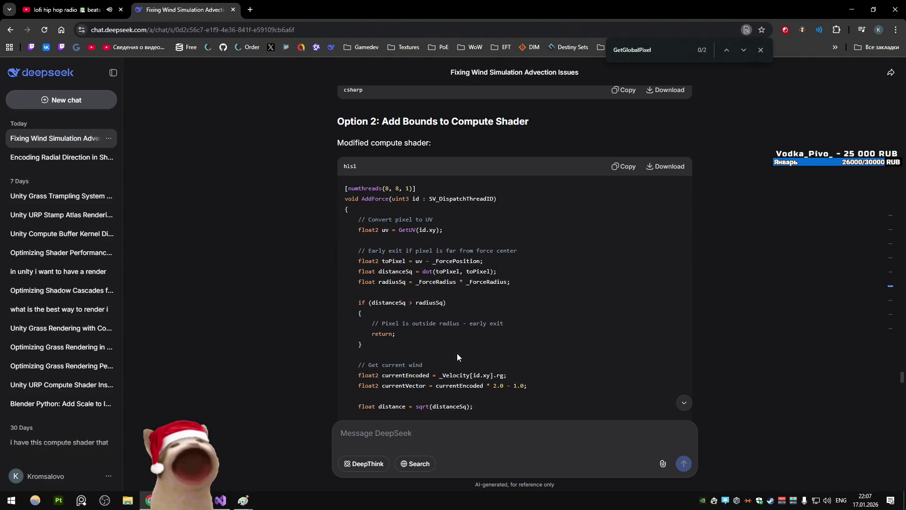
pyautogui.scroll(-10, 457, 353)
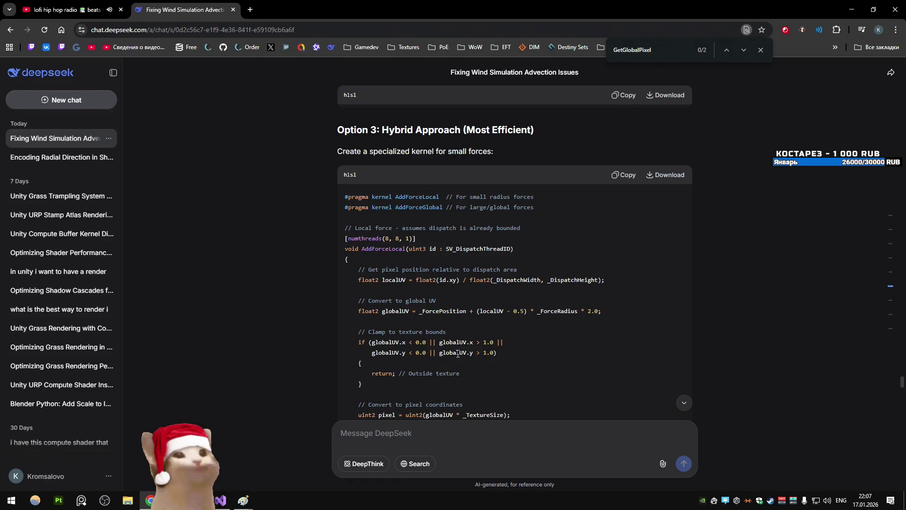
pyautogui.scroll(-10, 457, 354)
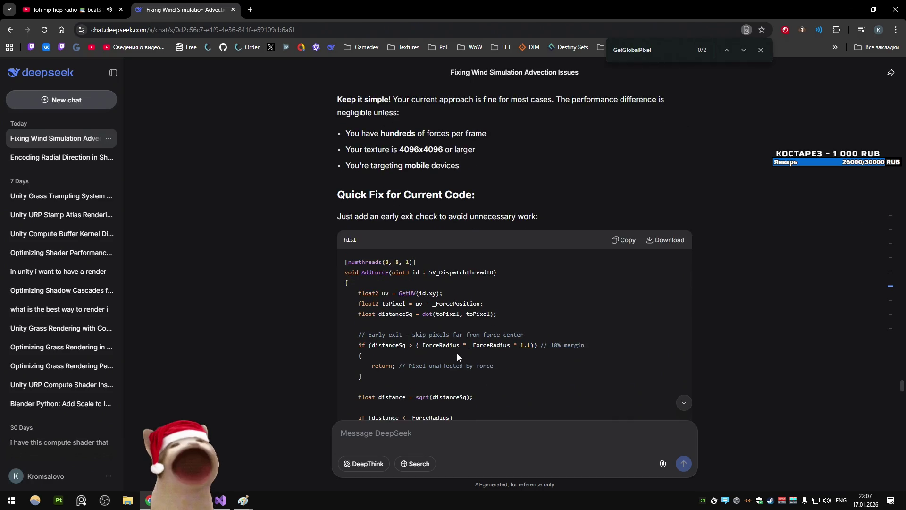
pyautogui.scroll(-3, 457, 354)
pyautogui.scroll(-3, 457, 354)
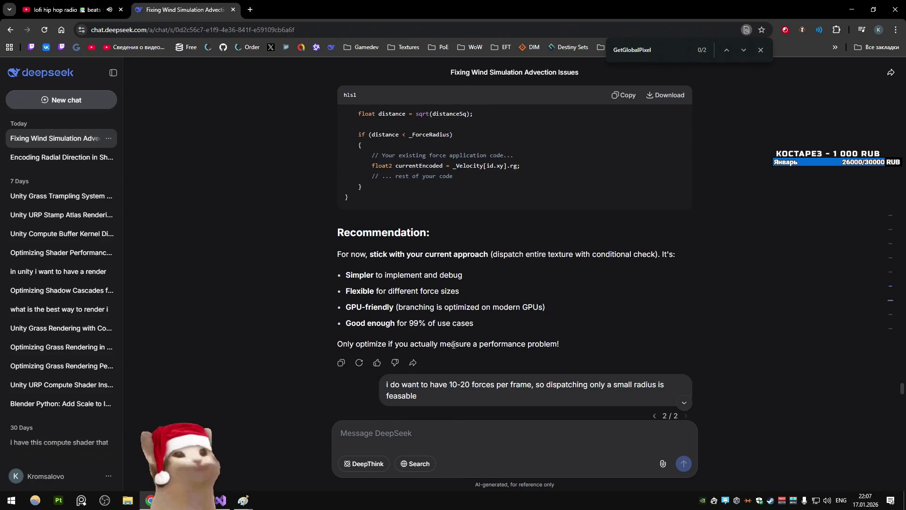
pyautogui.scroll(-1, 446, 329)
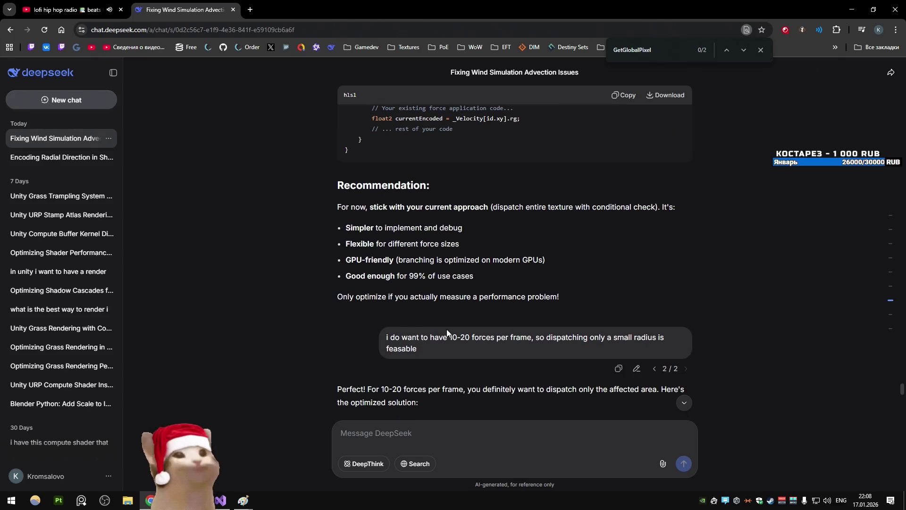
pyautogui.scroll(-3, 422, 314)
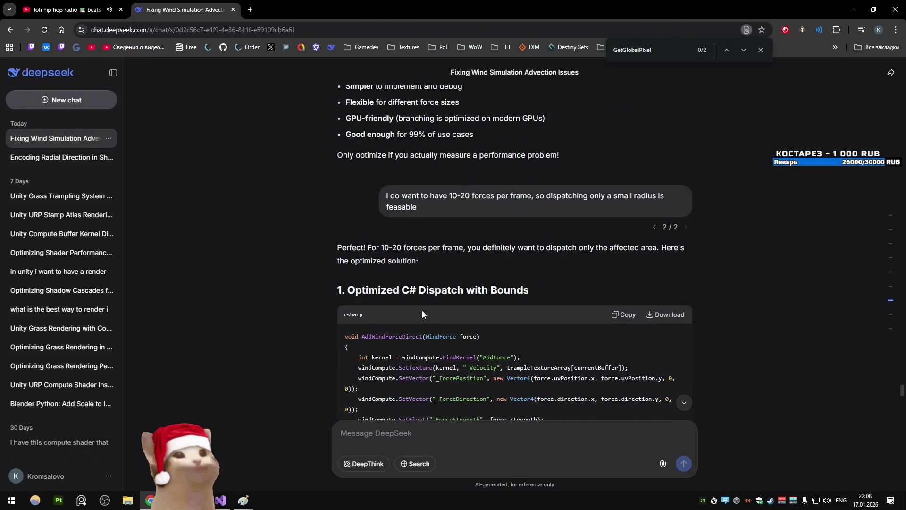
pyautogui.scroll(-1, 268, 263)
pyautogui.scroll(-3, 267, 260)
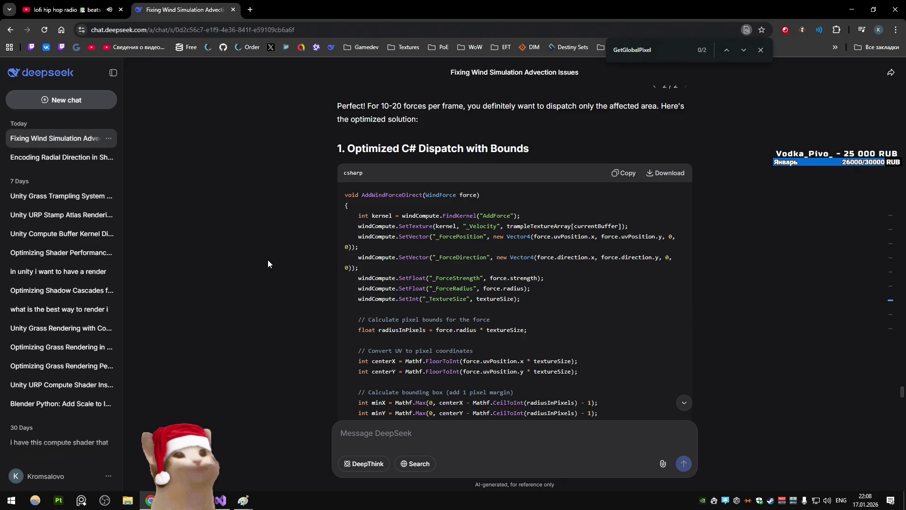
pyautogui.scroll(-2, 268, 260)
pyautogui.scroll(-2, 267, 263)
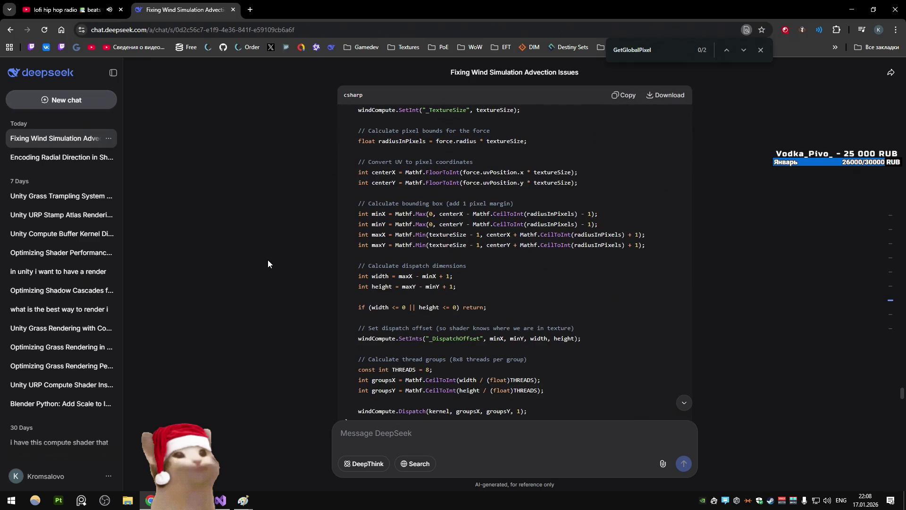
pyautogui.scroll(-3, 473, 224)
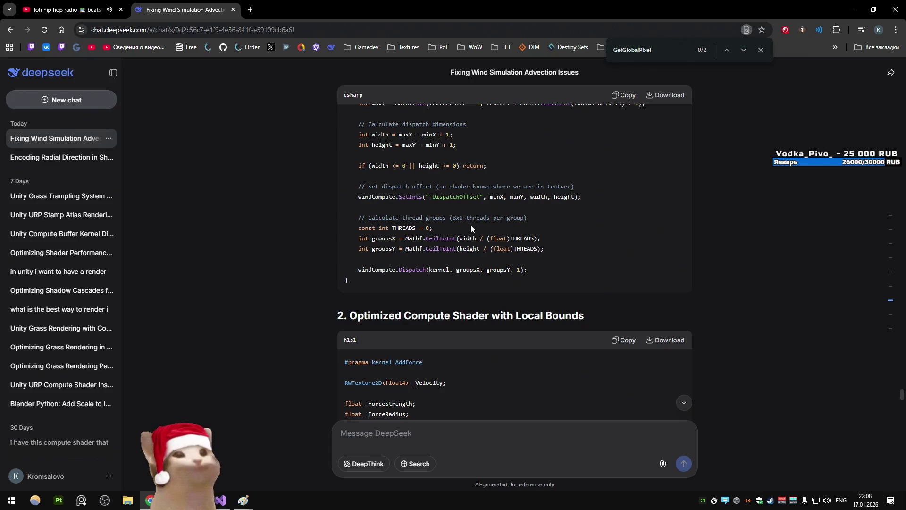
# Search the page for _DispatchOffset and return to Visual Studio
pyautogui.doubleClick(454, 197)
pyautogui.hotkey('ctrl', 'f')
pyautogui.click(221, 506)
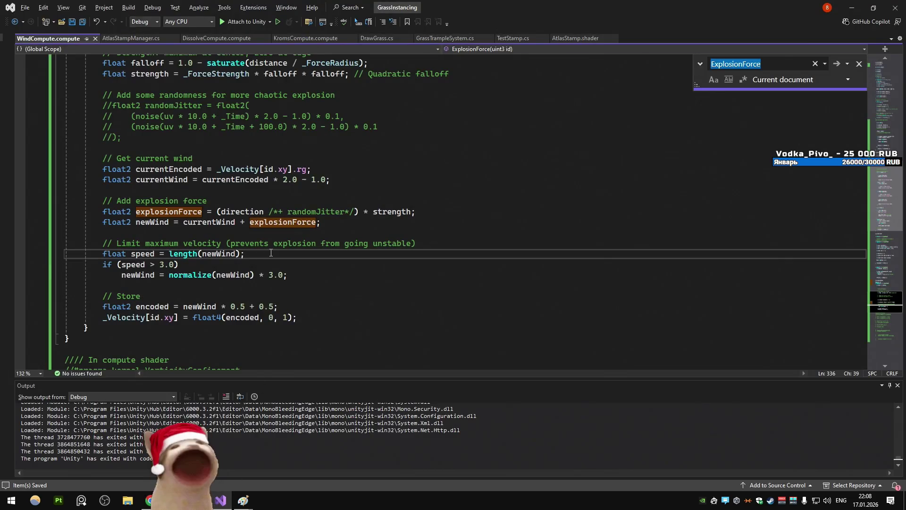
# Search WindCompute.compute and AtlasStampManager.cs for _DispatchOffset; AtlasStampManager.cs has no match
pyautogui.hotkey('alt', 'Tab')
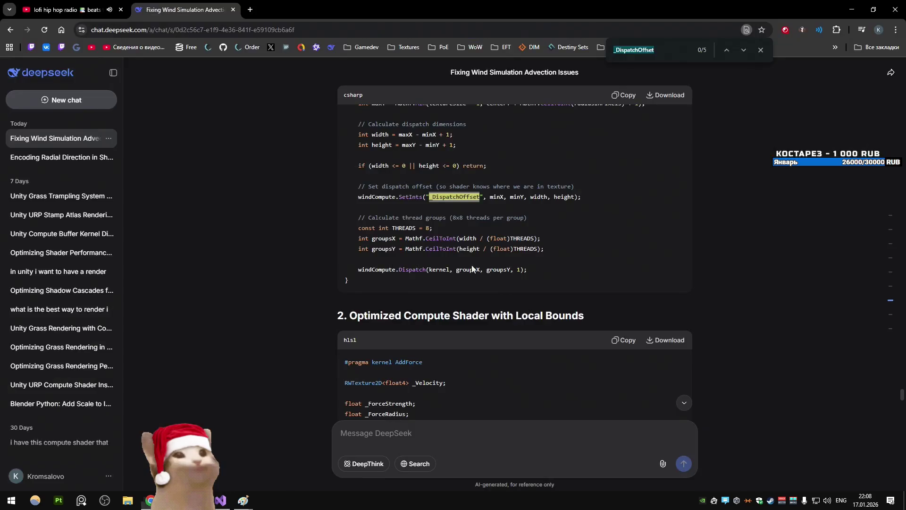
pyautogui.hotkey('ctrl', 'f')
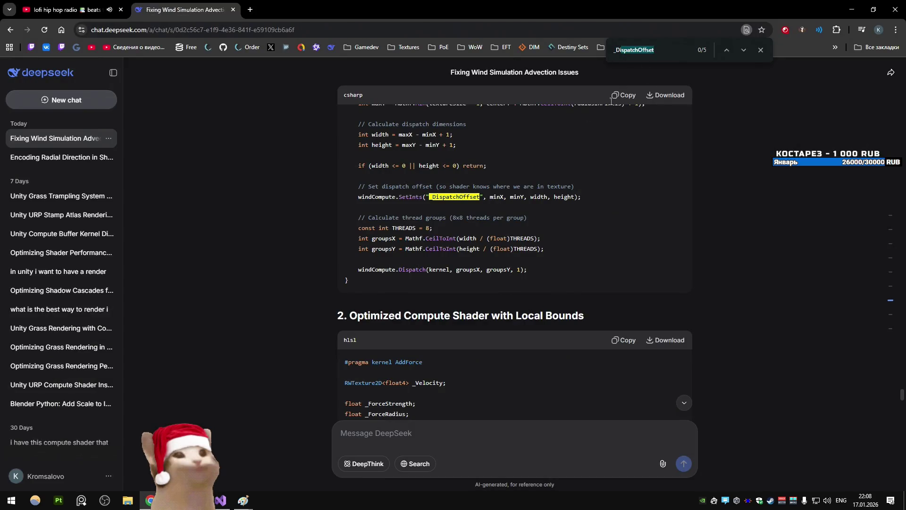
pyautogui.hotkey('alt', 'Tab')
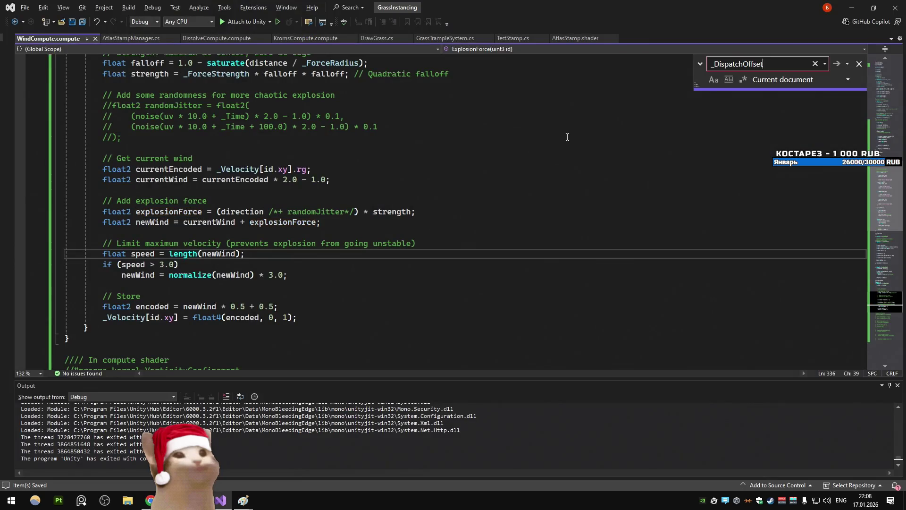
pyautogui.press('Return')
pyautogui.click(533, 281)
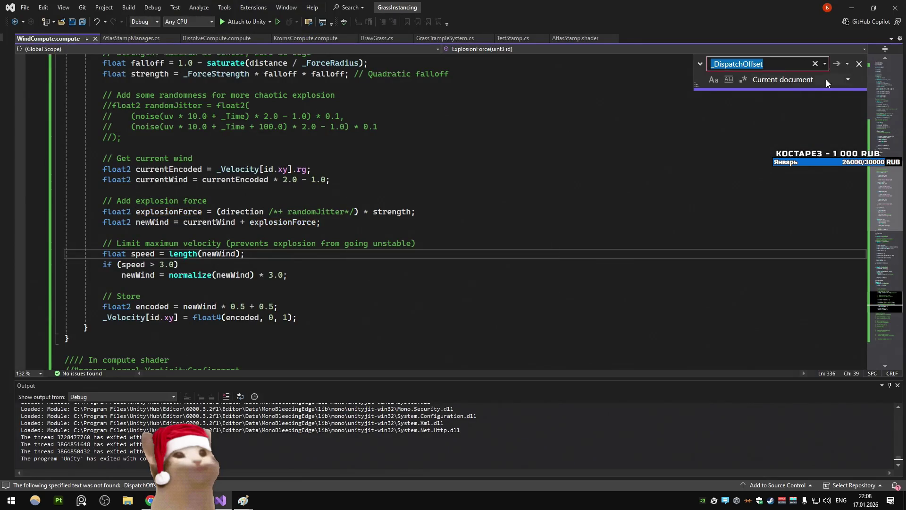
pyautogui.click(128, 39)
pyautogui.doubleClick(335, 138)
pyautogui.hotkey('ctrl', 'f')
pyautogui.press('Down')
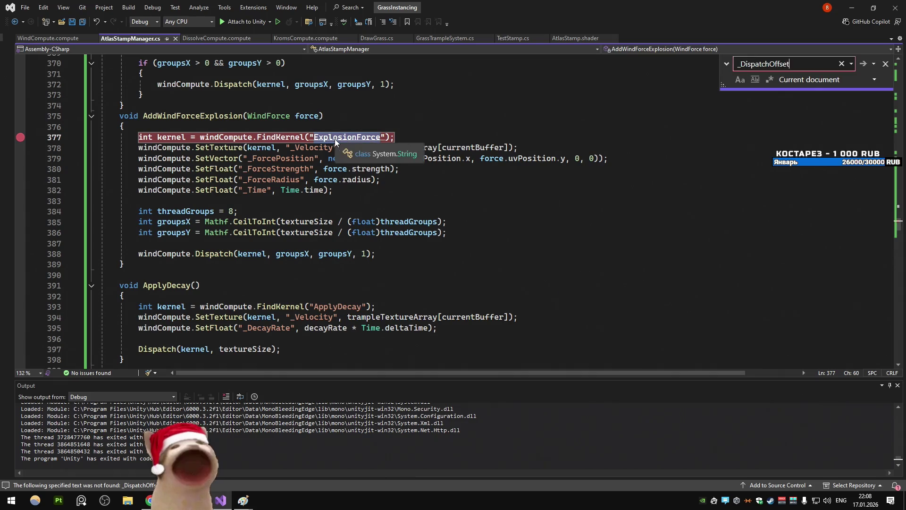
pyautogui.press('Return')
pyautogui.click(535, 281)
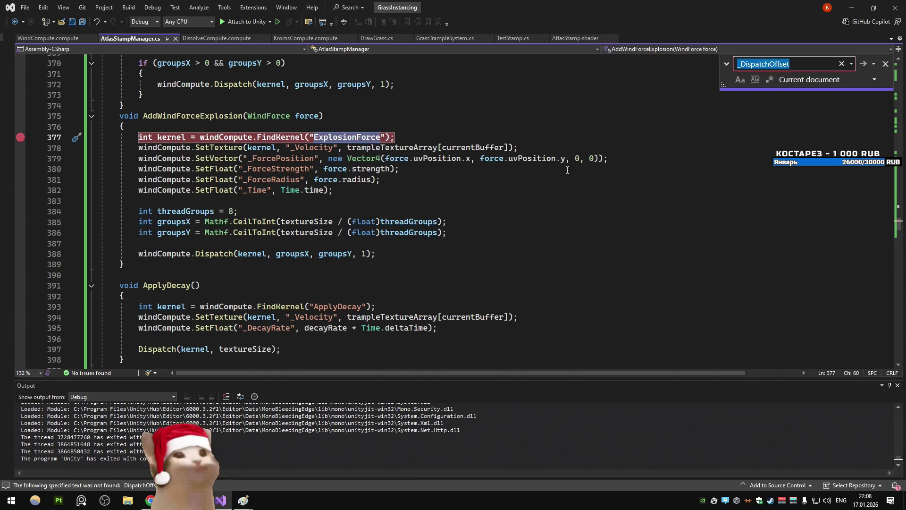
# Compare the editor code against the code in the DeepSeek answer
pyautogui.hotkey('alt', 'Tab')
pyautogui.hotkey('alt', 'Tab')
pyautogui.click(233, 197)
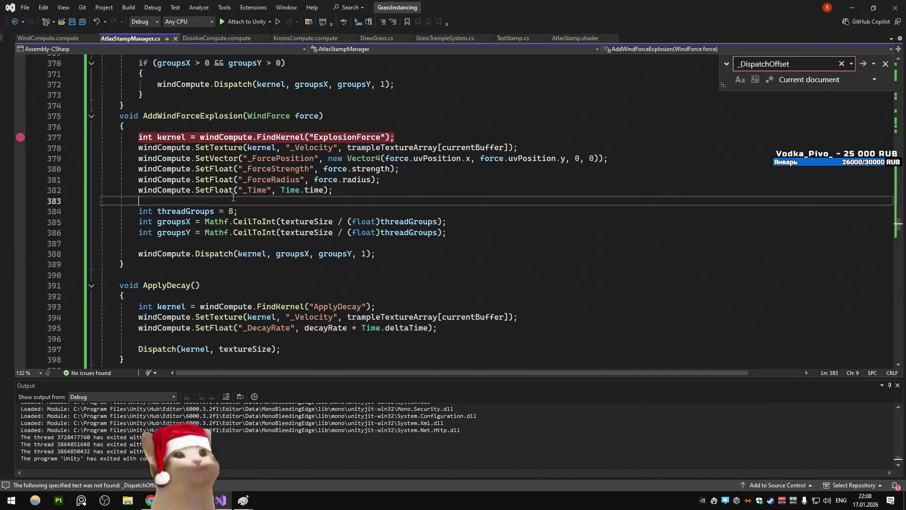
pyautogui.scroll(9, 192, 124)
pyautogui.hotkey('alt', 'Tab')
pyautogui.scroll(3, 174, 171)
pyautogui.hotkey('alt', 'Tab')
pyautogui.scroll(2, 174, 171)
# Navigate from Update() through ProcessWindSim to the ProcessForces() definition
pyautogui.hotkey('alt', '\\')
pyautogui.write('upd')
pyautogui.press('Return')
pyautogui.scroll(-6, 283, 208)
pyautogui.click(181, 210)
pyautogui.scroll(-4, 285, 204)
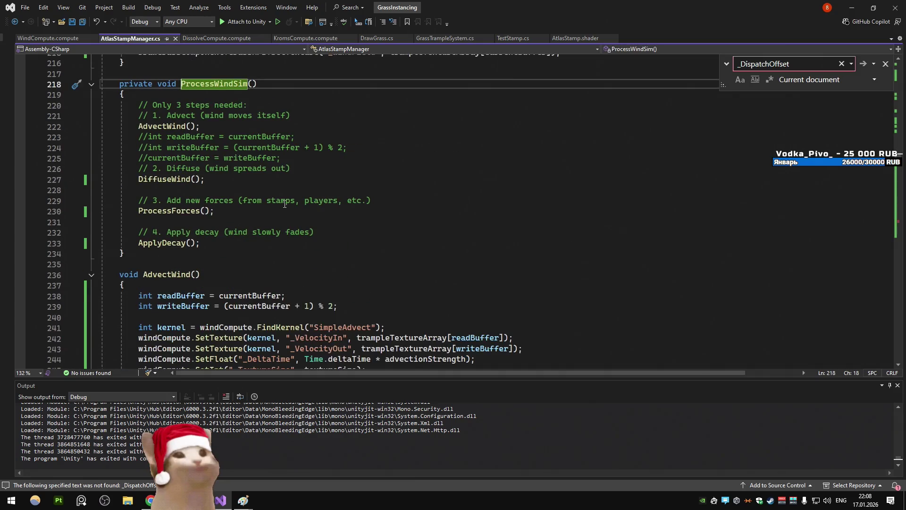
pyautogui.keyDown('ctrl'); pyautogui.click(198, 210); pyautogui.keyUp('ctrl')
pyautogui.scroll(-5, 309, 231)
# Uncomment the BatchComputeForces call, then comment it out again
pyautogui.click(146, 234)
pyautogui.hotkey('ctrl', 'k')
pyautogui.hotkey('ctrl', 'u')
pyautogui.hotkey('ctrl', 'z')
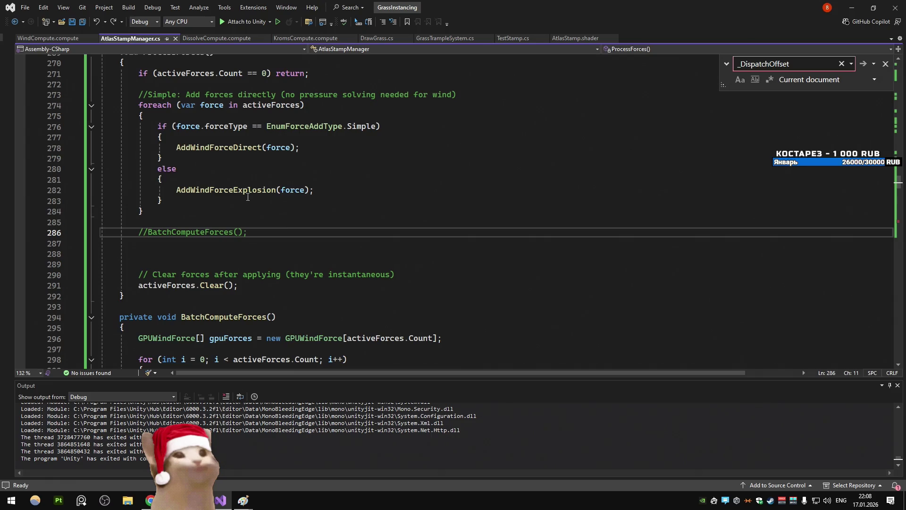
# Go to the AddWindForceExplosion and AddWindForceDirect definitions and read through them
pyautogui.keyDown('ctrl'); pyautogui.click(250, 191); pyautogui.keyUp('ctrl')
pyautogui.scroll(-4, 311, 204)
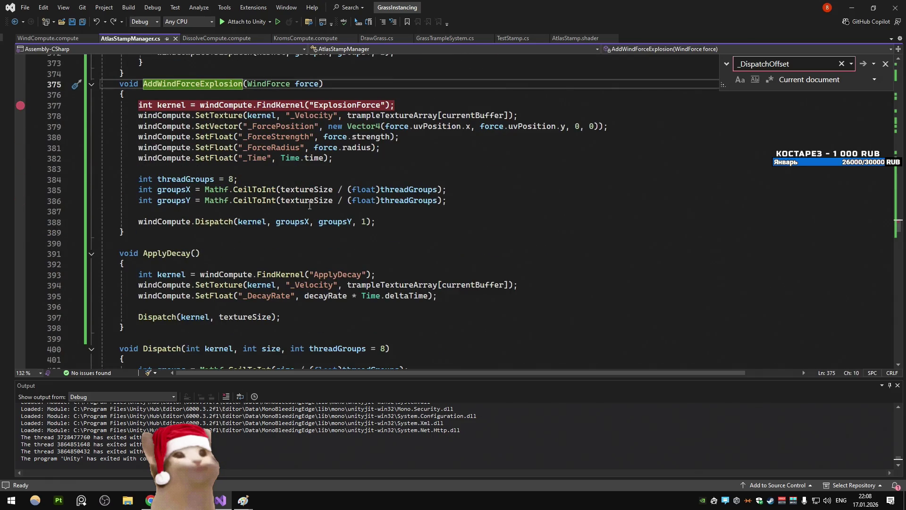
pyautogui.scroll(3, 310, 206)
pyautogui.hotkey('ctrl', '-')
pyautogui.hotkey('ctrl', '-')
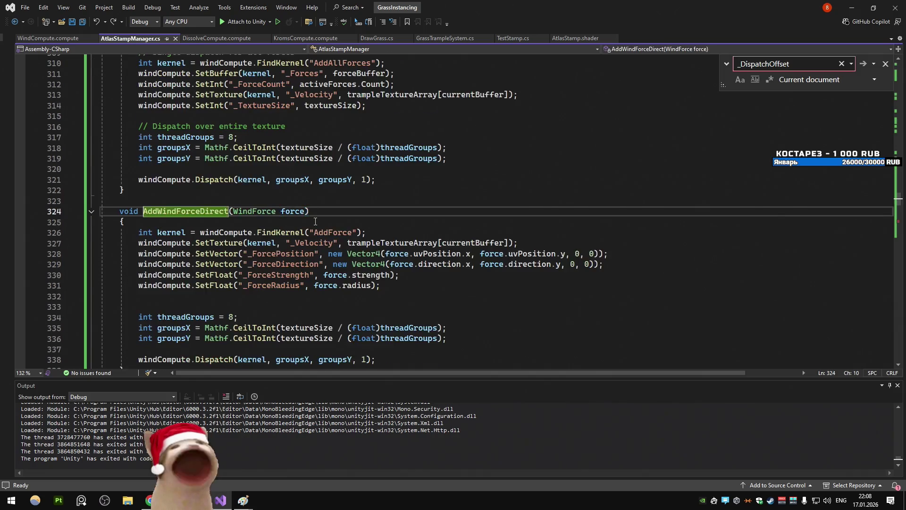
pyautogui.scroll(-3, 317, 207)
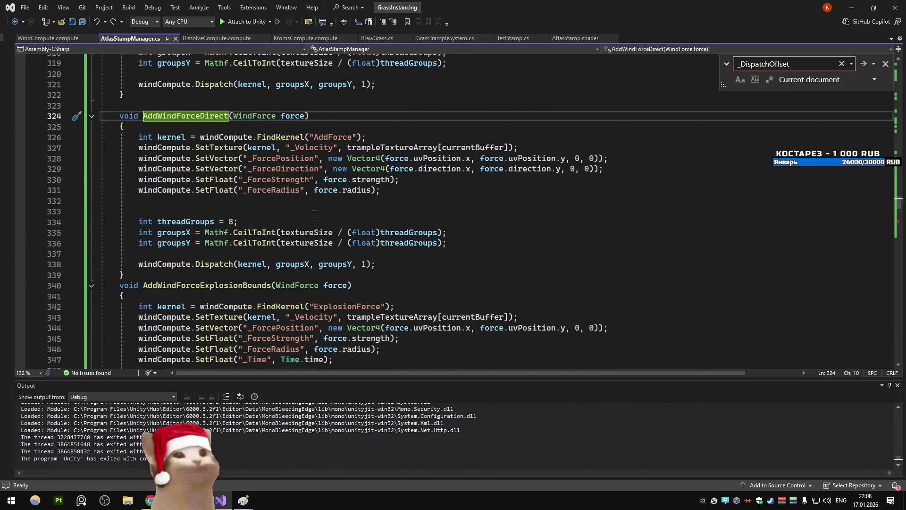
pyautogui.scroll(-7, 314, 214)
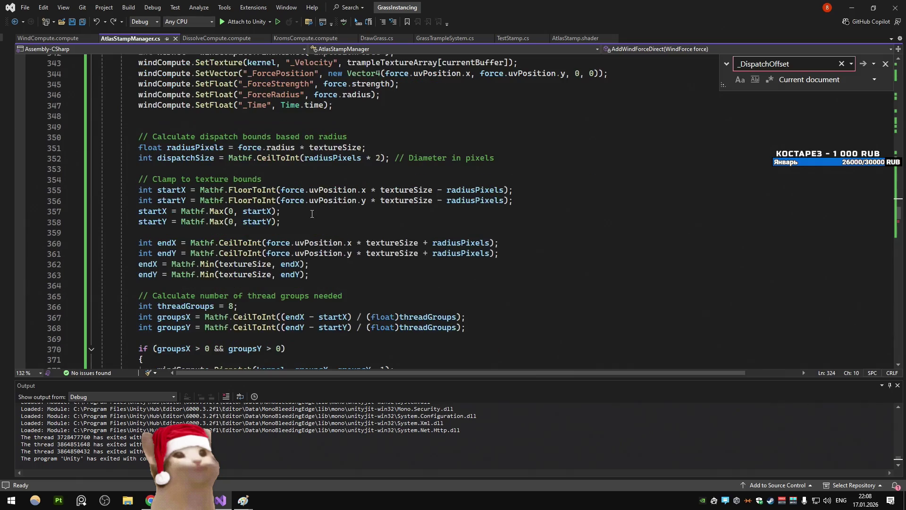
pyautogui.scroll(2, 312, 214)
pyautogui.scroll(-6, 311, 215)
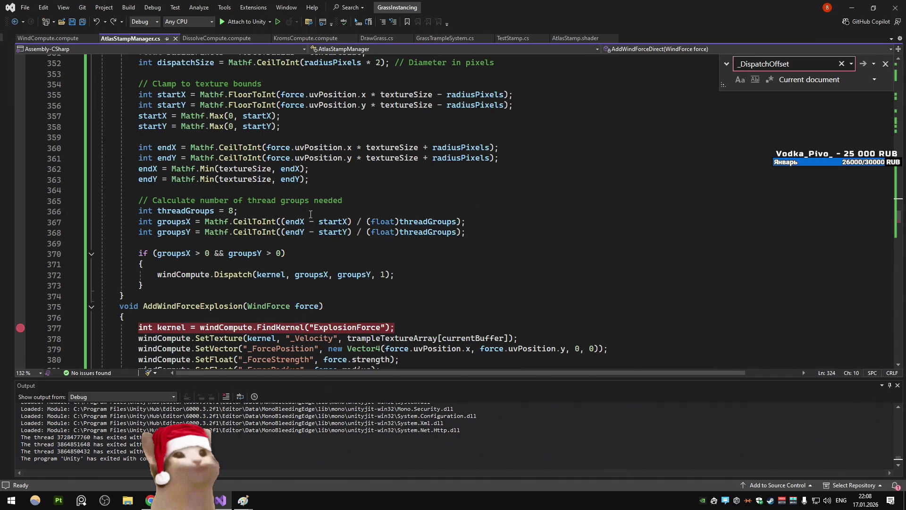
pyautogui.moveTo(307, 285)
pyautogui.mouseDown()
pyautogui.moveTo(213, 181)
pyautogui.moveTo(147, 148)
pyautogui.mouseUp()
pyautogui.scroll(5, 151, 151)
pyautogui.click(391, 190)
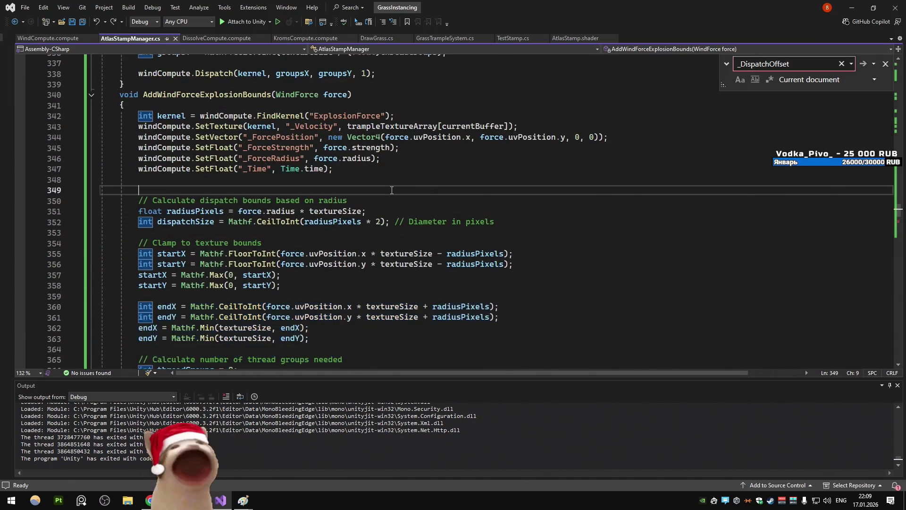
pyautogui.scroll(-2, 392, 190)
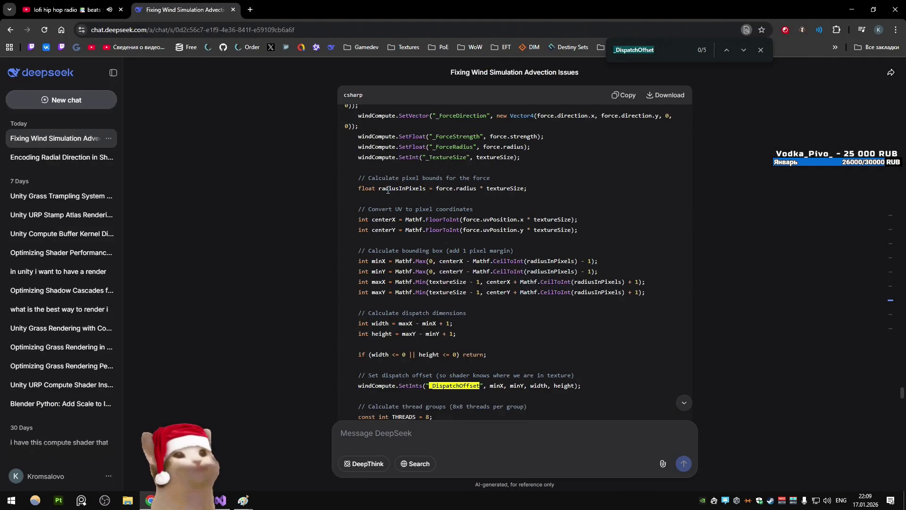
# Scroll past the optimized shader code and jump to the answer on many small dispatches versus one large dispatch
pyautogui.scroll(-3, 395, 160)
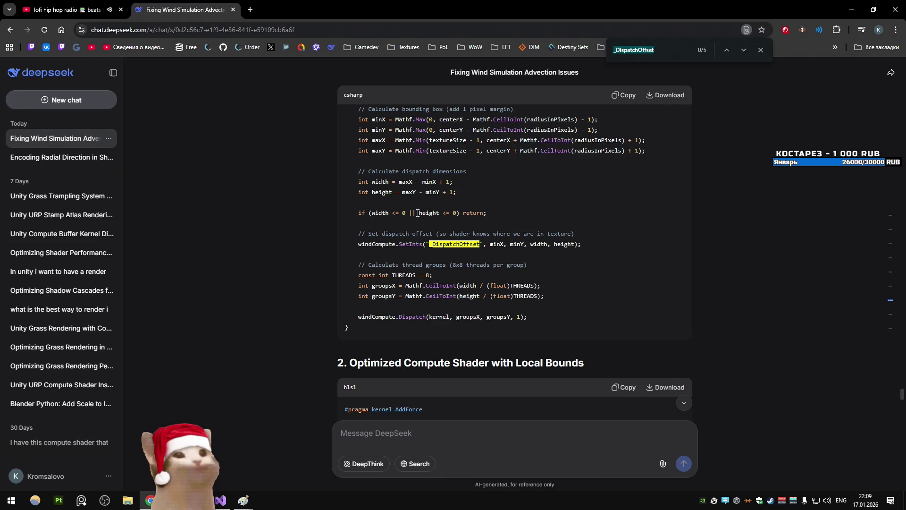
pyautogui.scroll(-3, 418, 213)
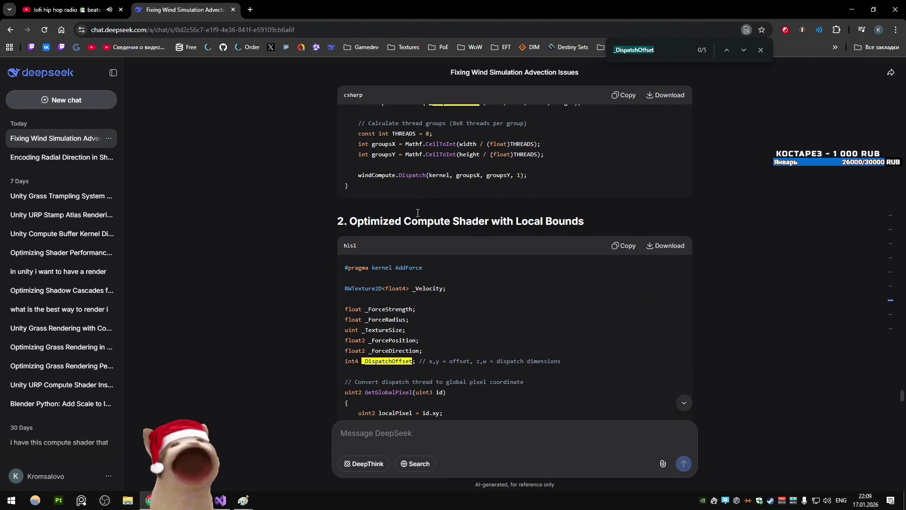
pyautogui.scroll(-4, 418, 213)
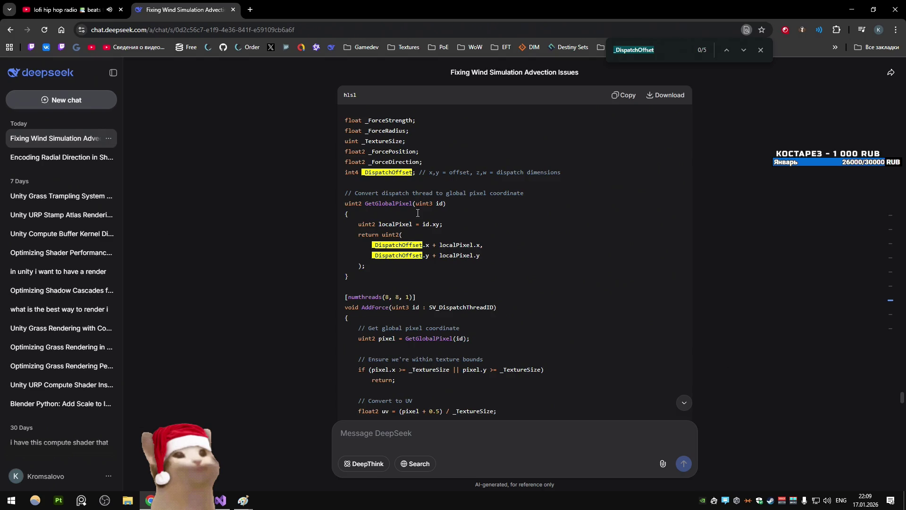
pyautogui.scroll(-10, 418, 213)
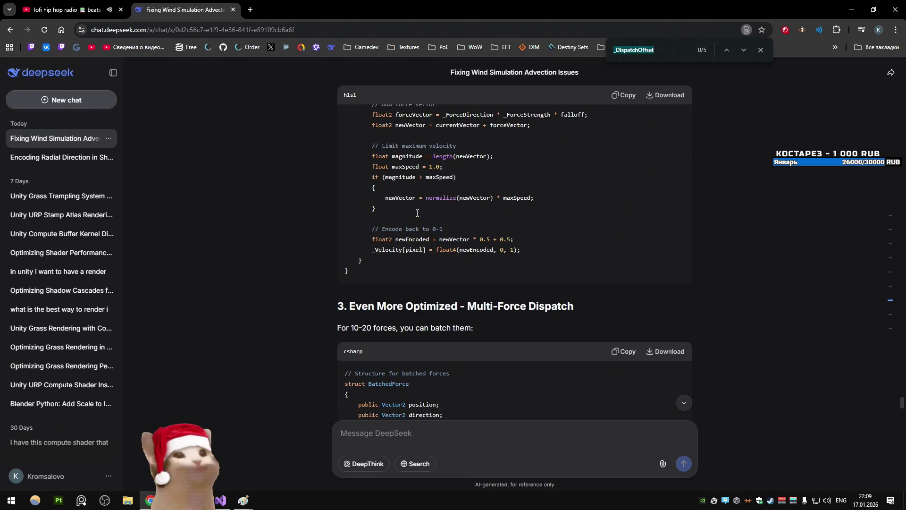
pyautogui.scroll(-4, 417, 213)
pyautogui.scroll(-5, 417, 213)
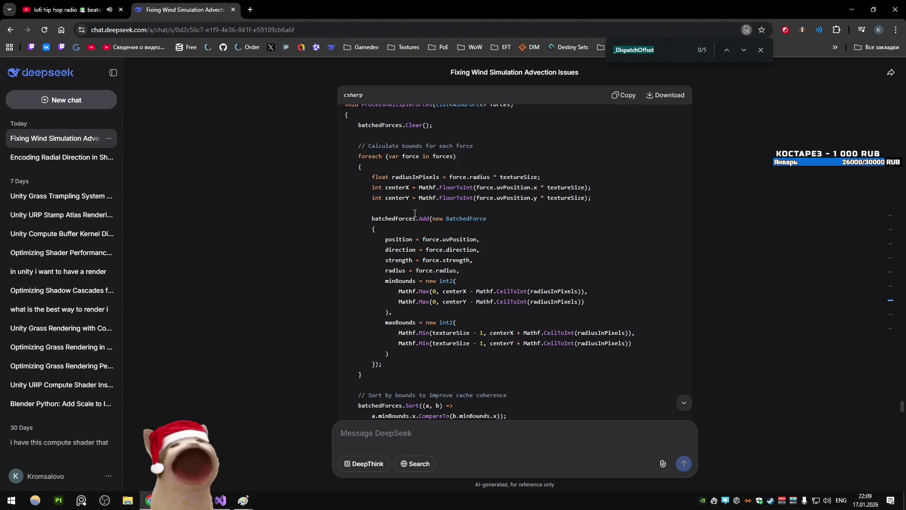
pyautogui.click(889, 315)
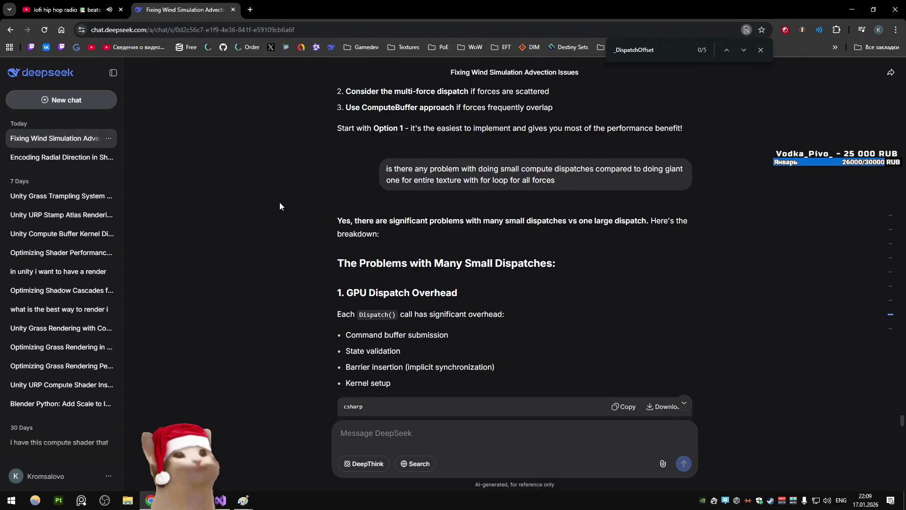
pyautogui.scroll(-2, 279, 202)
pyautogui.scroll(-2, 279, 203)
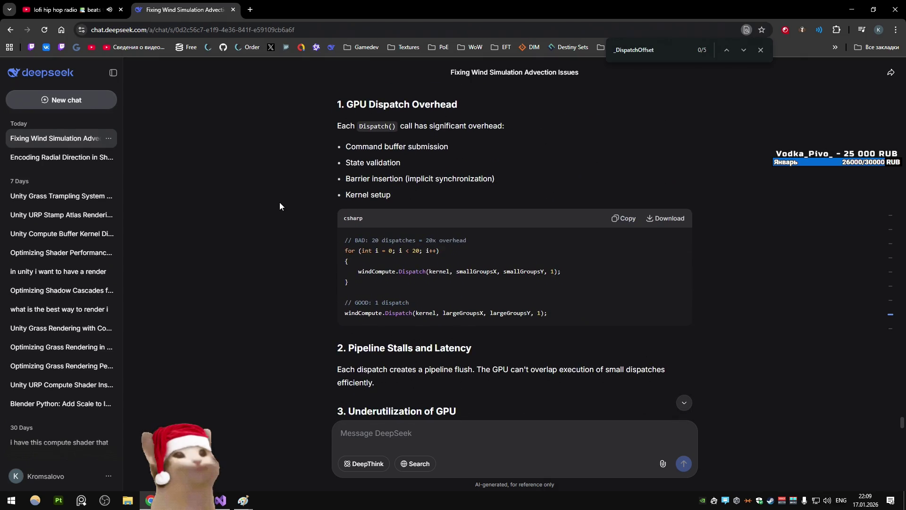
pyautogui.hotkey('alt', 'Tab')
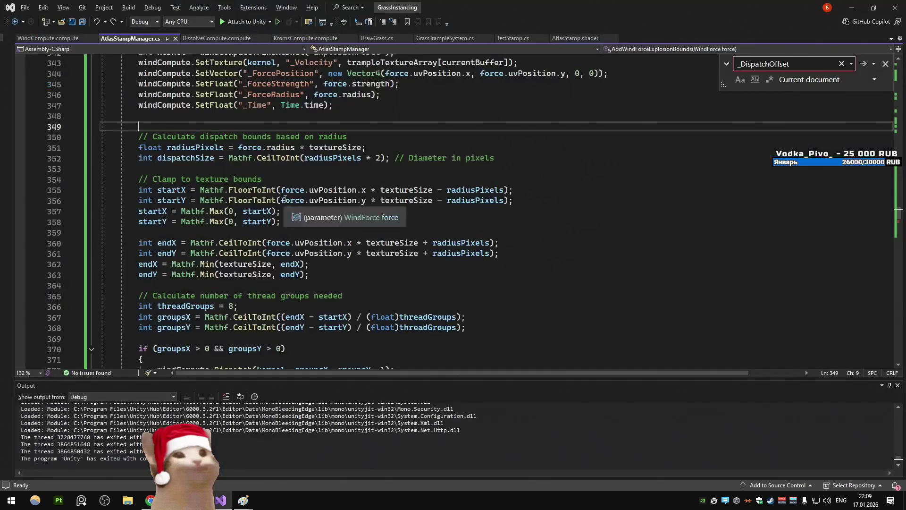
# Undo AddWindForceExplosion's bounded-dispatch rewrite, save AtlasStampManager.cs, and switch to WindCompute.compute
pyautogui.scroll(2, 186, 176)
pyautogui.hotkey('ctrl', 'z')
pyautogui.hotkey('ctrl', 'z')
pyautogui.hotkey('ctrl', 'z')
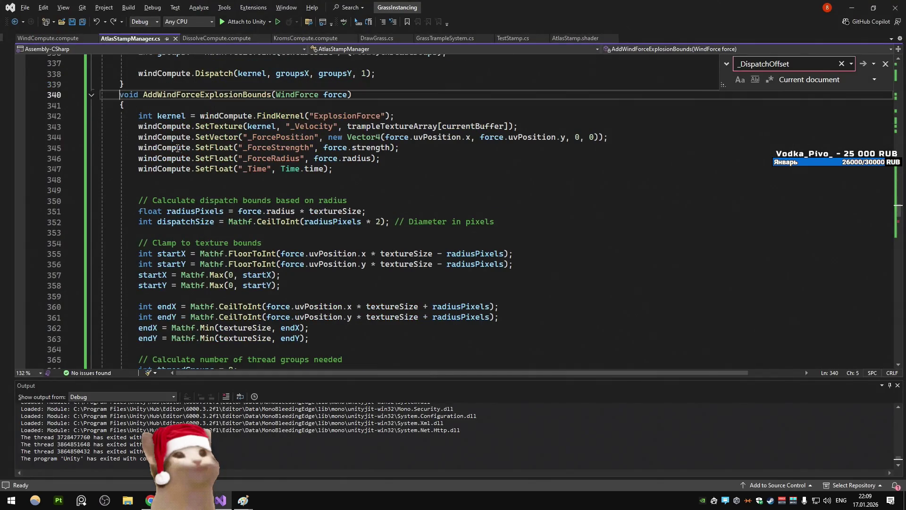
pyautogui.hotkey('ctrl', 'z')
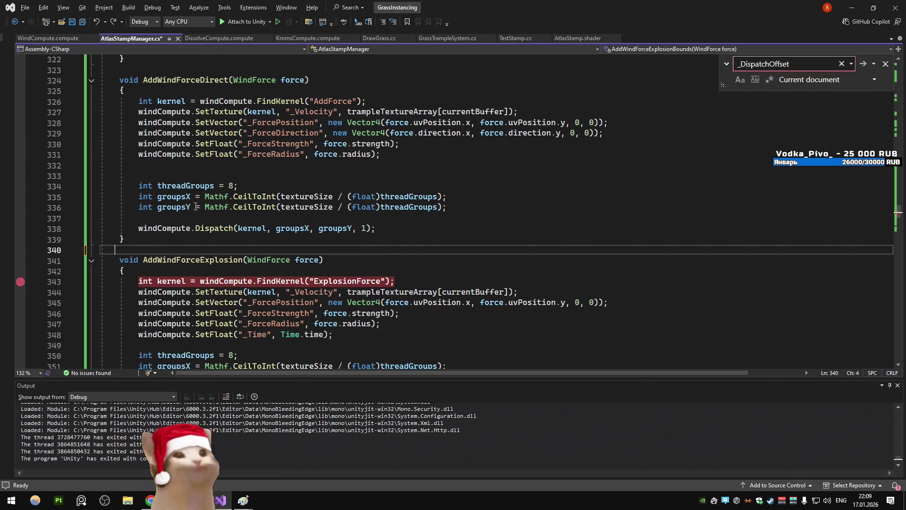
pyautogui.hotkey('ctrl', 'z')
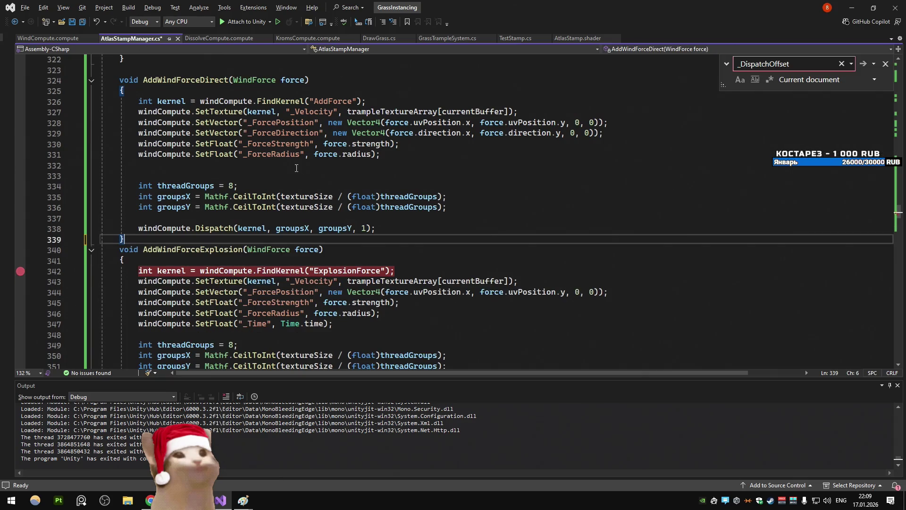
pyautogui.hotkey('ctrl', 'y')
pyautogui.hotkey('ctrl', 's')
pyautogui.hotkey('ctrl', 'Tab')
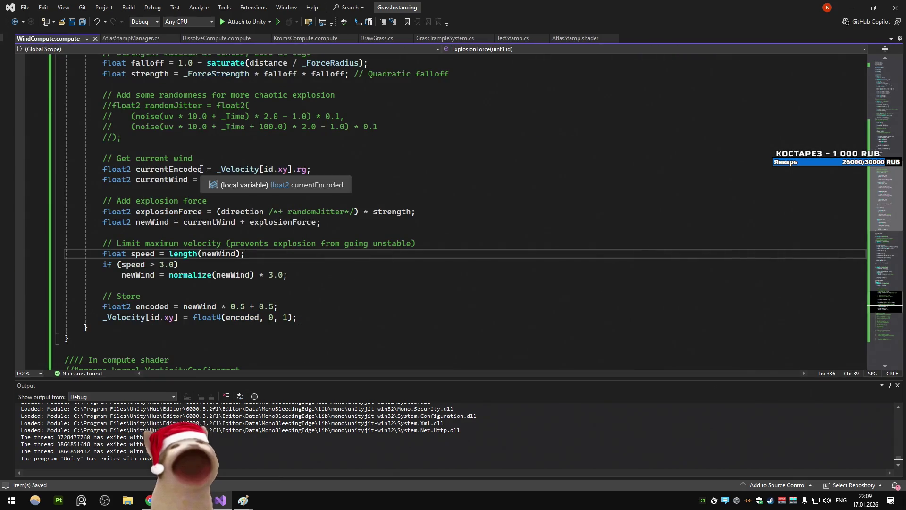
pyautogui.hotkey('ctrl', 't')
pyautogui.press('Escape')
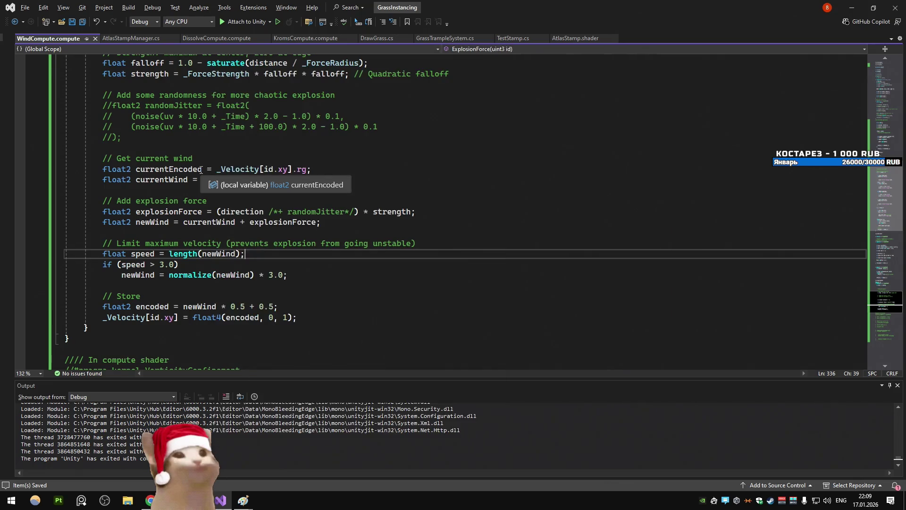
pyautogui.scroll(20, 200, 170)
pyautogui.scroll(20, 209, 136)
pyautogui.scroll(-6, 206, 129)
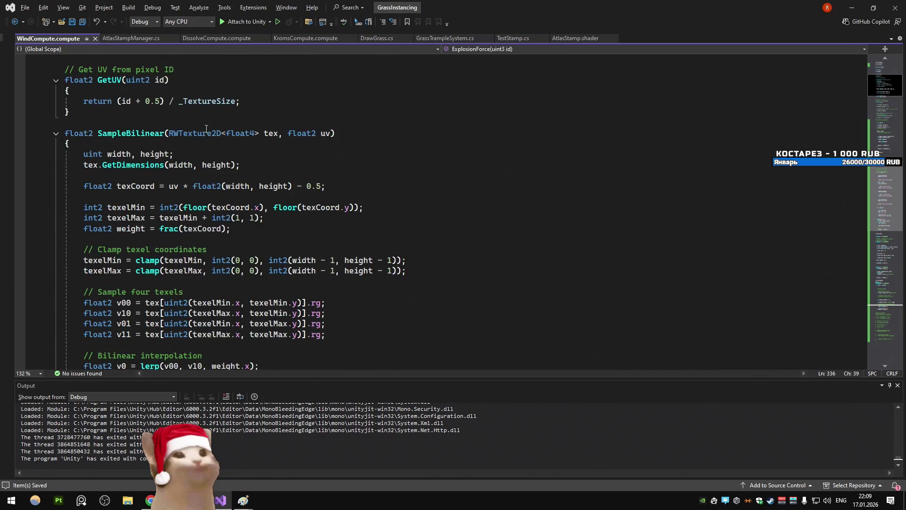
pyautogui.scroll(-10, 206, 129)
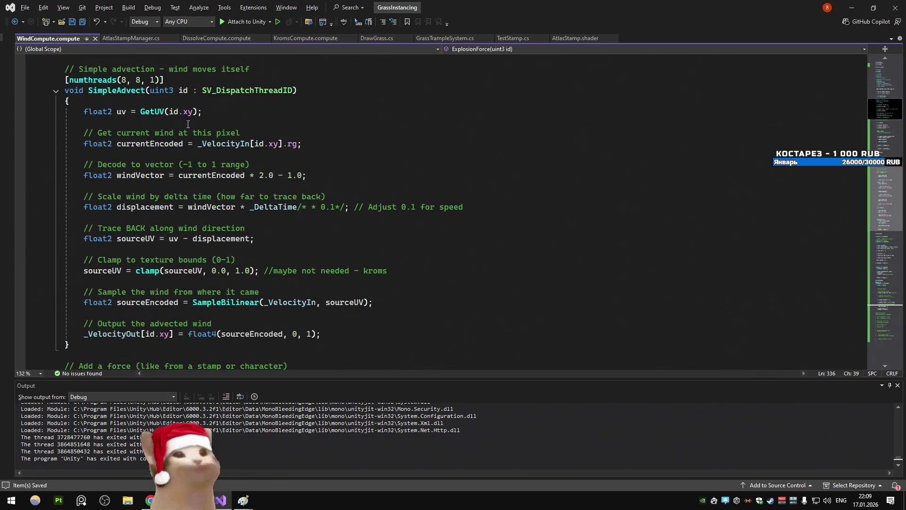
pyautogui.scroll(-3, 206, 128)
pyautogui.scroll(-2, 207, 193)
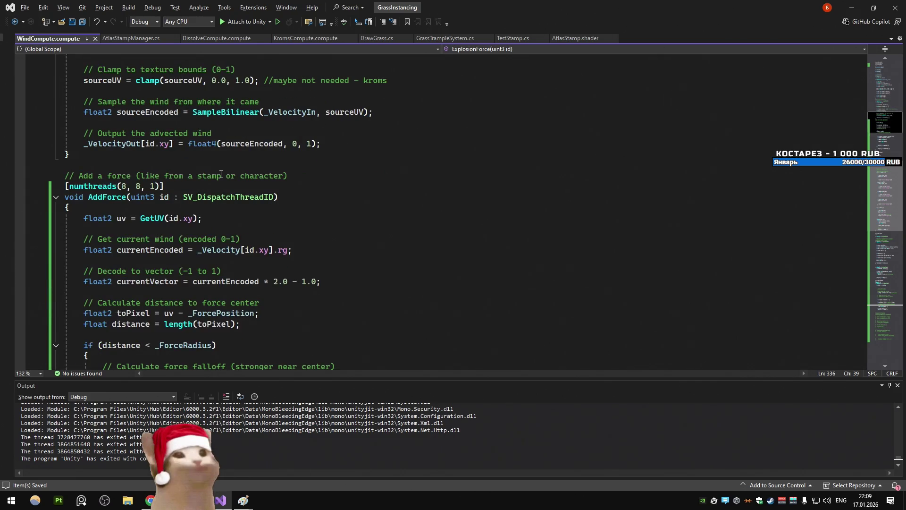
pyautogui.scroll(-4, 221, 175)
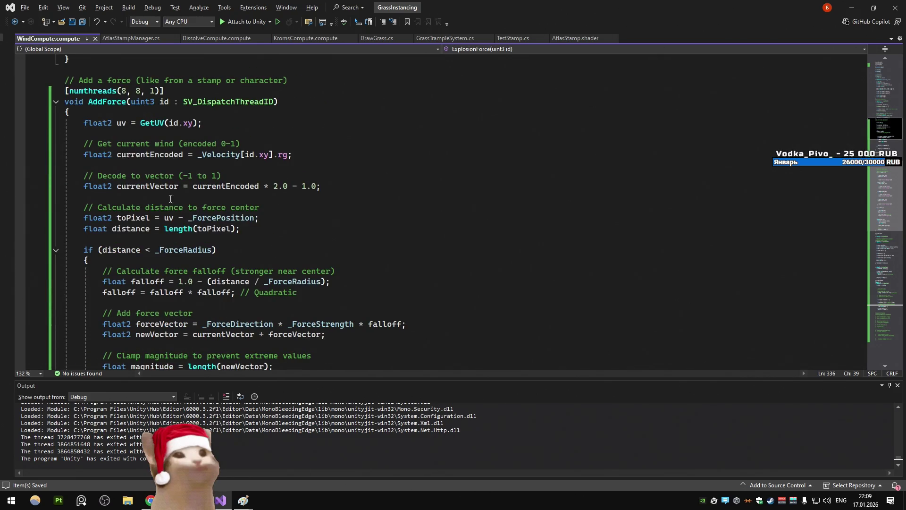
pyautogui.scroll(-2, 291, 211)
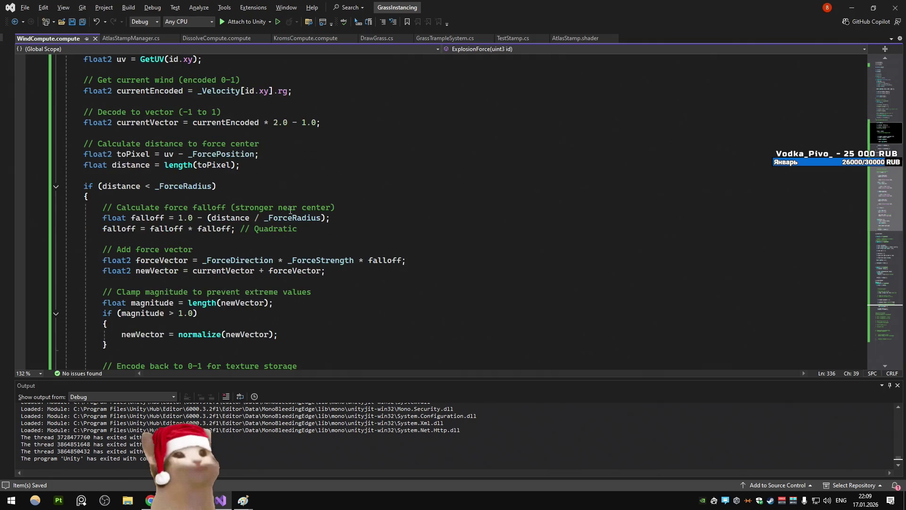
pyautogui.scroll(-2, 290, 210)
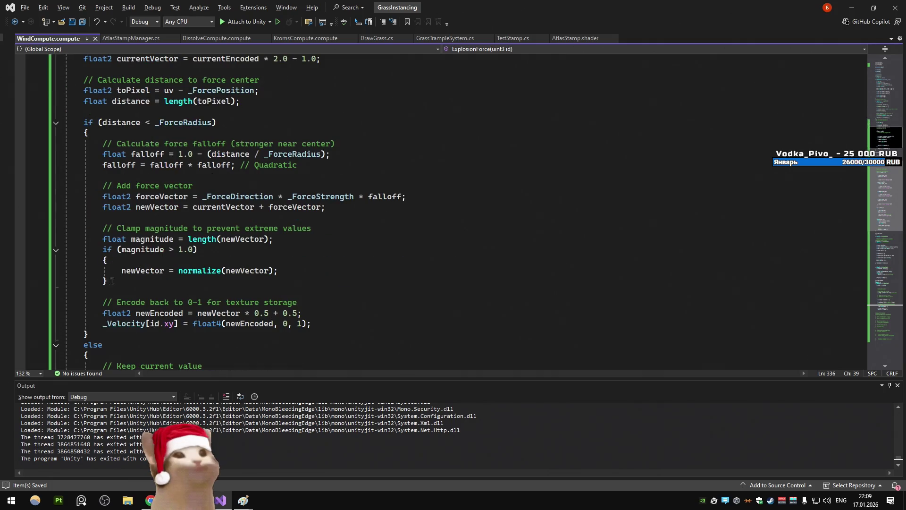
pyautogui.scroll(-1, 155, 253)
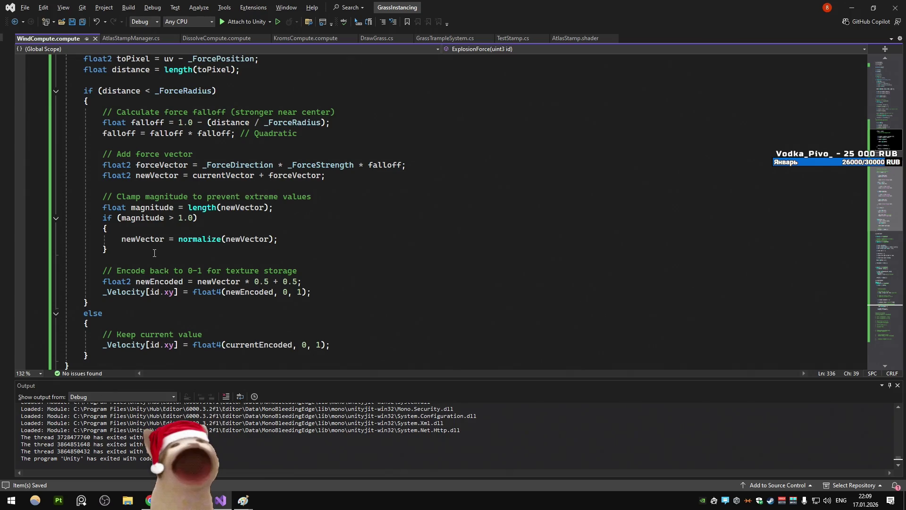
pyautogui.scroll(7, 154, 254)
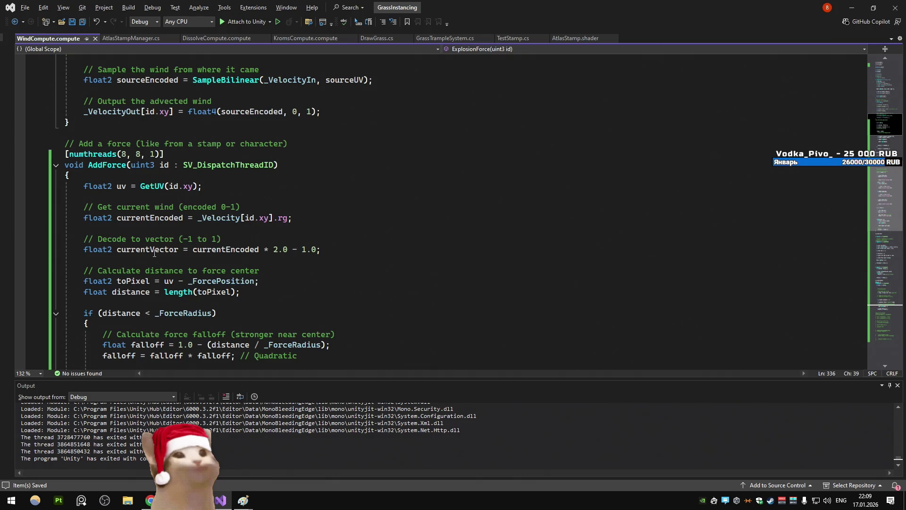
pyautogui.scroll(-1, 154, 253)
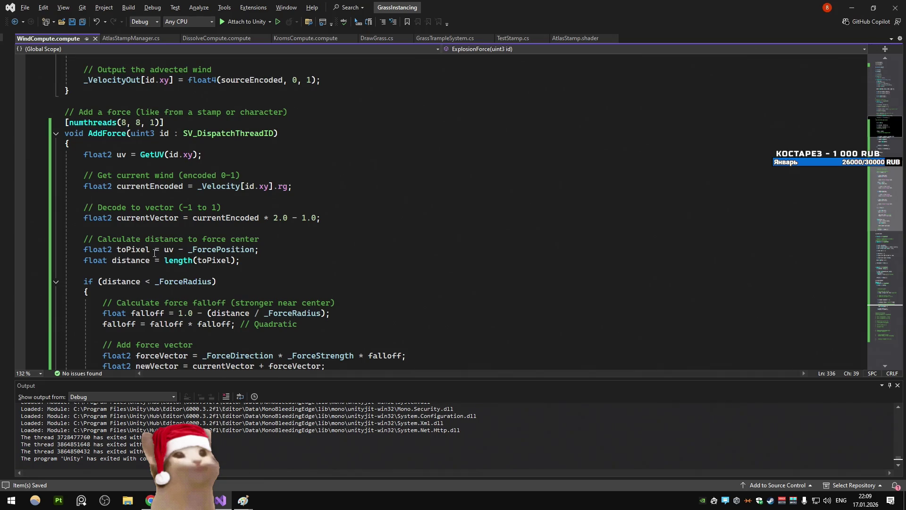
pyautogui.rightClick(141, 248)
# Move the currentEncoded and currentVector lines inside the if (distance < _ForceRadius) block
pyautogui.click(229, 161)
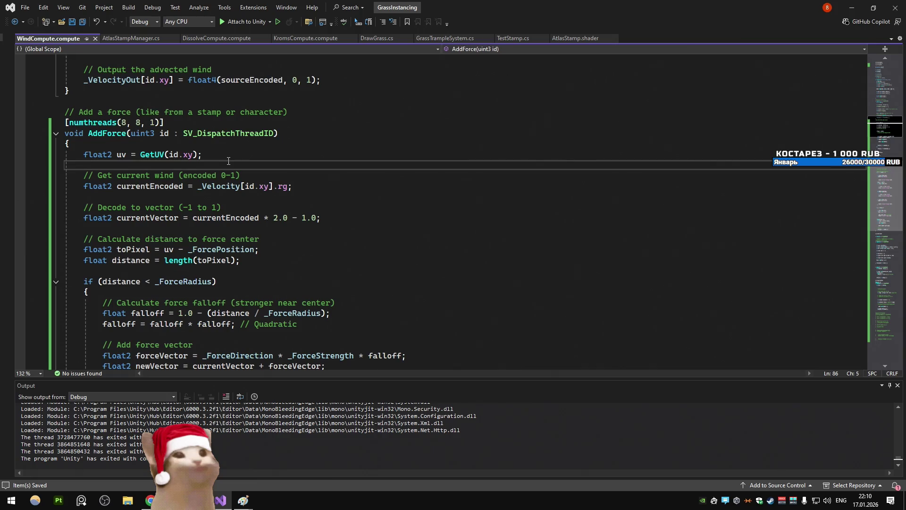
pyautogui.scroll(-1, 228, 161)
pyautogui.click(119, 124)
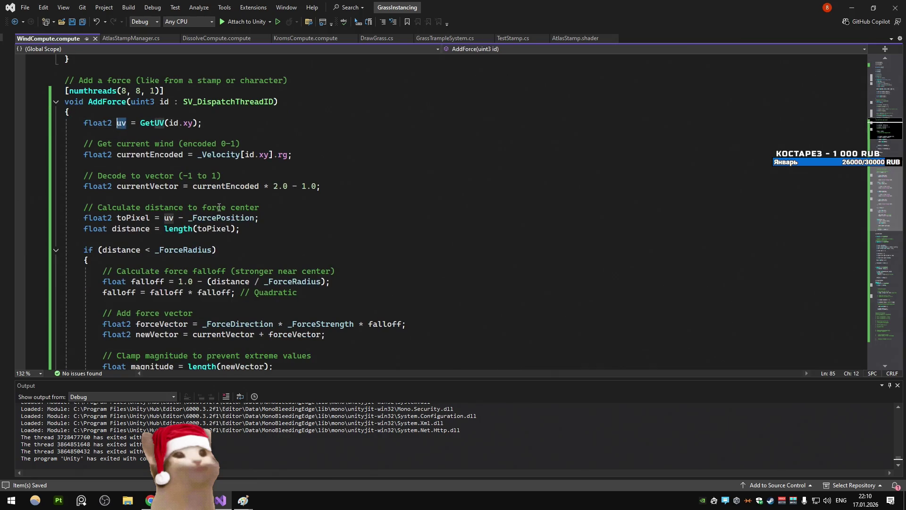
pyautogui.click(390, 187)
pyautogui.click(126, 188)
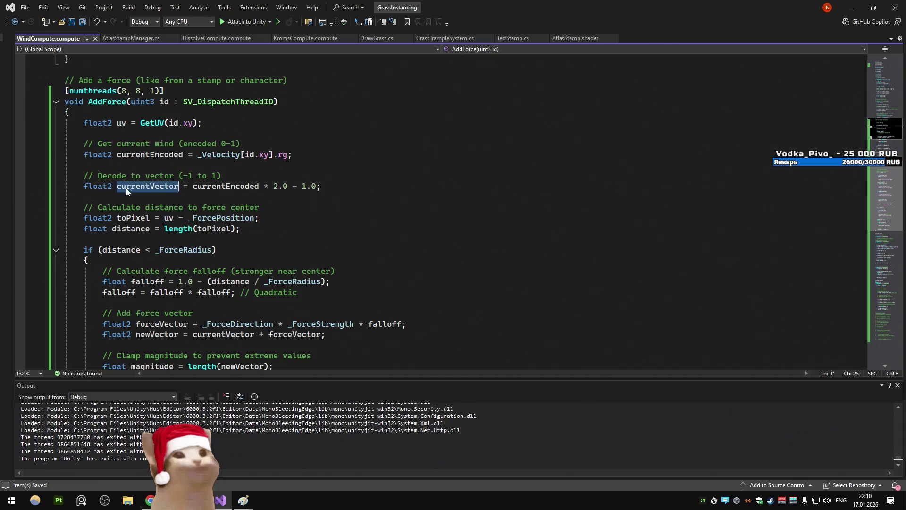
pyautogui.click(148, 154)
pyautogui.moveTo(83, 197); pyautogui.dragTo(62, 166)
pyautogui.hotkey('shift', 'Up')
pyautogui.hotkey('shift', 'Up')
pyautogui.hotkey('ctrl', 'c')
pyautogui.press('Delete')
pyautogui.click(213, 198)
pyautogui.press('Return')
pyautogui.press('Return')
pyautogui.press('Return')
pyautogui.click(232, 211)
pyautogui.hotkey('ctrl', 'v')
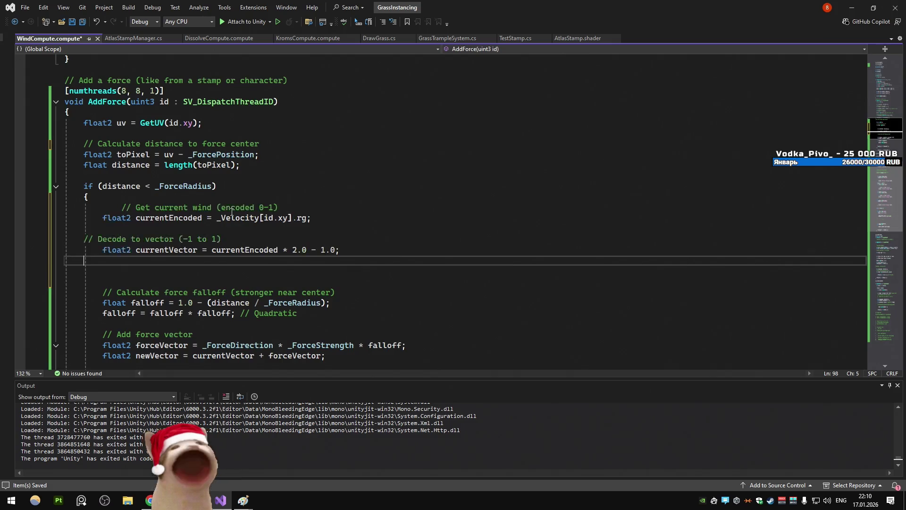
# Remove the extra indent before the Get current wind comment and delete the two stray blank lines
pyautogui.scroll(-3, 232, 212)
pyautogui.click(84, 143)
pyautogui.moveTo(121, 111); pyautogui.dragTo(108, 112)
pyautogui.click(118, 112)
pyautogui.press('BackSpace')
pyautogui.press('BackSpace')
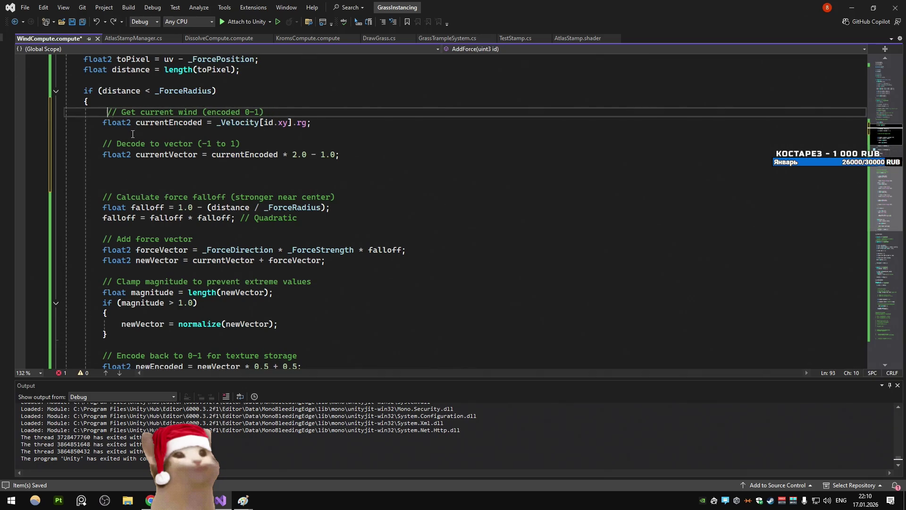
pyautogui.click(108, 184)
pyautogui.press('BackSpace')
pyautogui.press('BackSpace')
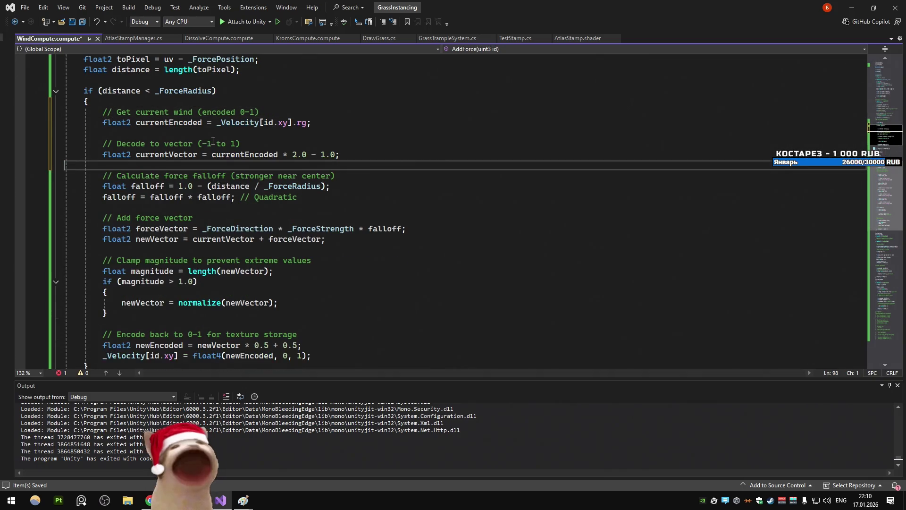
pyautogui.scroll(2, 212, 137)
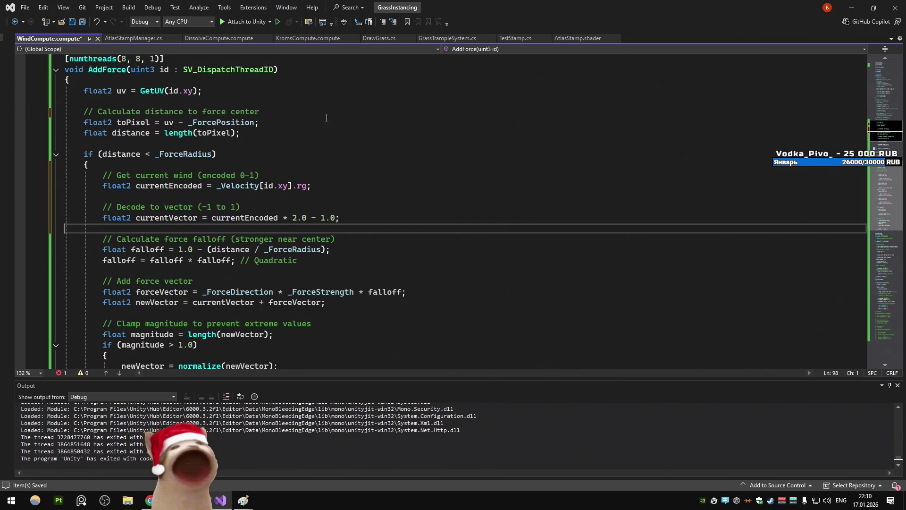
pyautogui.press('XF86Calculator')
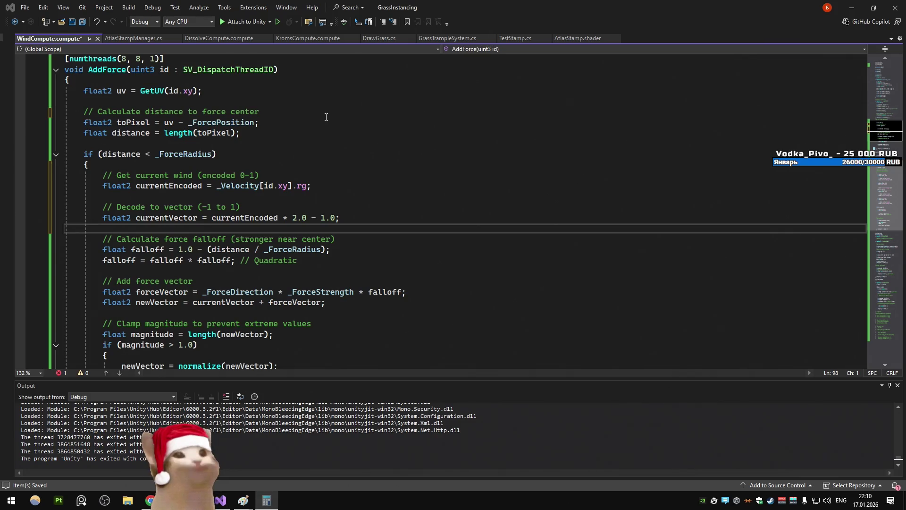
pyautogui.write('102')
pyautogui.click(607, 212)
pyautogui.write('512*51')
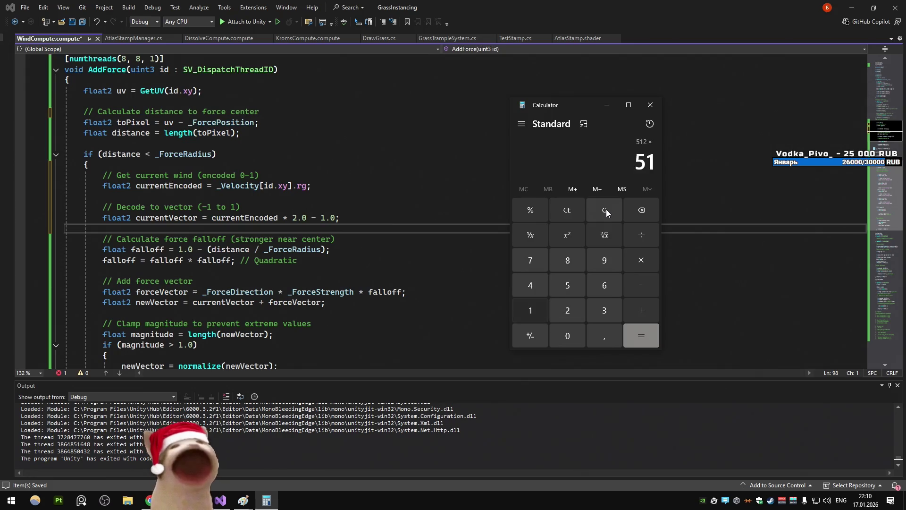
pyautogui.write('2')
pyautogui.press('Return')
pyautogui.write('20')
pyautogui.press('Return')
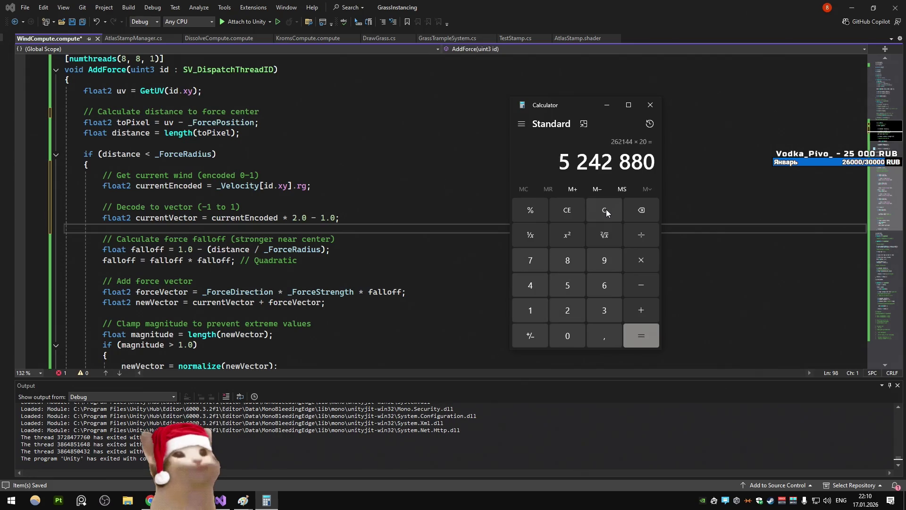
pyautogui.click(606, 212)
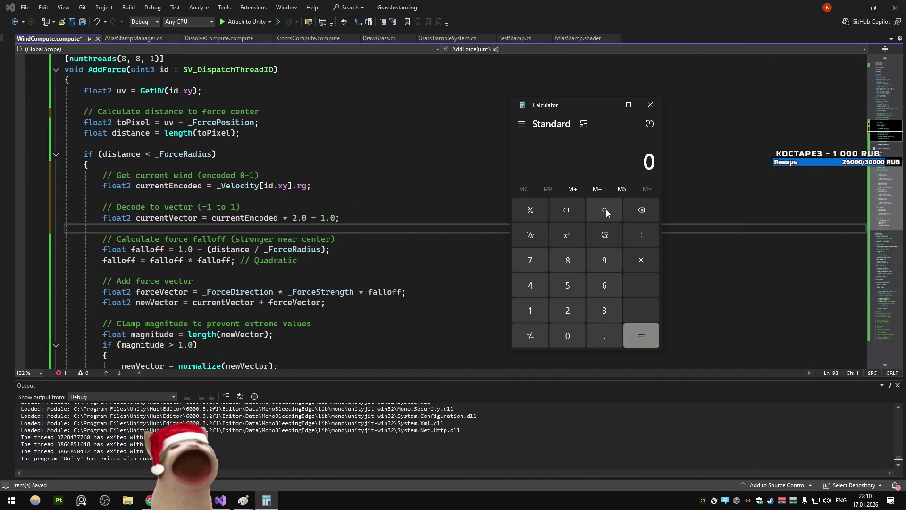
pyautogui.click(650, 105)
pyautogui.click(518, 172)
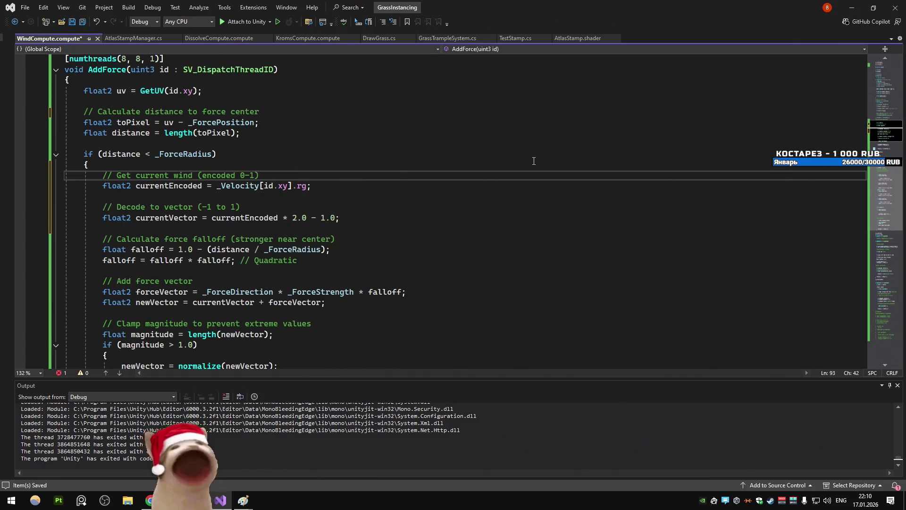
# Look over the AddForce distance check and toPixel lines, then bring up the DeepSeek chat
pyautogui.click(531, 158)
pyautogui.click(438, 114)
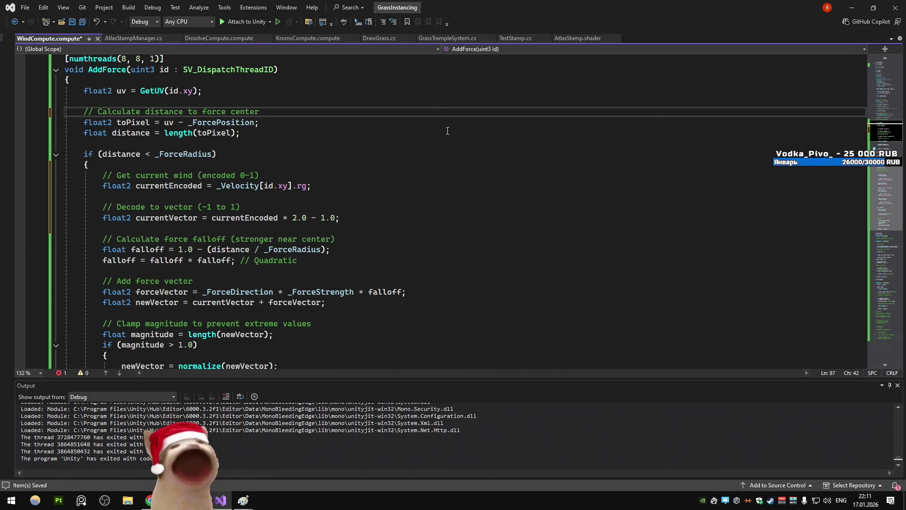
pyautogui.press('Down')
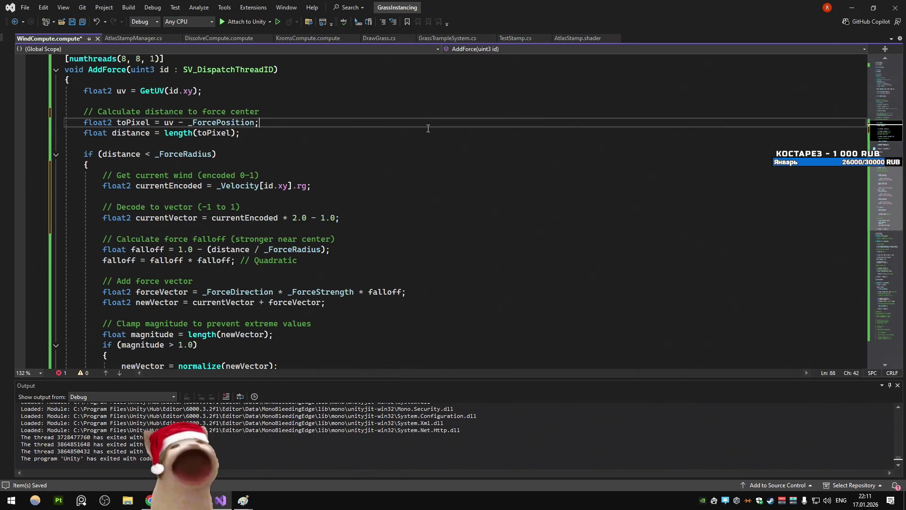
pyautogui.hotkey('alt', 'Tab')
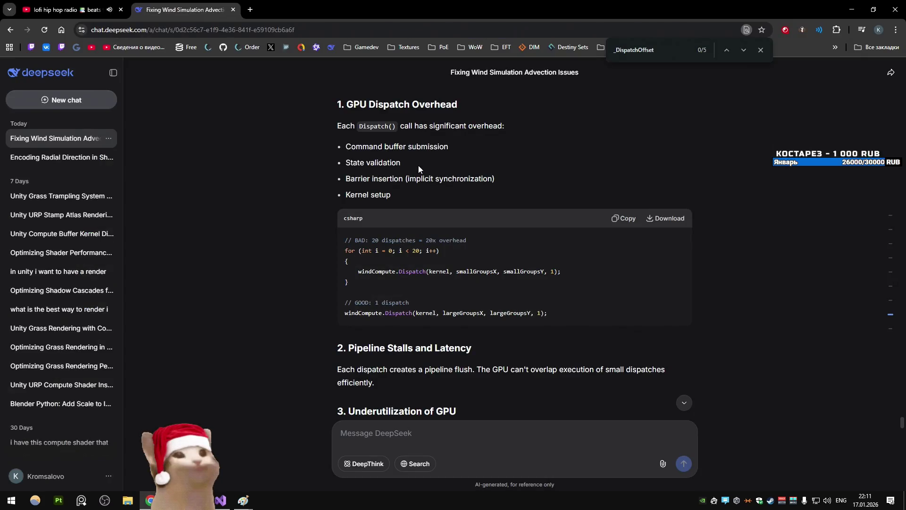
# Scroll up through the local-bounds AddForce answer, select its optimized hlsl code, and return to Visual Studio
pyautogui.scroll(-20, 297, 195)
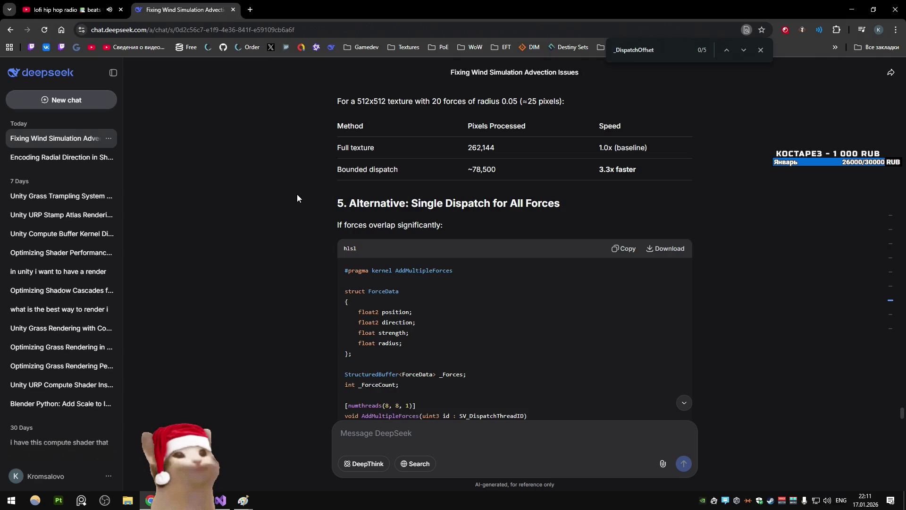
pyautogui.scroll(12, 296, 193)
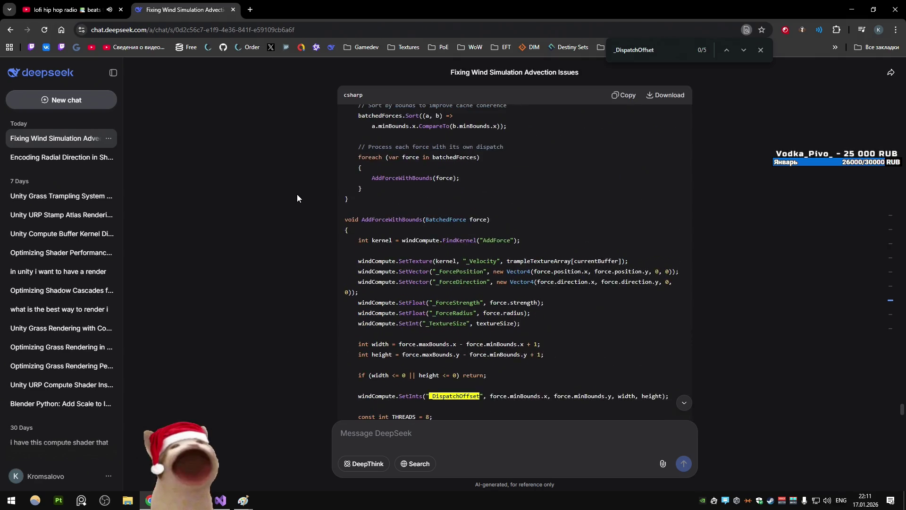
pyautogui.scroll(2, 297, 194)
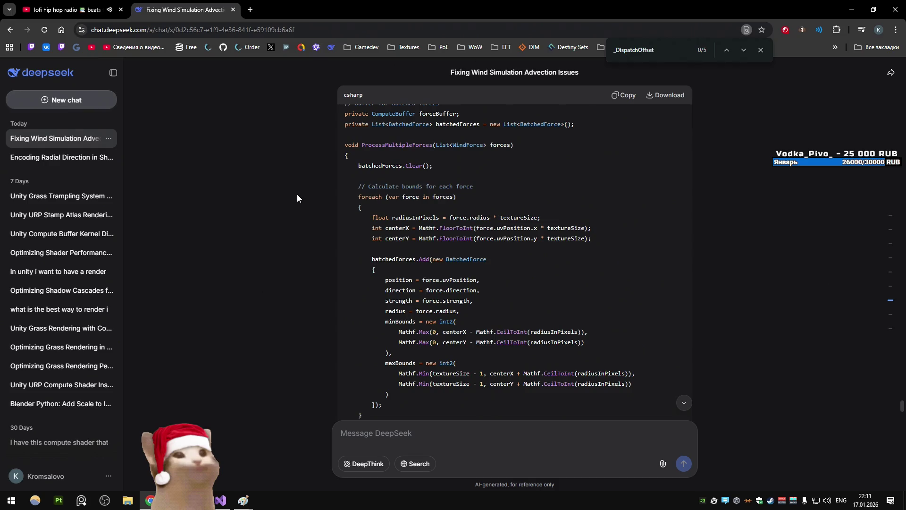
pyautogui.scroll(2, 298, 195)
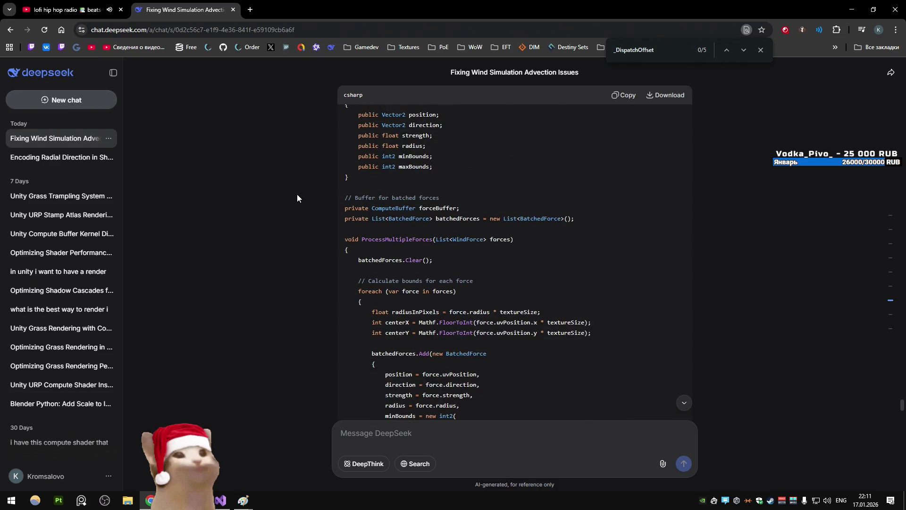
pyautogui.scroll(10, 297, 195)
pyautogui.scroll(6, 298, 197)
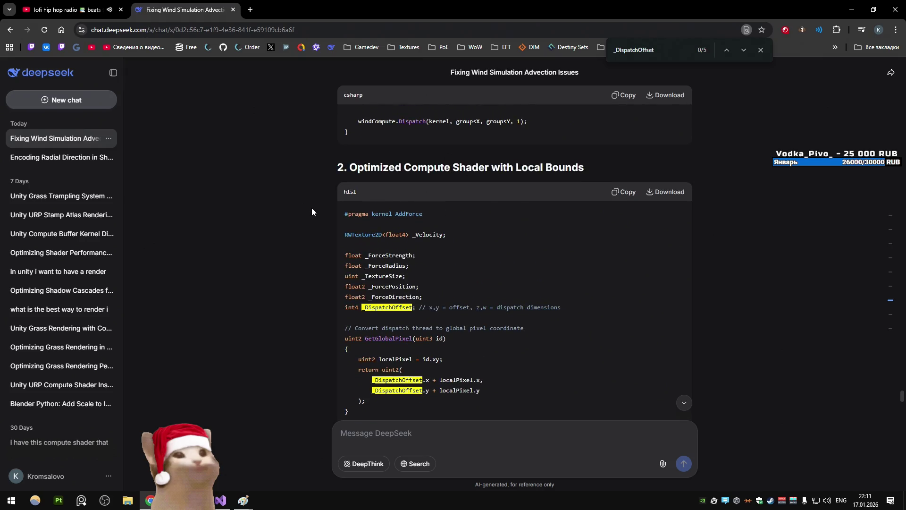
pyautogui.moveTo(344, 215); pyautogui.dragTo(403, 222)
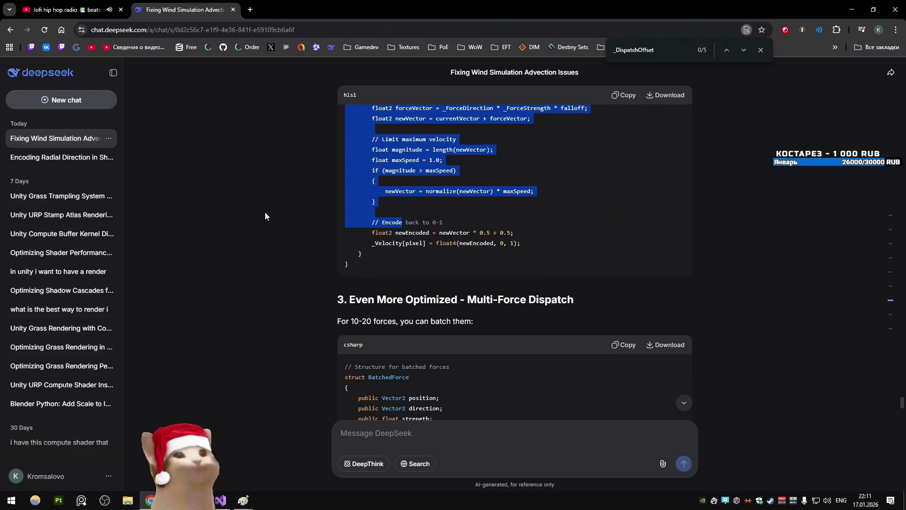
pyautogui.click(220, 501)
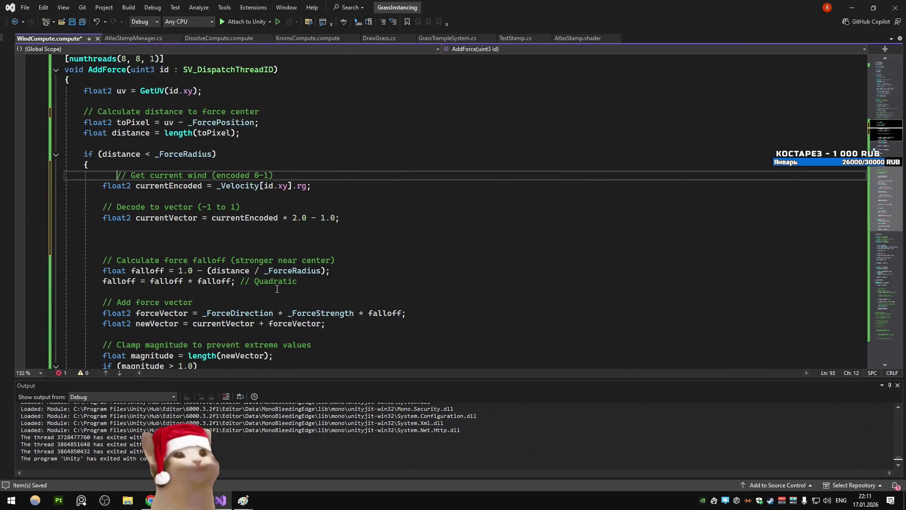
# Unindent the Get current wind comment, save WindCompute.compute, and restore the bounds-based explosion dispatch in AtlasStampManager.cs
pyautogui.press('BackSpace')
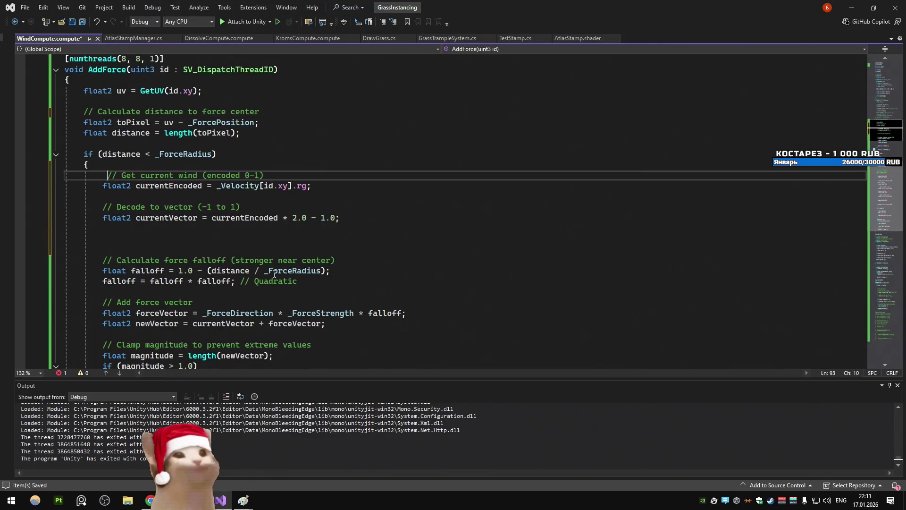
pyautogui.hotkey('ctrl', 's')
pyautogui.click(147, 38)
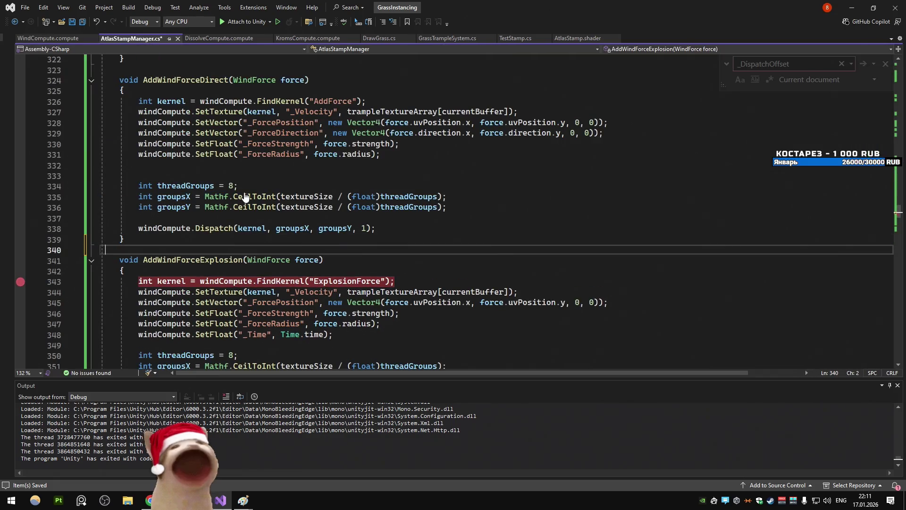
pyautogui.hotkey('ctrl', 'z')
pyautogui.click(246, 184)
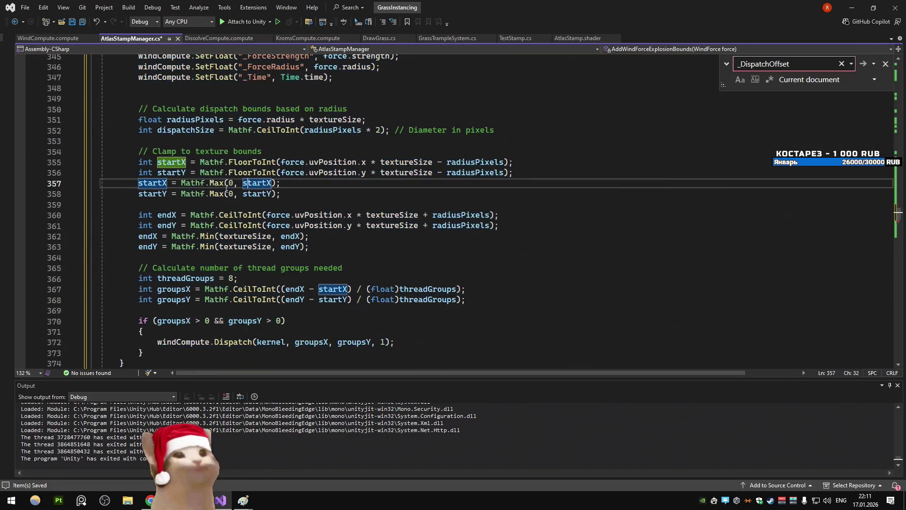
pyautogui.scroll(3, 226, 187)
# Replace the old bounds calculation lines with DeepSeek's _DispatchOffset bounded dispatch code
pyautogui.hotkey('alt', 'Tab')
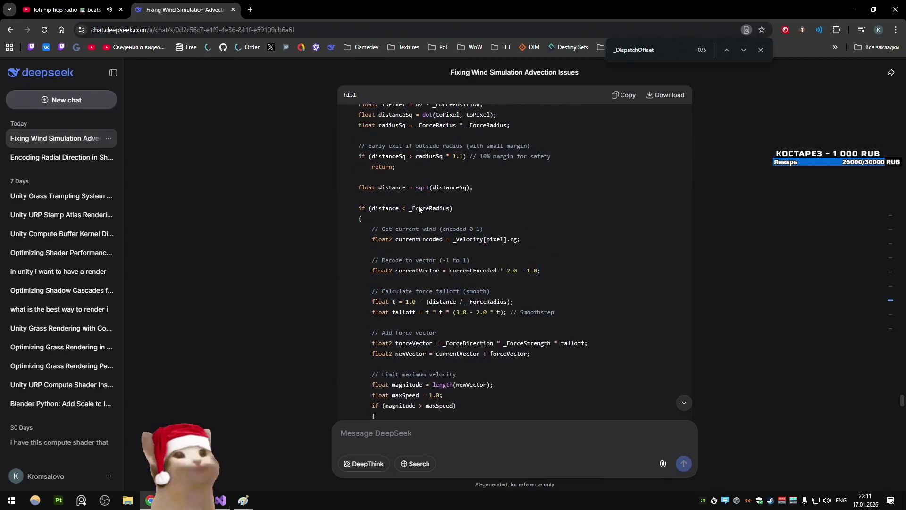
pyautogui.scroll(10, 231, 204)
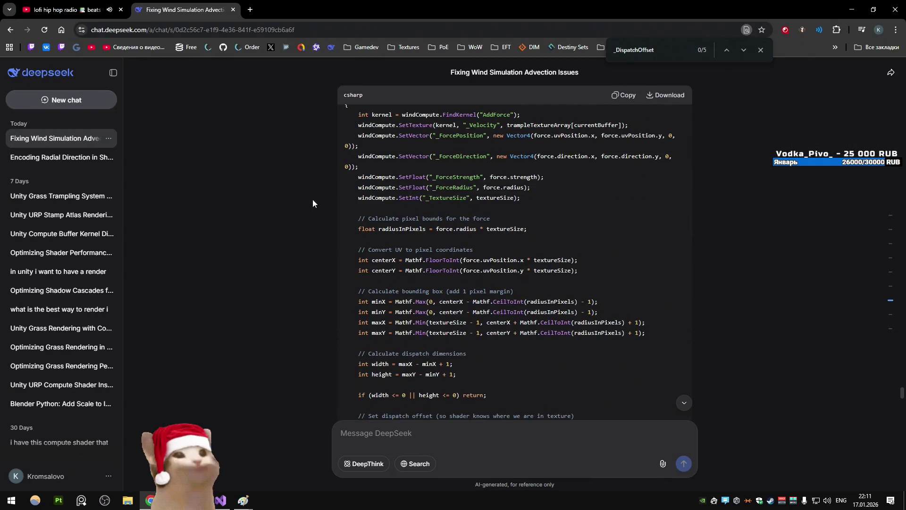
pyautogui.scroll(-8, 519, 283)
pyautogui.moveTo(399, 315); pyautogui.dragTo(572, 268)
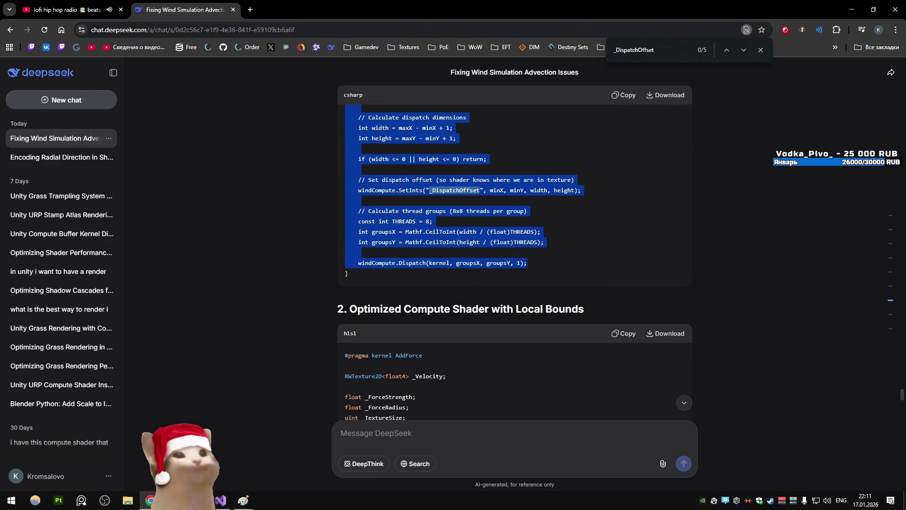
pyautogui.hotkey('alt', 'Tab')
pyautogui.moveTo(140, 119)
pyautogui.mouseDown()
pyautogui.moveTo(519, 142)
pyautogui.moveTo(268, 202)
pyautogui.moveTo(124, 300)
pyautogui.mouseUp()
pyautogui.hotkey('ctrl', 'v')
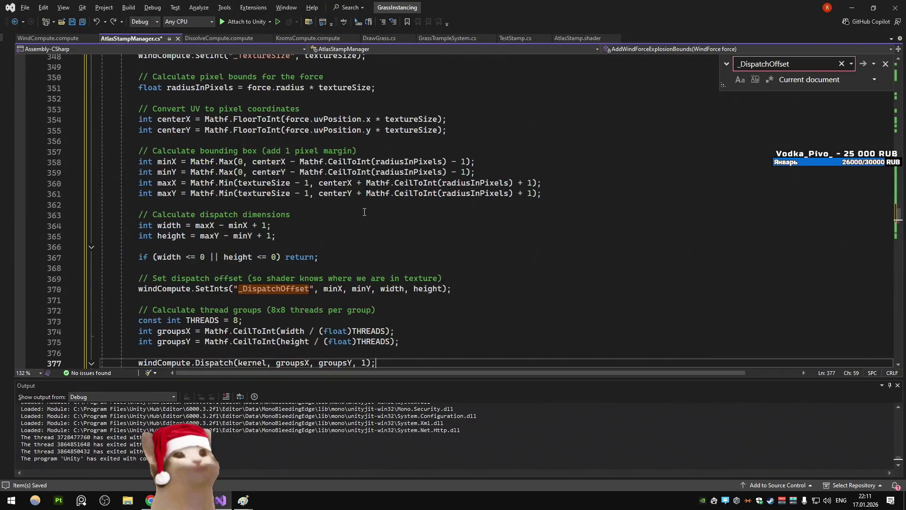
pyautogui.scroll(5, 289, 154)
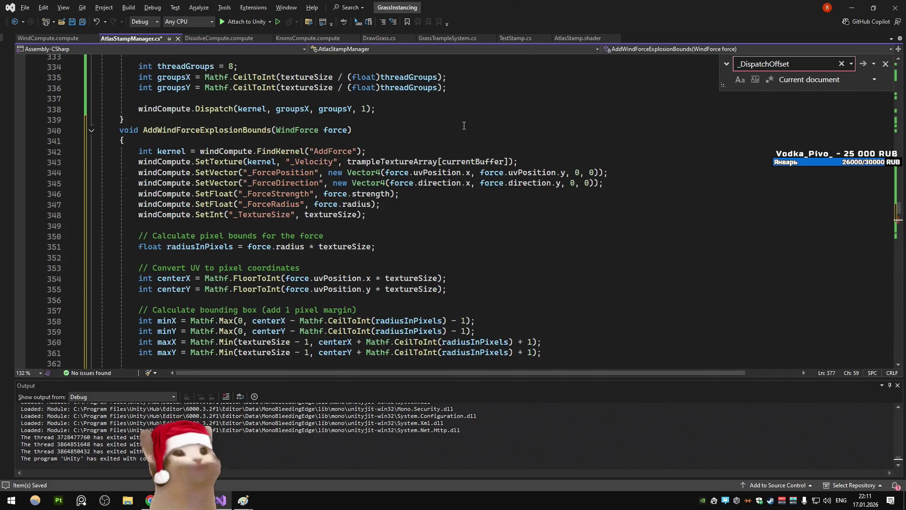
pyautogui.scroll(-8, 469, 118)
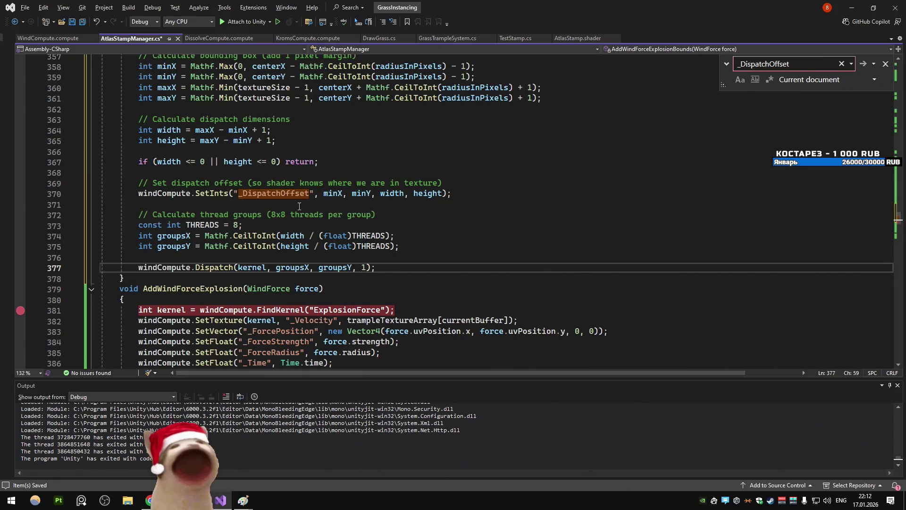
# Select the hlsl AddForce block in the DeepSeek answer and return to WindCompute.compute
pyautogui.hotkey('alt', 'Tab')
pyautogui.scroll(-4, 413, 264)
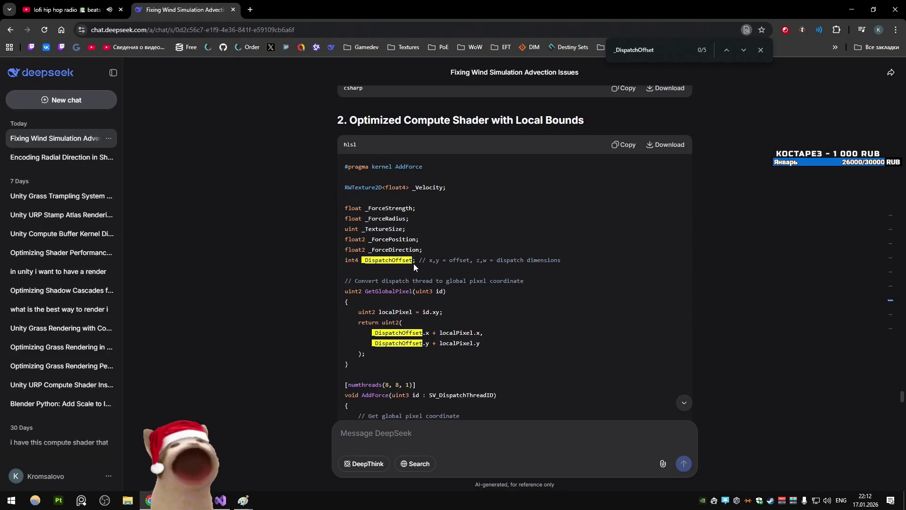
pyautogui.moveTo(343, 165)
pyautogui.mouseDown()
pyautogui.moveTo(434, 227)
pyautogui.moveTo(446, 206)
pyautogui.moveTo(435, 217)
pyautogui.mouseUp()
pyautogui.click(219, 500)
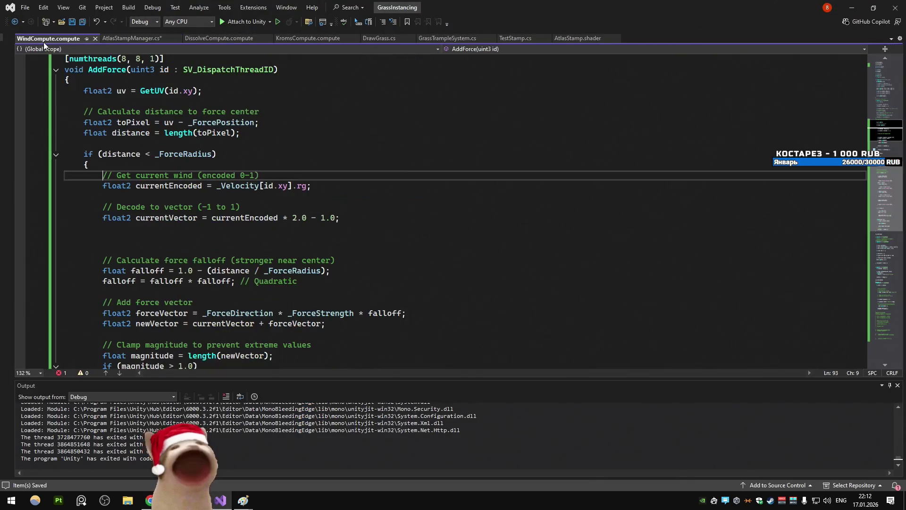
# Paste the bounded AddForce kernel at the end of WindCompute.compute and delete its duplicate parameter declarations
pyautogui.click(871, 322)
pyautogui.scroll(5, 331, 236)
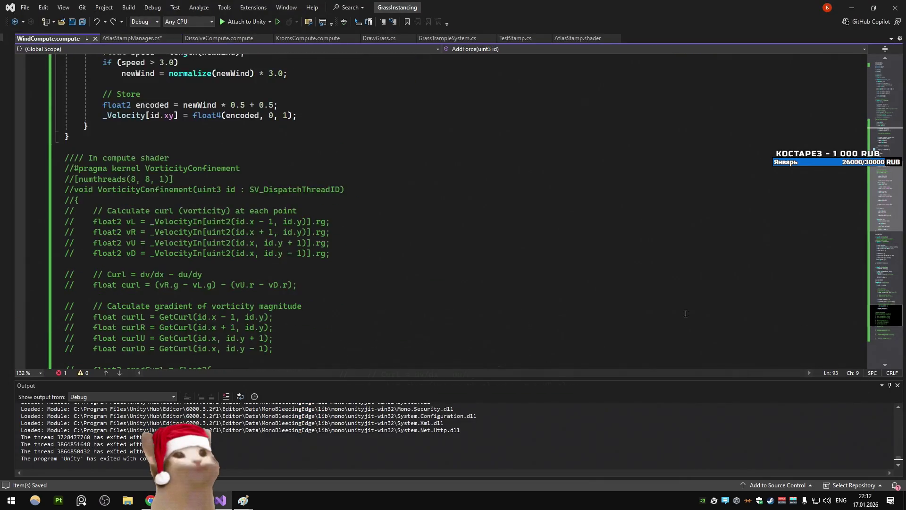
pyautogui.click(169, 249)
pyautogui.press('Return')
pyautogui.hotkey('ctrl', 'v')
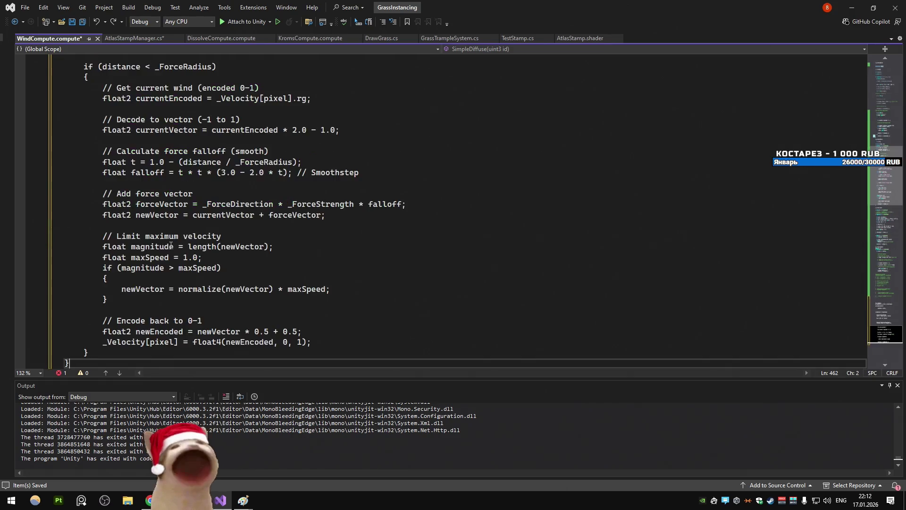
pyautogui.scroll(15, 160, 222)
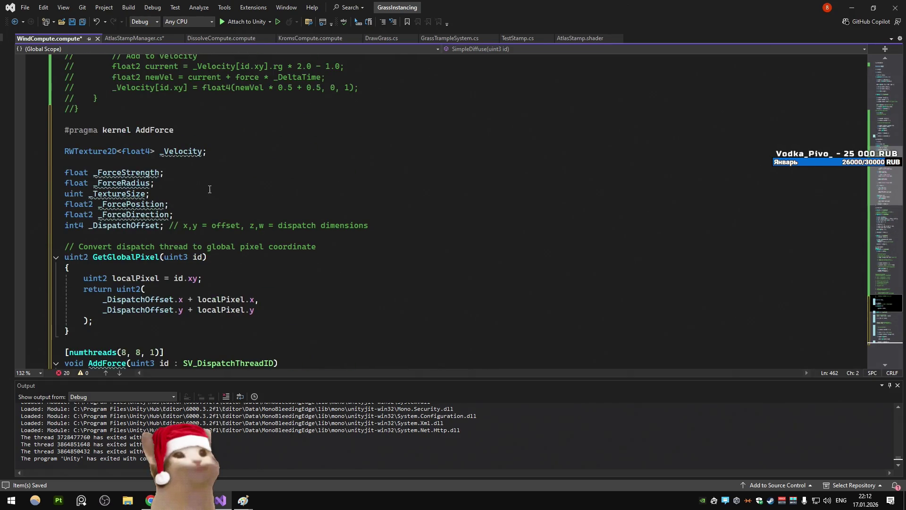
pyautogui.moveTo(208, 215)
pyautogui.mouseDown()
pyautogui.moveTo(64, 172)
pyautogui.moveTo(174, 130)
pyautogui.mouseUp()
pyautogui.press('Delete')
pyautogui.press('Delete')
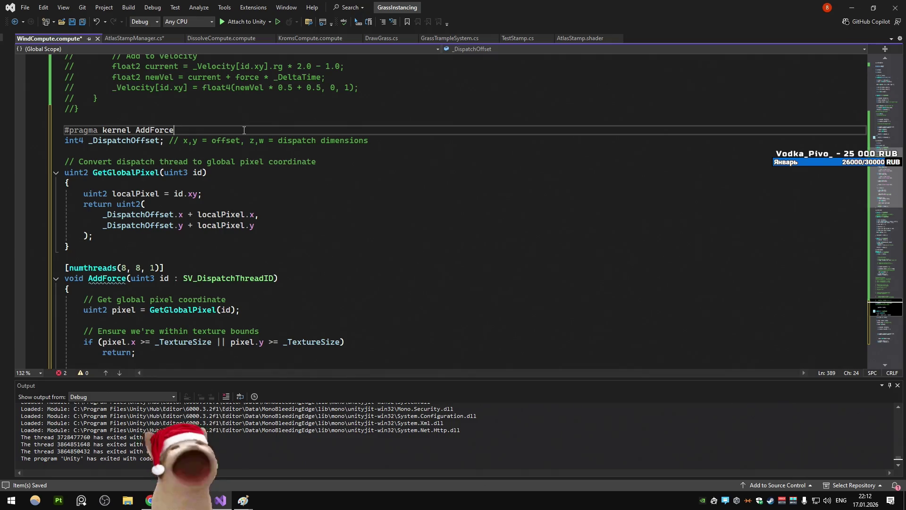
# Rename the pasted kernel to AddForceBounds
pyautogui.write('s')
pyautogui.doubleClick(169, 130)
pyautogui.hotkey('ctrl', 'c')
pyautogui.click(126, 278)
pyautogui.click(202, 214)
pyautogui.scroll(-15, 238, 212)
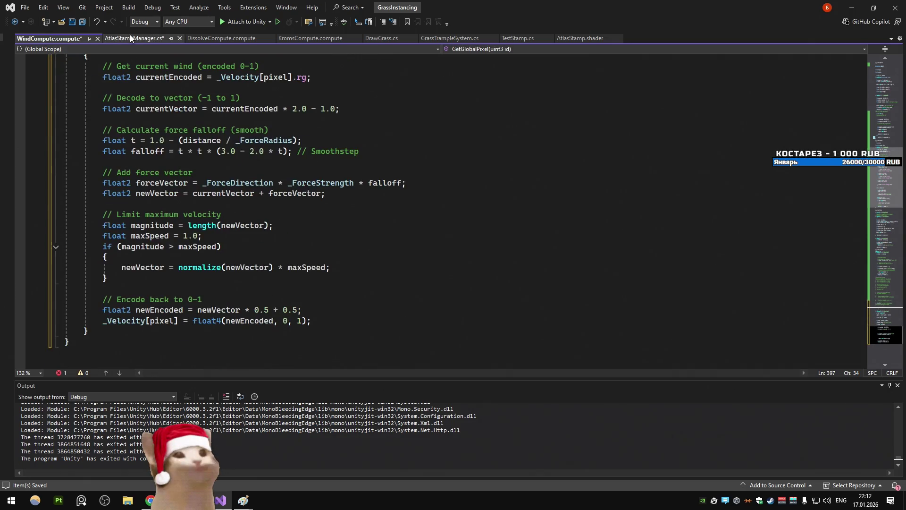
# In AtlasStampManager.cs, make AddWindForceExplosionBounds find the AddForceBounds kernel, separating the methods with a blank line
pyautogui.click(131, 39)
pyautogui.scroll(-4, 372, 259)
pyautogui.click(372, 259)
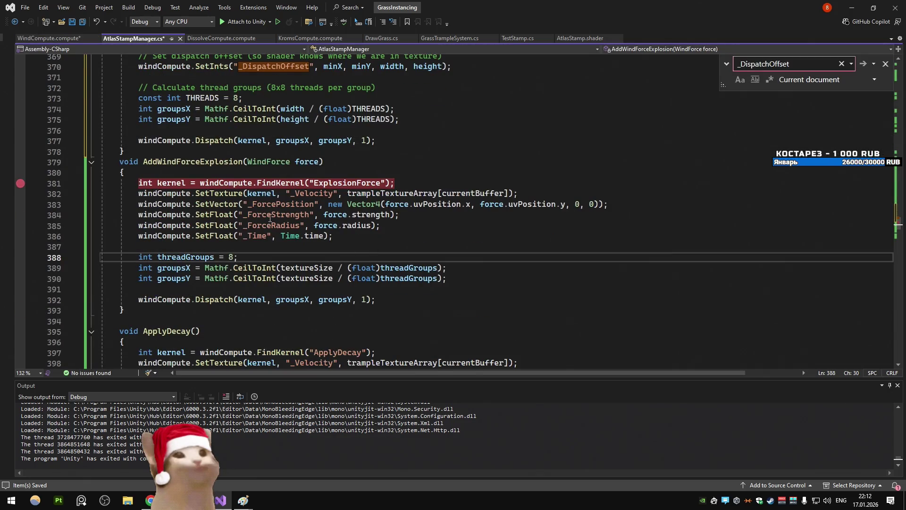
pyautogui.doubleClick(354, 183)
pyautogui.hotkey('ctrl', 'v')
pyautogui.hotkey('ctrl', 'z')
pyautogui.click(325, 211)
pyautogui.scroll(5, 314, 198)
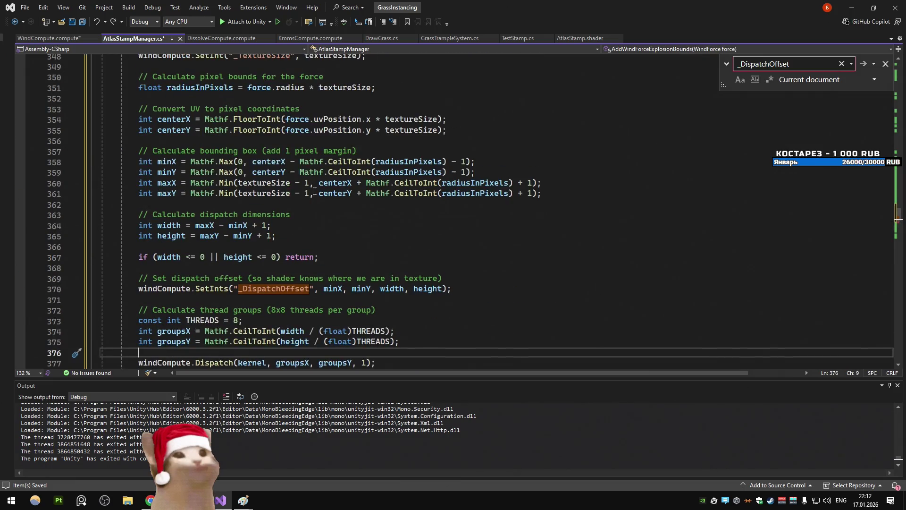
pyautogui.scroll(-5, 297, 172)
pyautogui.click(120, 224)
pyautogui.press('Return')
pyautogui.scroll(9, 300, 207)
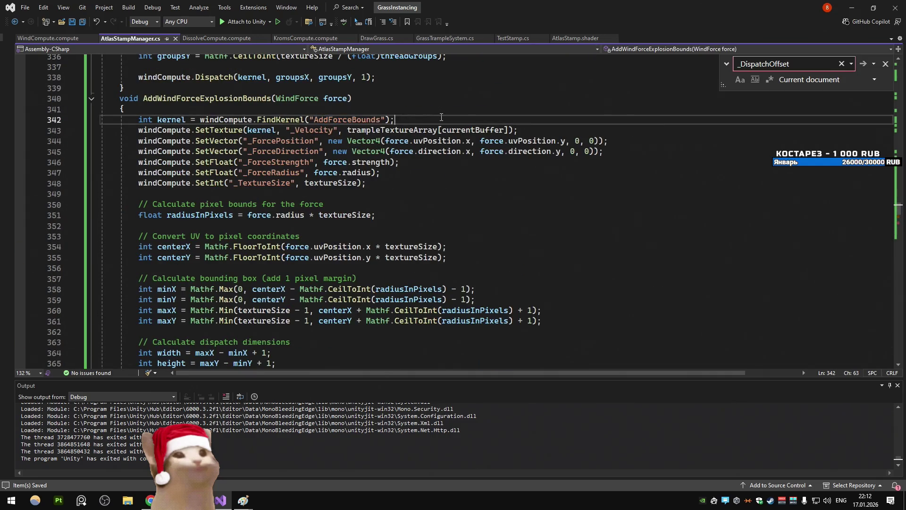
pyautogui.scroll(-6, 440, 120)
# Open WindCompute's undeclared 'currentEncoded' error at line 123 from Unity's Inspector
pyautogui.hotkey('alt', 'Tab')
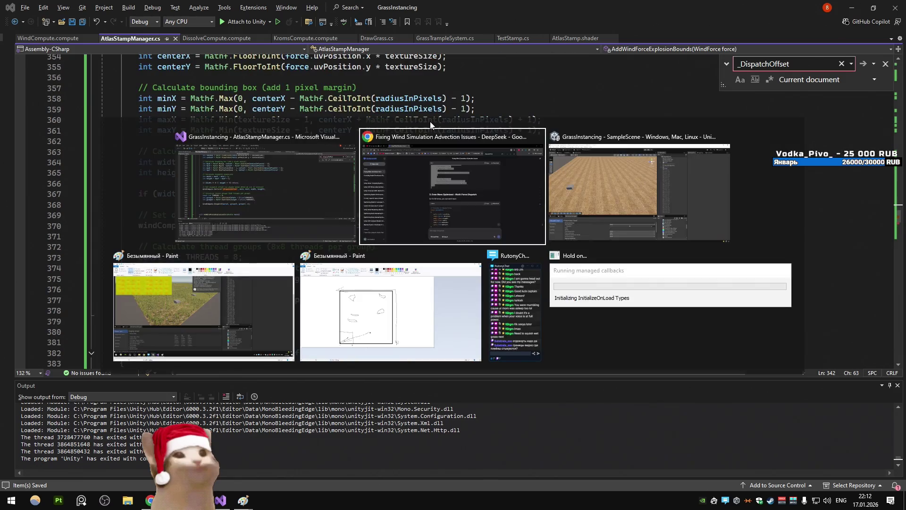
pyautogui.hotkey('alt', 'Tab')
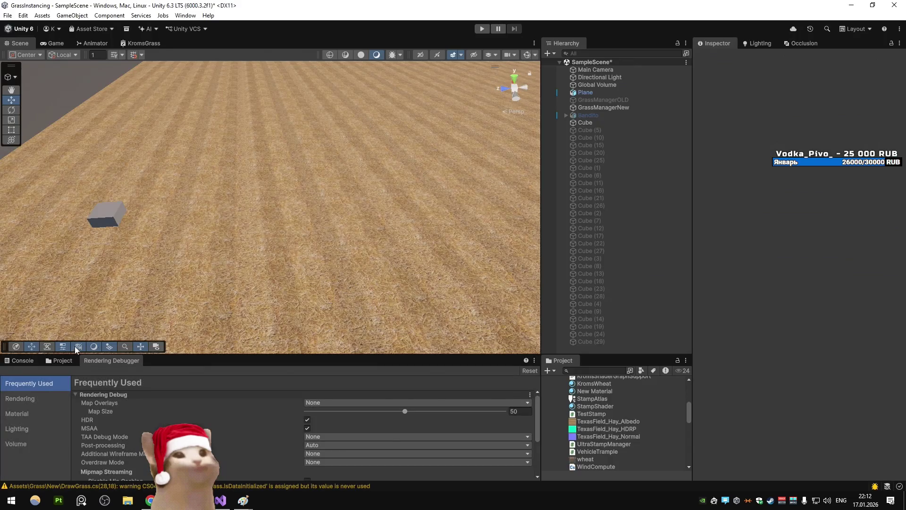
pyautogui.click(60, 360)
pyautogui.click(596, 467)
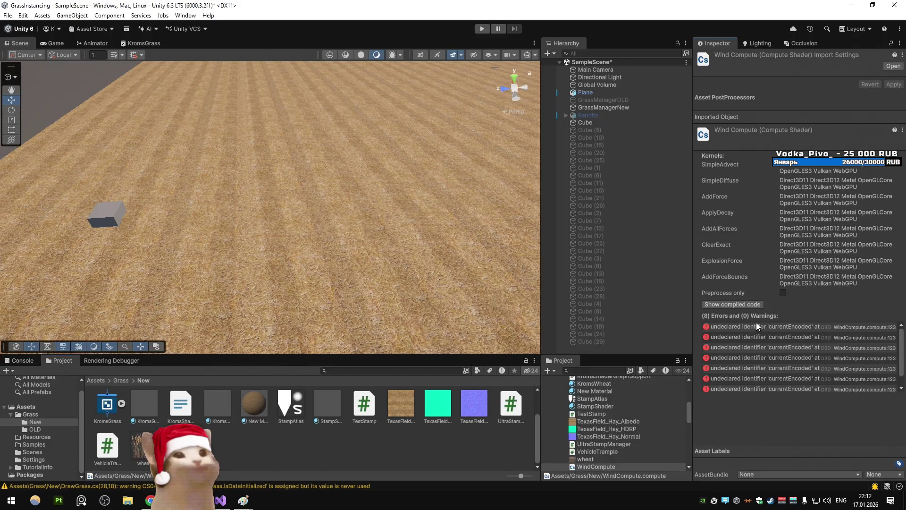
pyautogui.doubleClick(758, 327)
pyautogui.scroll(-6, 288, 134)
pyautogui.scroll(9, 288, 135)
pyautogui.scroll(3, 288, 137)
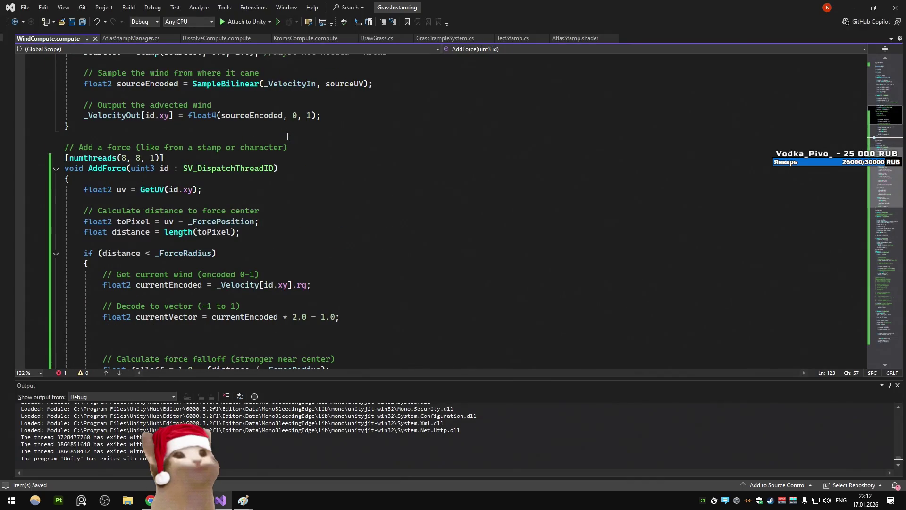
# Cut the currentEncoded read and currentVector decode lines out of AddForce's radius check
pyautogui.scroll(-6, 287, 137)
pyautogui.scroll(2, 287, 139)
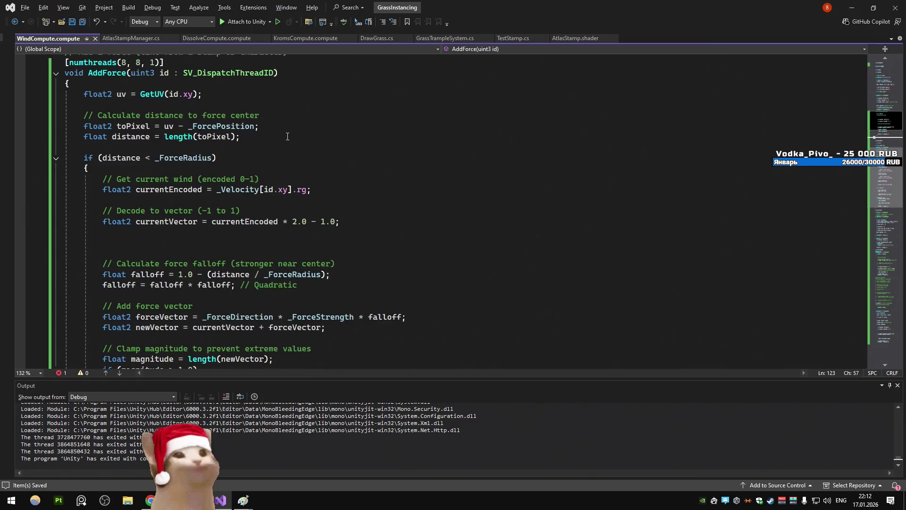
pyautogui.scroll(-6, 285, 144)
pyautogui.scroll(5, 250, 276)
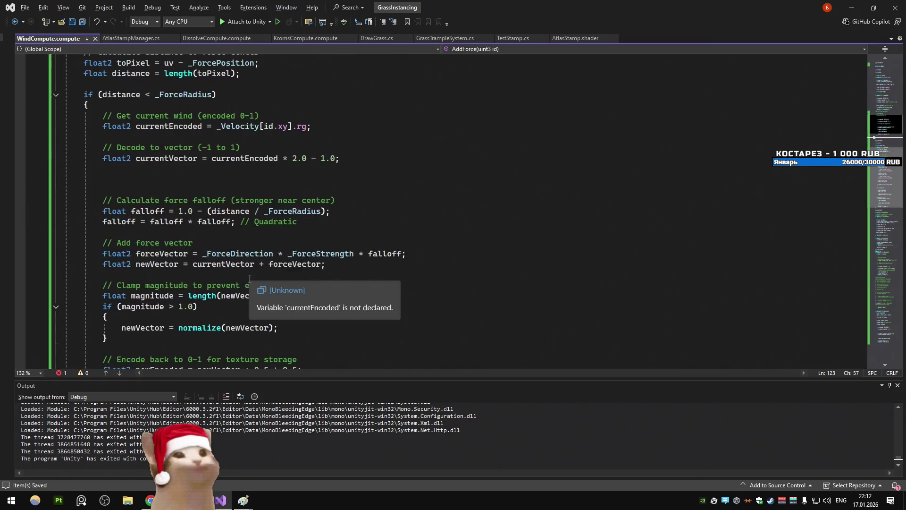
pyautogui.click(201, 126)
pyautogui.scroll(-5, 258, 175)
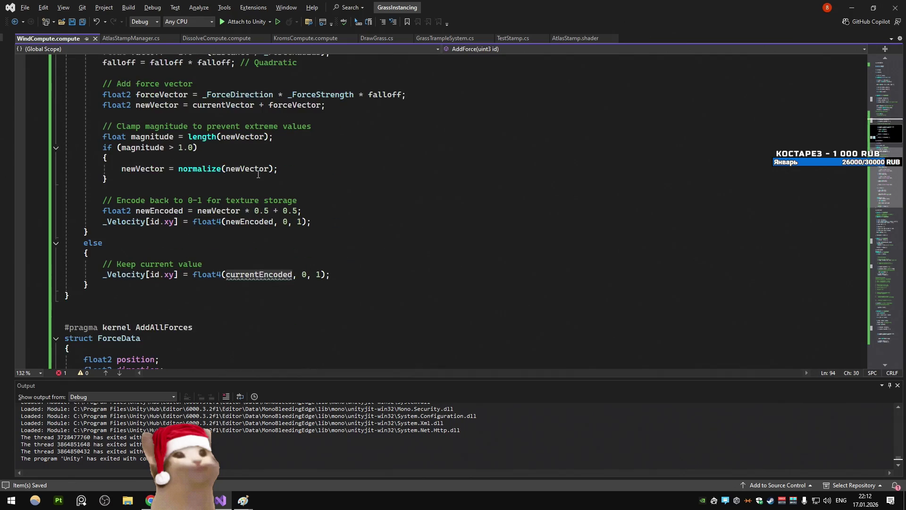
pyautogui.moveTo(251, 273)
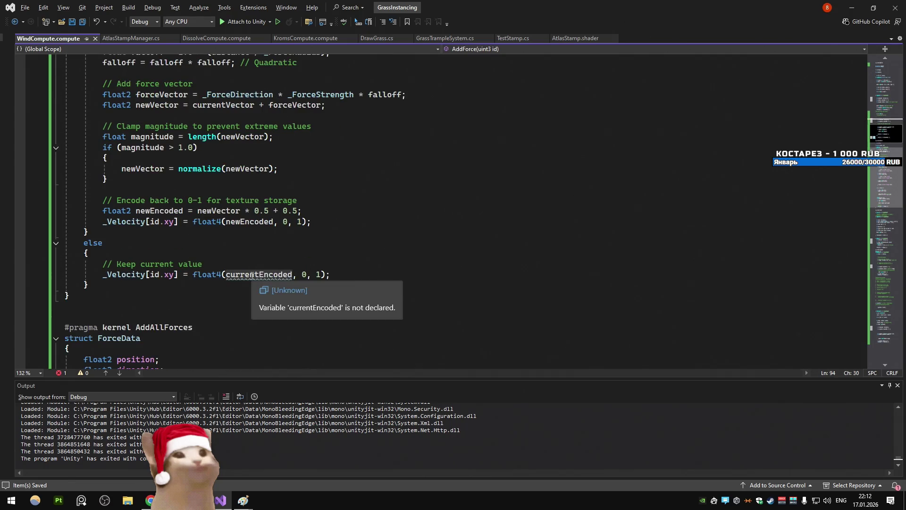
pyautogui.scroll(9, 250, 271)
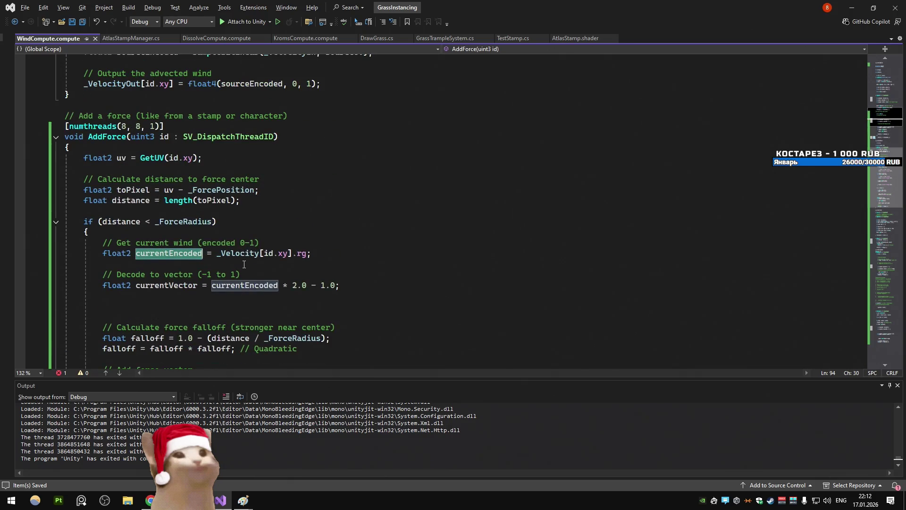
pyautogui.scroll(-7, 244, 264)
pyautogui.scroll(4, 242, 260)
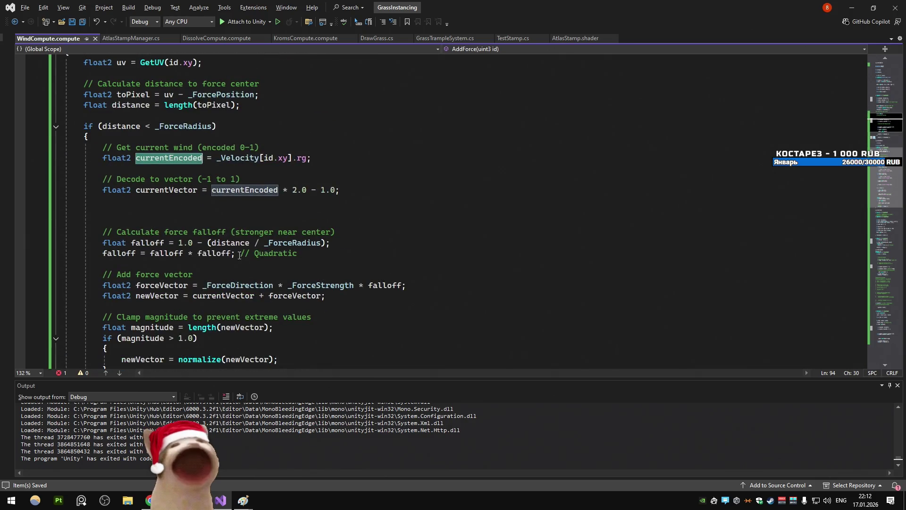
pyautogui.moveTo(361, 190); pyautogui.dragTo(243, 138)
pyautogui.press('Delete')
pyautogui.press('Delete')
pyautogui.press('Delete')
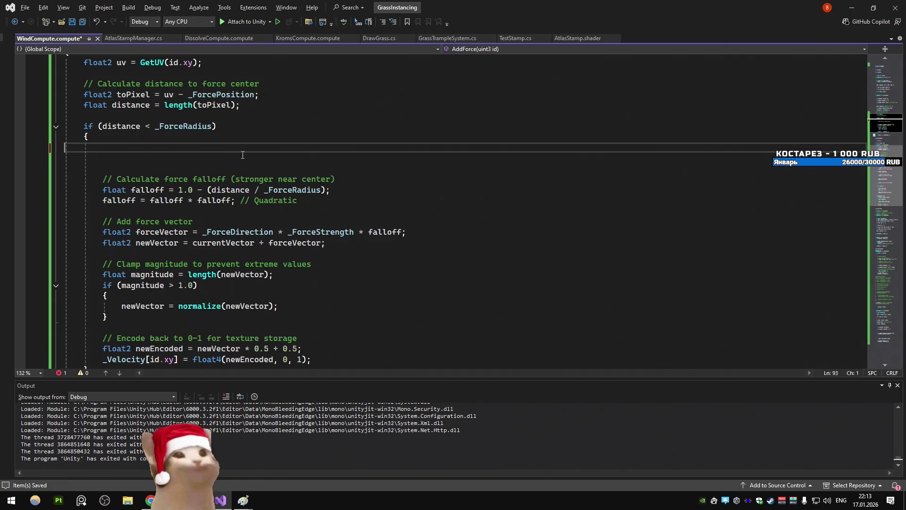
pyautogui.press('Delete')
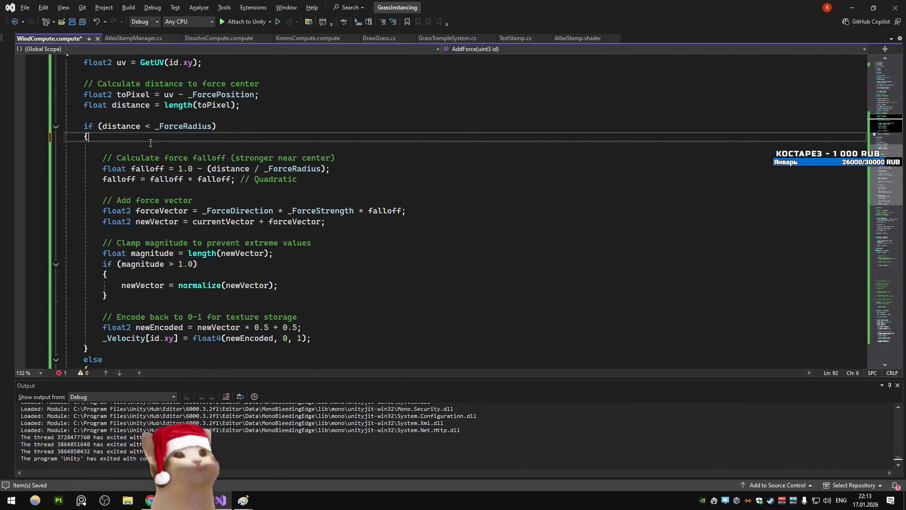
pyautogui.press('Delete')
# Paste the wind read and decode lines below the uv line and fix their indentation
pyautogui.scroll(2, 152, 143)
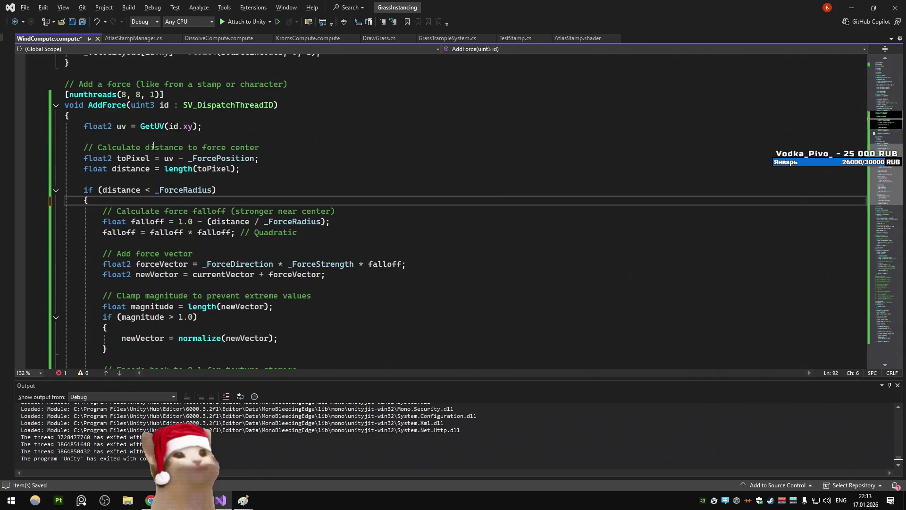
pyautogui.click(189, 137)
pyautogui.press('Return')
pyautogui.press('Return')
pyautogui.press('Return')
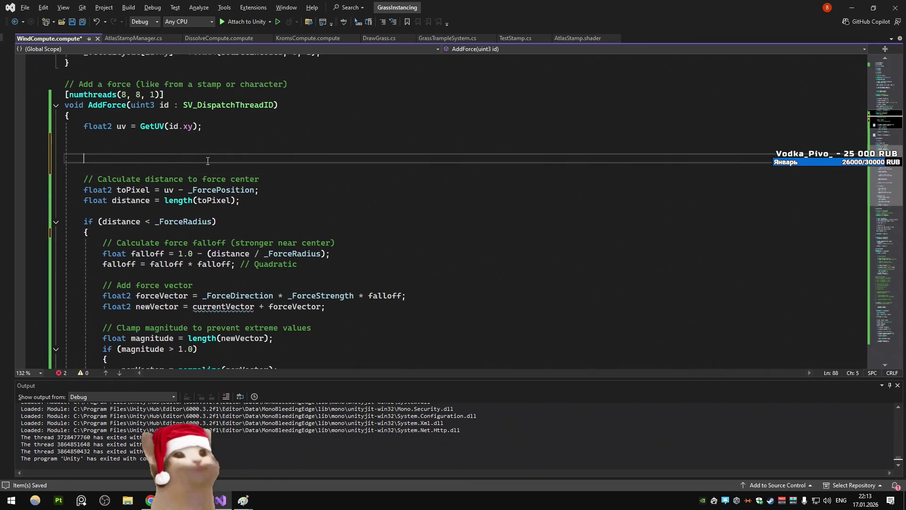
pyautogui.hotkey('ctrl', 'v')
pyautogui.click(99, 190)
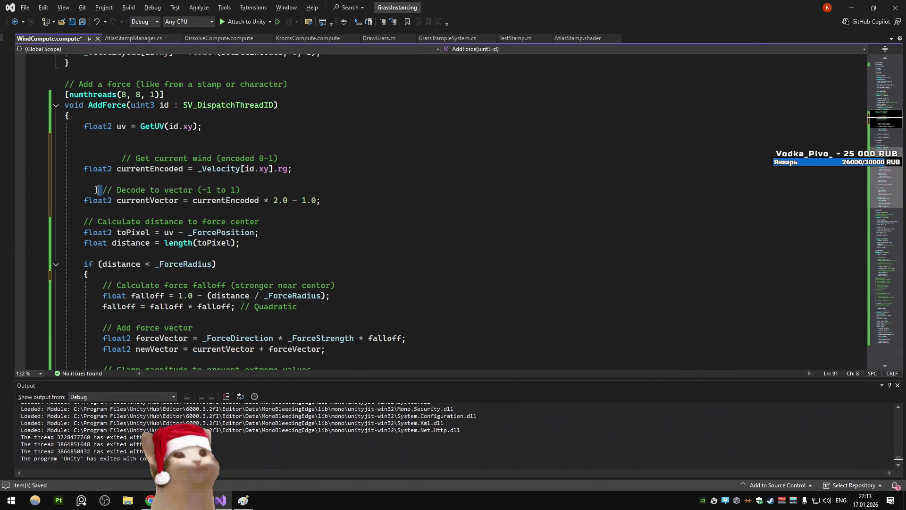
pyautogui.press('BackSpace')
pyautogui.moveTo(124, 158); pyautogui.dragTo(85, 158)
pyautogui.press('BackSpace')
pyautogui.scroll(-10, 264, 127)
pyautogui.hotkey('alt', 'Tab')
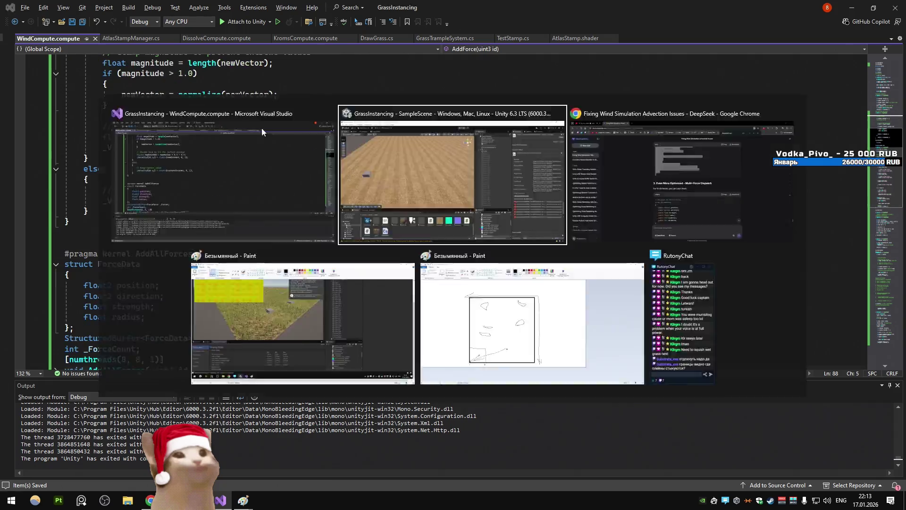
# Run a quick play test of the grass scene, check the Console, then stop play mode
pyautogui.hotkey('ctrl', 'p')
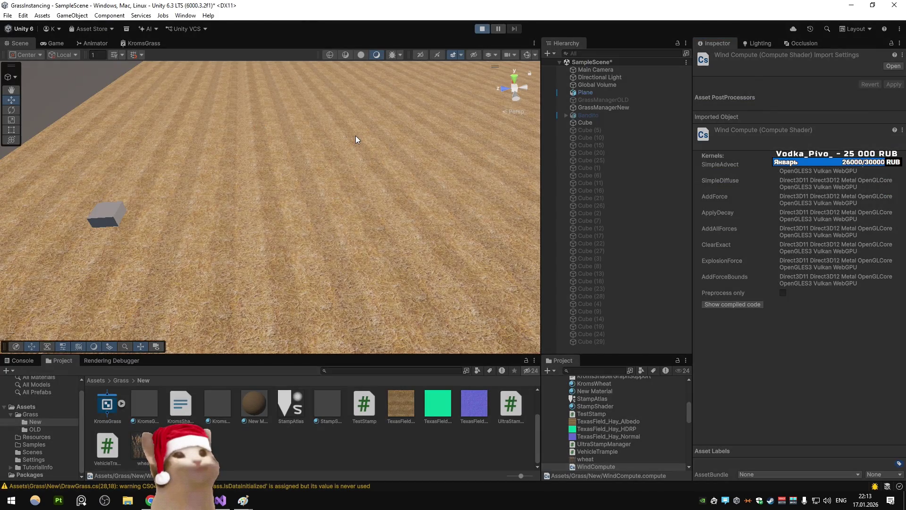
pyautogui.click(58, 45)
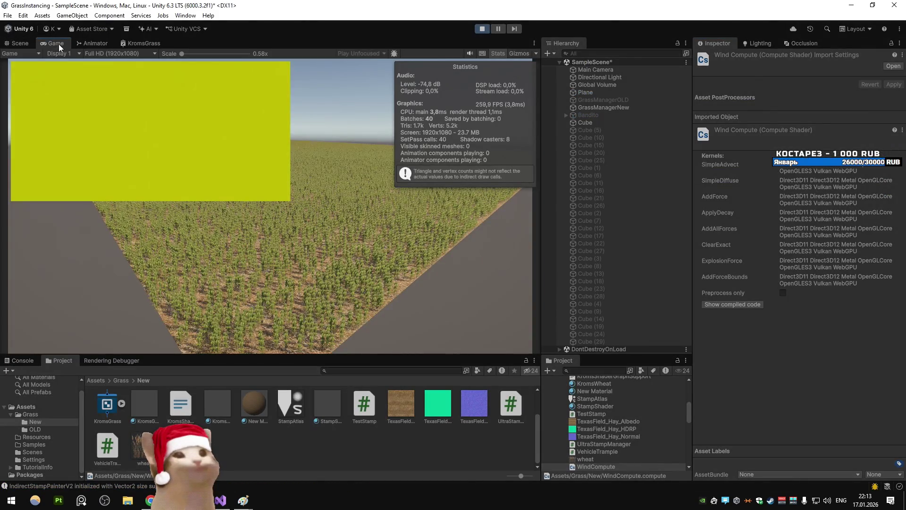
pyautogui.hotkey('ctrl', '1')
pyautogui.click(22, 360)
pyautogui.click(58, 360)
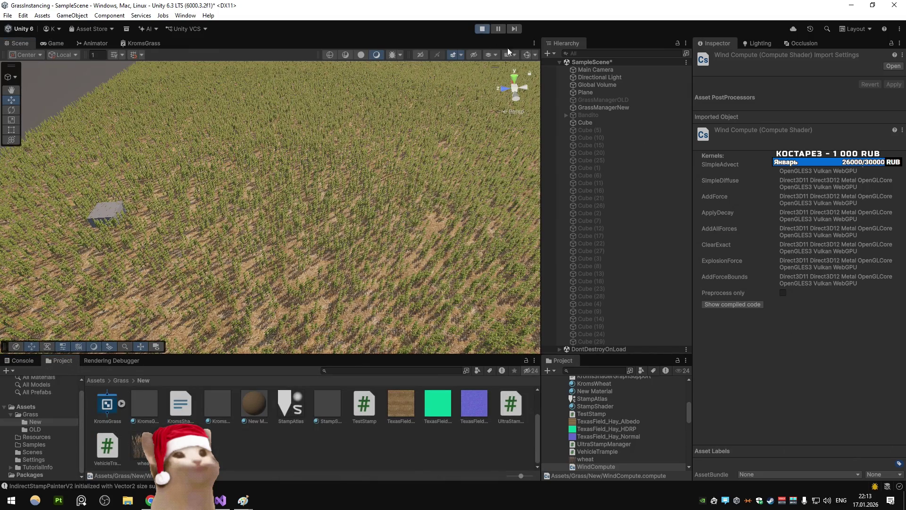
pyautogui.click(483, 30)
# Enable Cube (5) through Cube (29), play in the Game view with Display Stats, then stop
pyautogui.click(591, 130)
pyautogui.keyDown('shift'); pyautogui.click(595, 342); pyautogui.keyUp('shift')
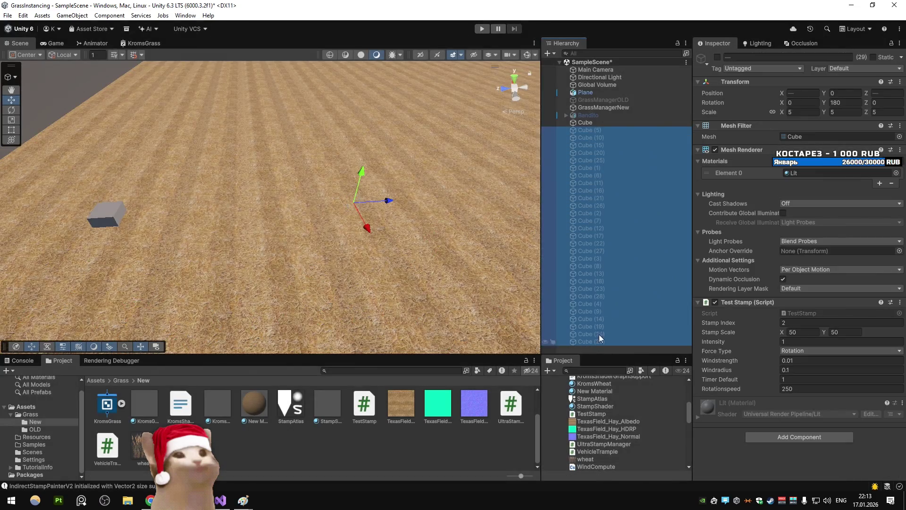
pyautogui.click(718, 57)
pyautogui.click(480, 28)
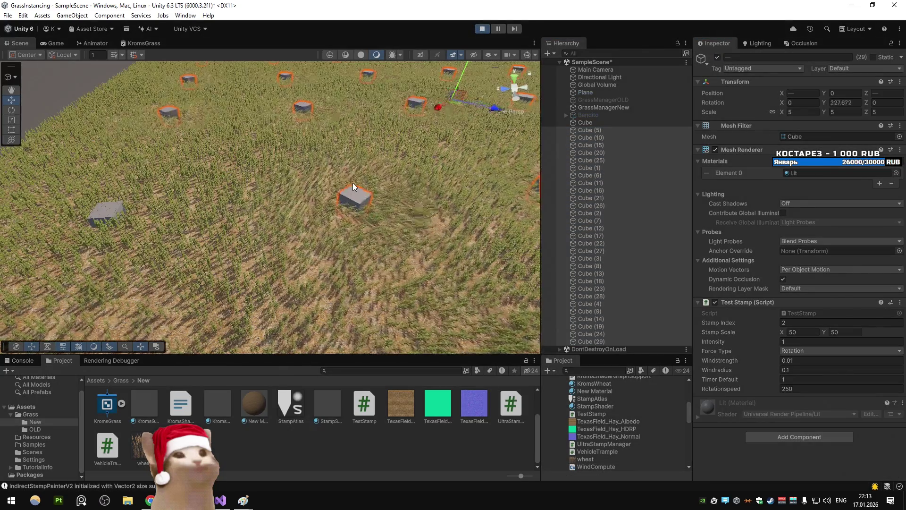
pyautogui.click(56, 43)
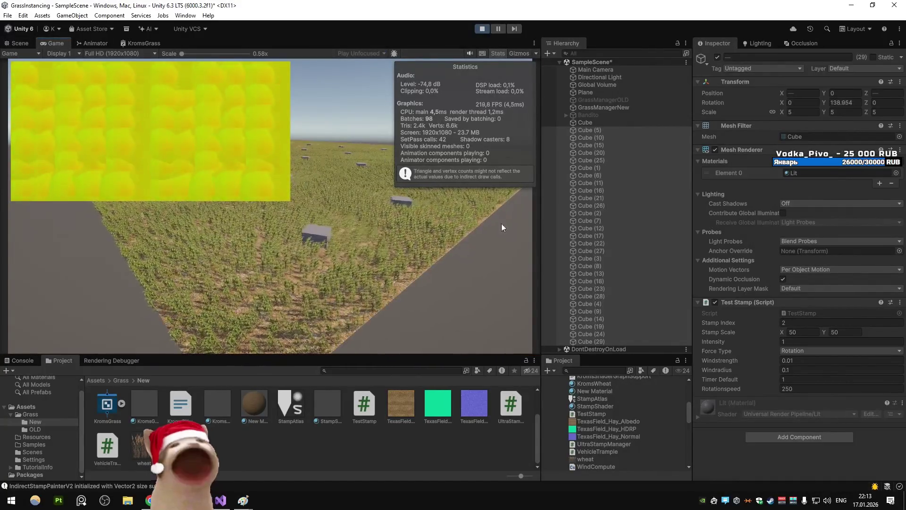
pyautogui.click(598, 349)
pyautogui.click(112, 360)
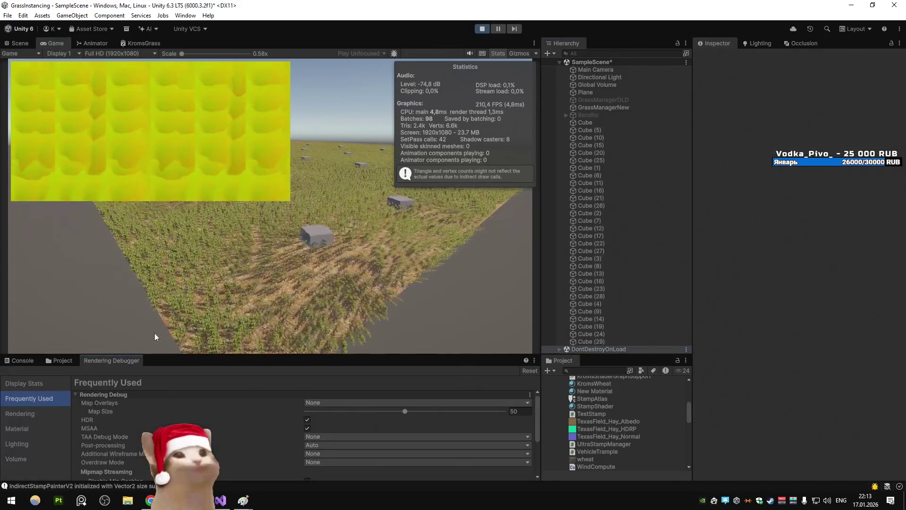
pyautogui.click(28, 383)
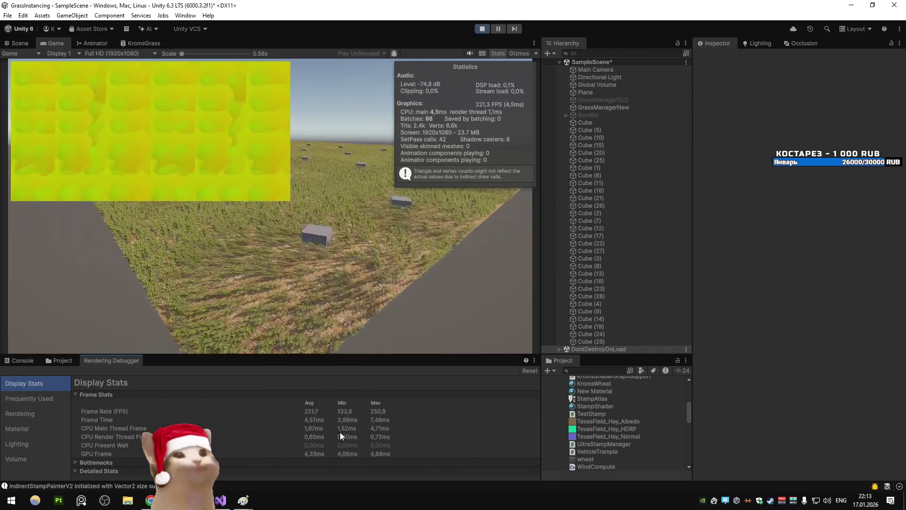
pyautogui.click(482, 32)
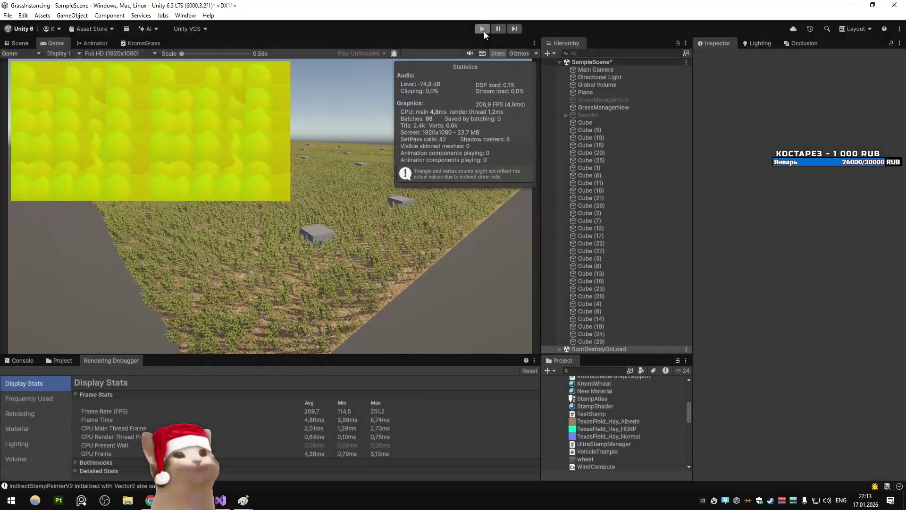
pyautogui.click(220, 501)
pyautogui.click(287, 254)
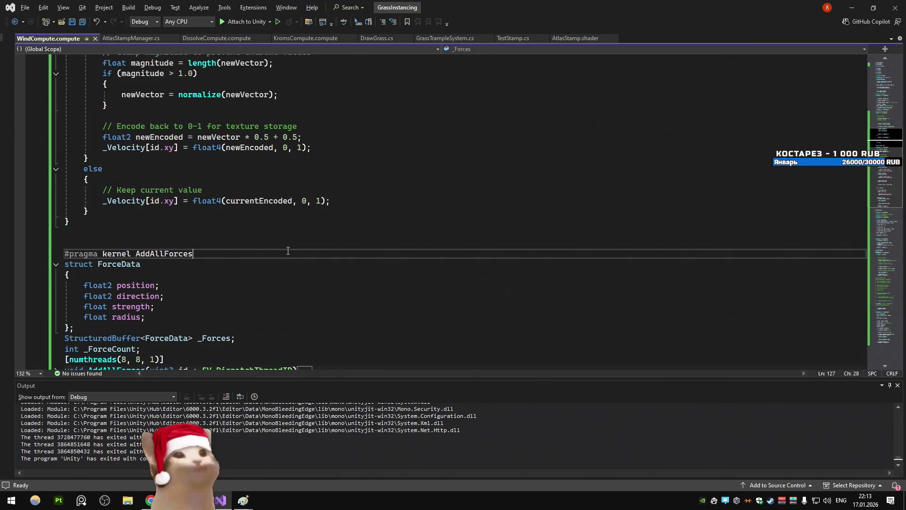
# Jump to the ProcessForces method in AtlasStampManager.cs using the member search
pyautogui.hotkey('alt', '\\')
pyautogui.write('proce')
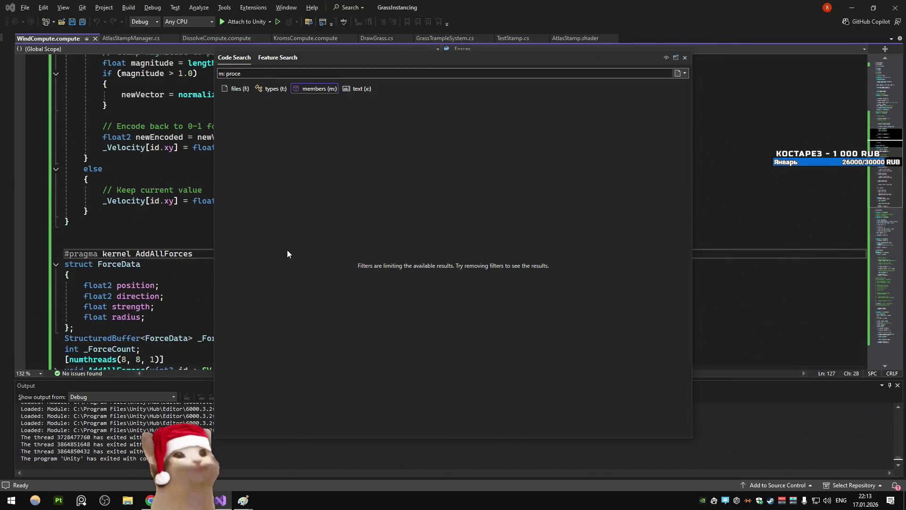
pyautogui.press('Escape')
pyautogui.click(162, 37)
pyautogui.click(261, 173)
pyautogui.hotkey('alt', '\\')
pyautogui.write('proc')
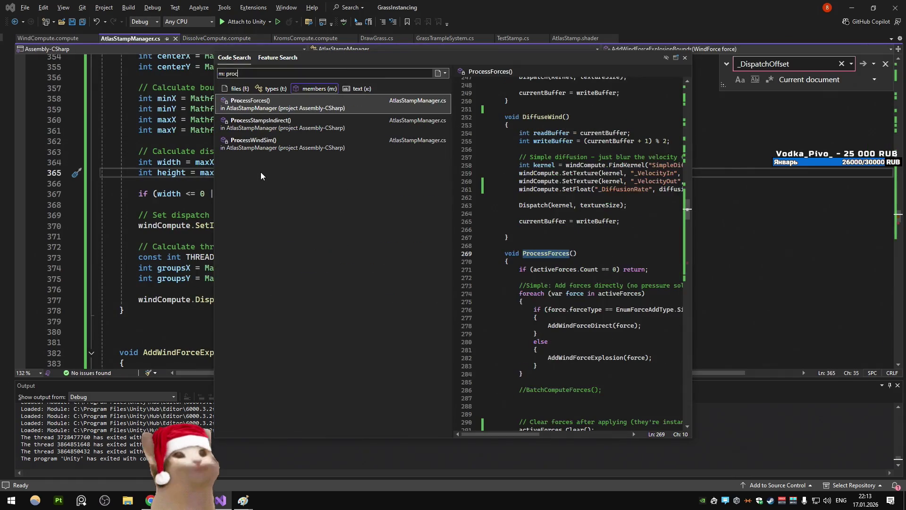
pyautogui.press('Return')
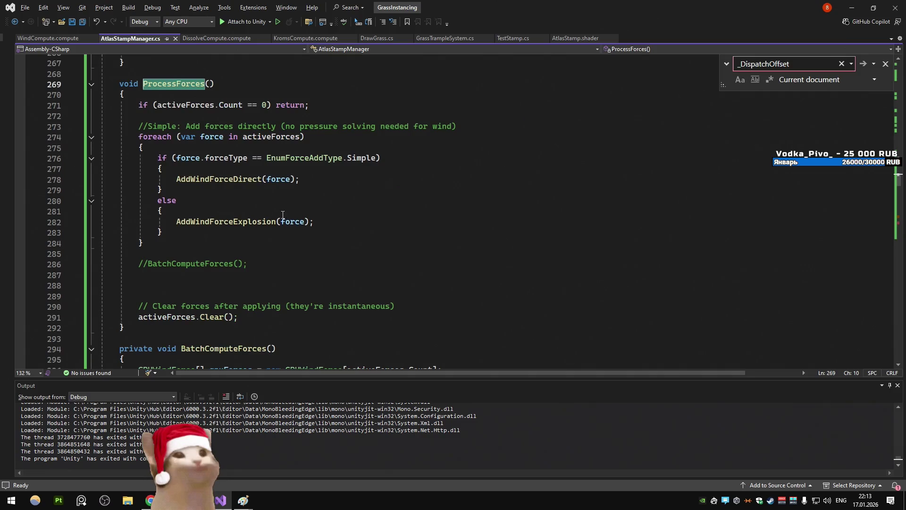
pyautogui.keyDown('ctrl'); pyautogui.click(237, 187); pyautogui.keyUp('ctrl')
pyautogui.scroll(-6, 354, 243)
pyautogui.hotkey('ctrl', '-')
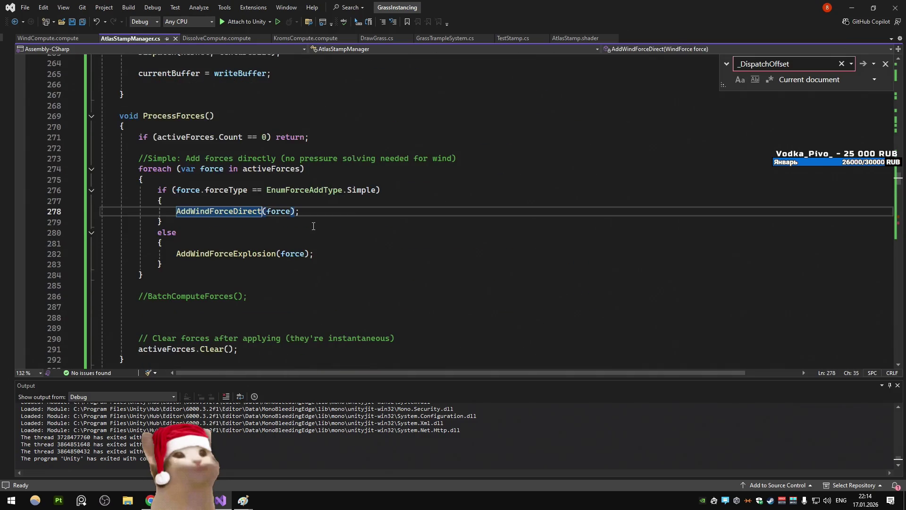
pyautogui.scroll(-3, 297, 226)
pyautogui.scroll(4, 298, 226)
pyautogui.scroll(-4, 298, 225)
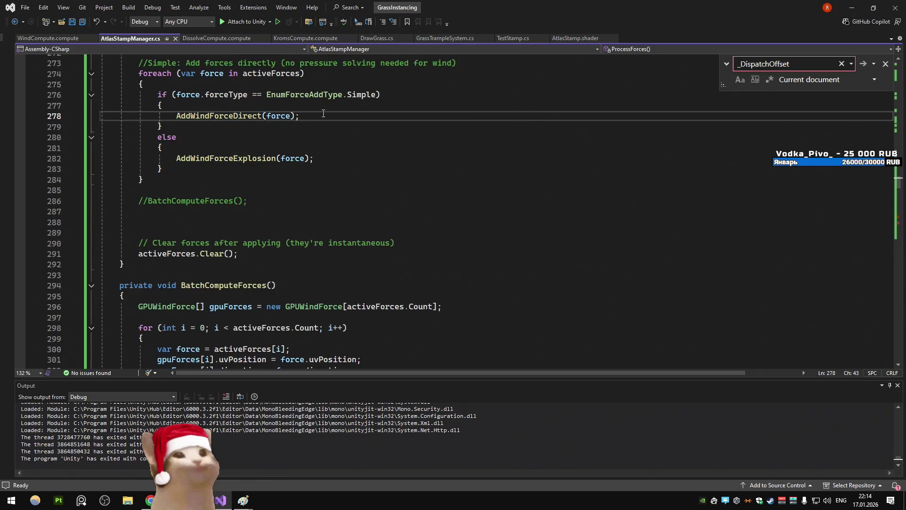
# Rename AddWindForceExplosionBounds to AddWindForceBounds and save
pyautogui.press('Return')
pyautogui.write('addwin')
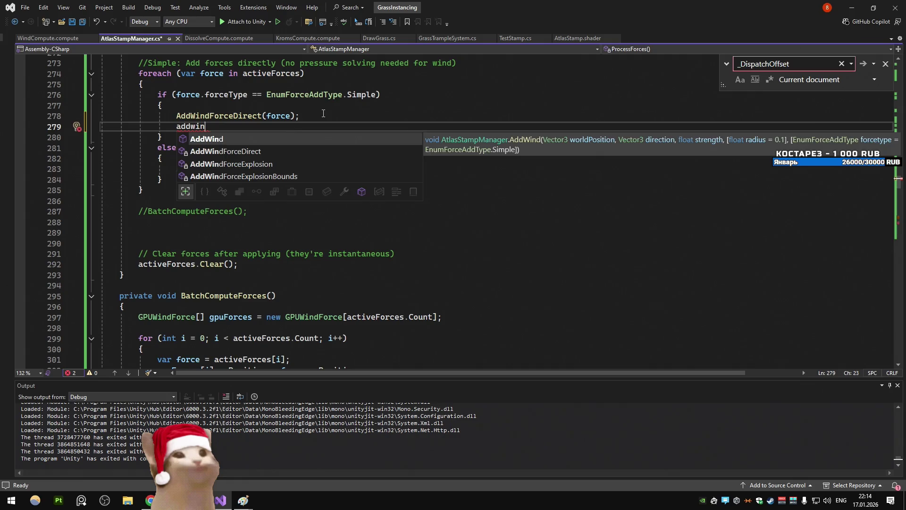
pyautogui.hotkey('ctrl', 'z')
pyautogui.hotkey('ctrl', 'z')
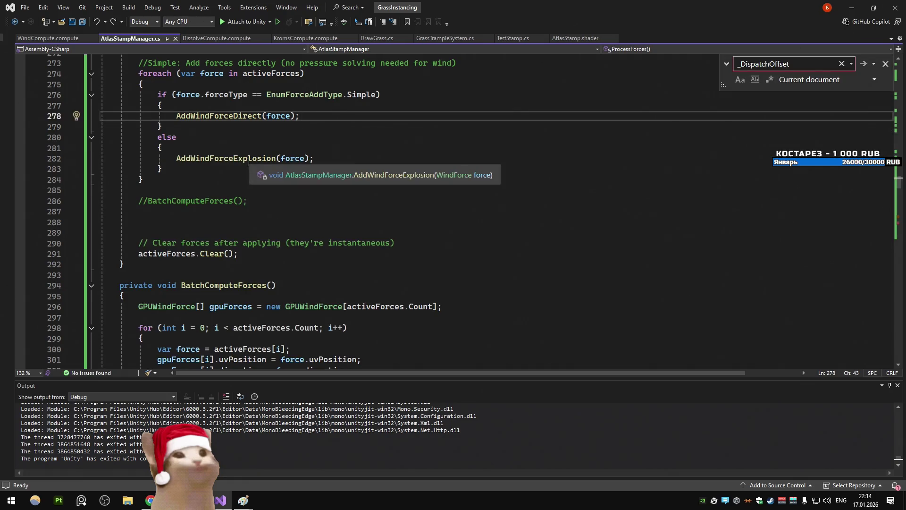
pyautogui.scroll(-20, 255, 162)
pyautogui.scroll(-2, 248, 163)
pyautogui.scroll(2, 248, 162)
pyautogui.click(213, 137)
pyautogui.hotkey('ctrl', 'r')
pyautogui.hotkey('ctrl', 'r')
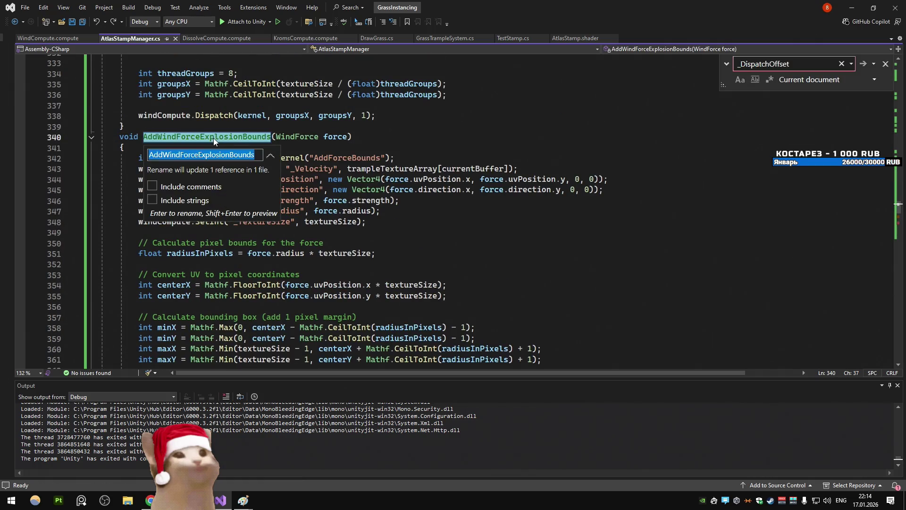
pyautogui.press('BackSpace')
pyautogui.press('BackSpace')
pyautogui.press('BackSpace')
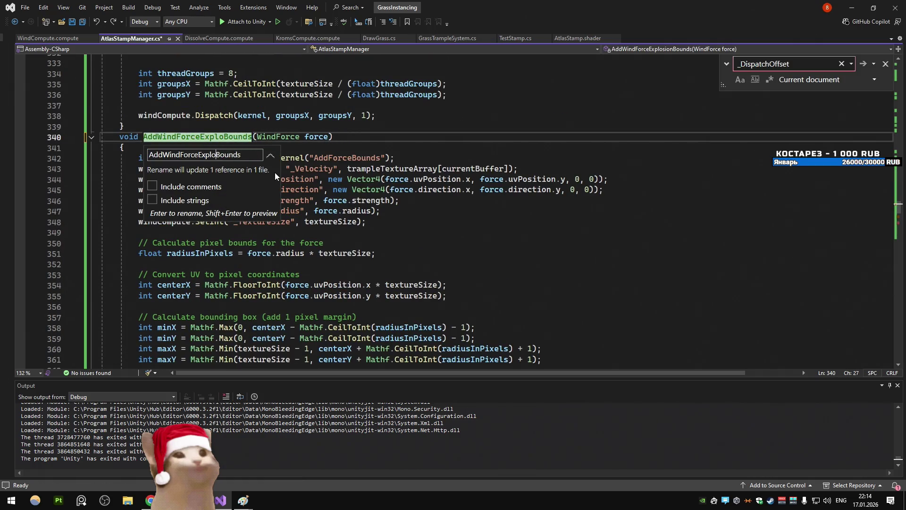
pyautogui.press('Return')
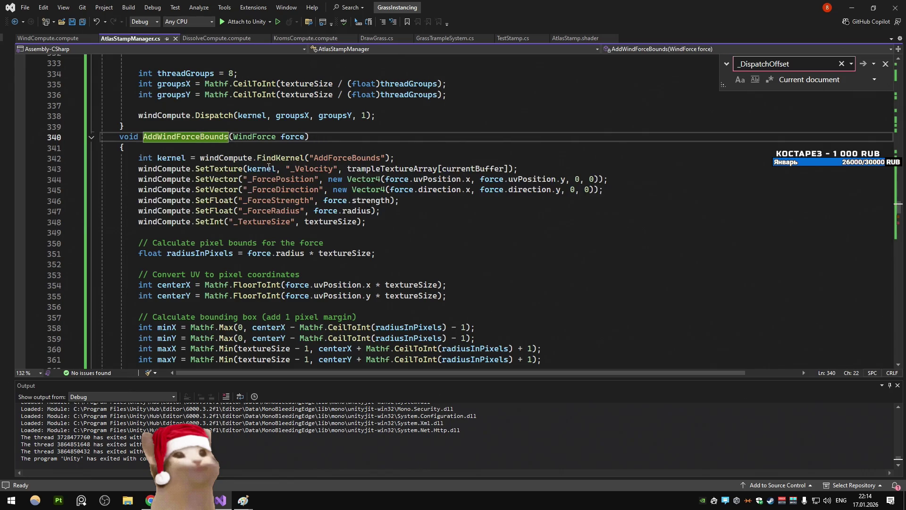
pyautogui.hotkey('ctrl', 's')
# In ProcessForces, comment out the AddWindForceDirect call and add an AddWindForceBounds call instead
pyautogui.scroll(20, 243, 190)
pyautogui.scroll(4, 243, 190)
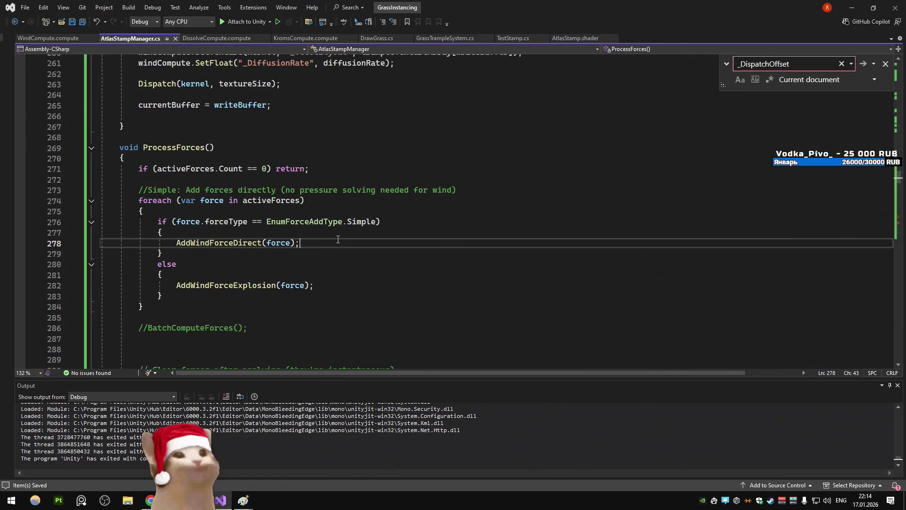
pyautogui.hotkey('ctrl', 'd')
pyautogui.press('Up')
pyautogui.press('Home')
pyautogui.write('//')
pyautogui.doubleClick(259, 255)
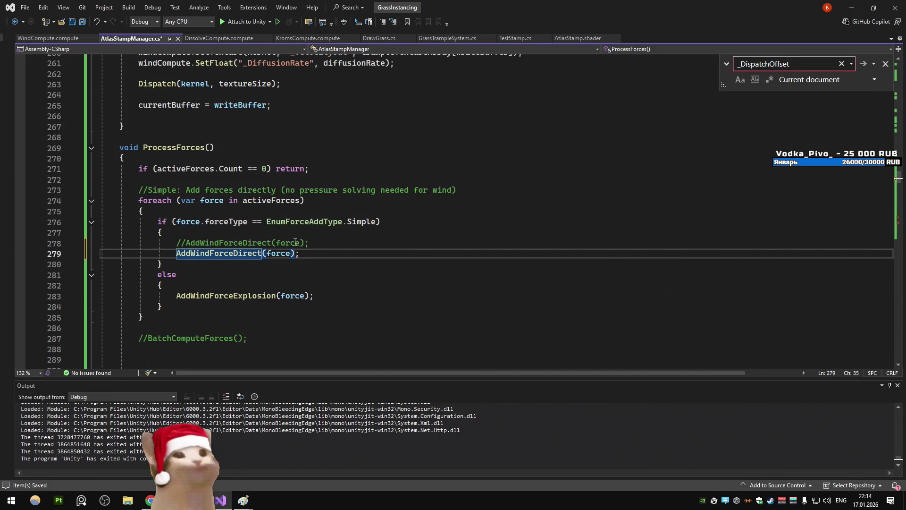
pyautogui.press('BackSpace')
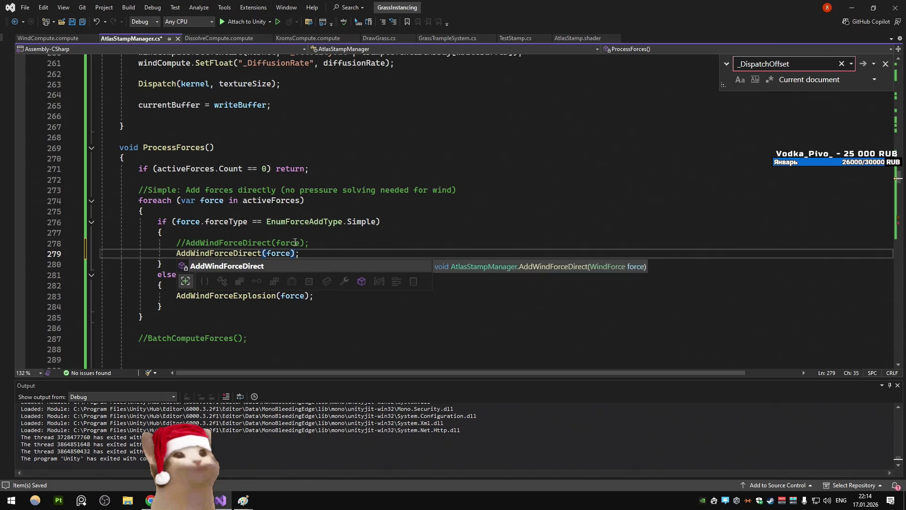
pyautogui.press('BackSpace')
pyautogui.press('BackSpace')
pyautogui.press('BackSpace')
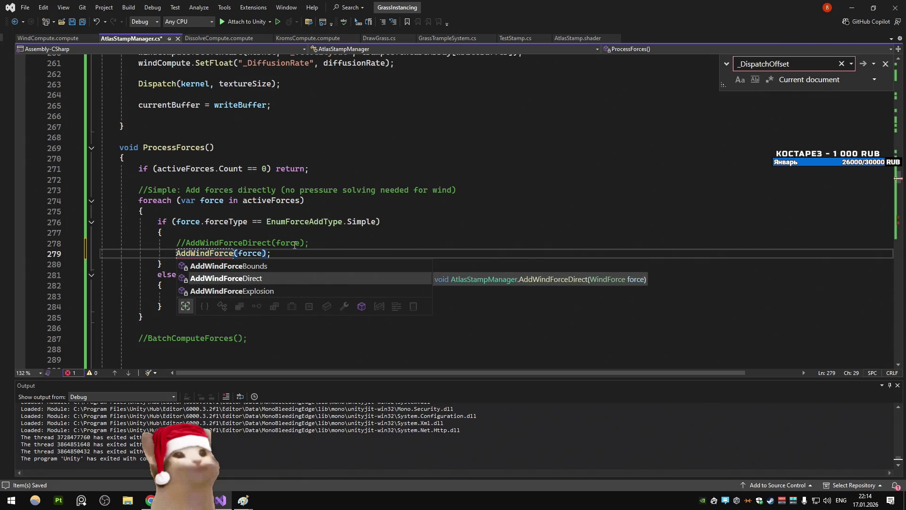
pyautogui.write('B')
pyautogui.press('Tab')
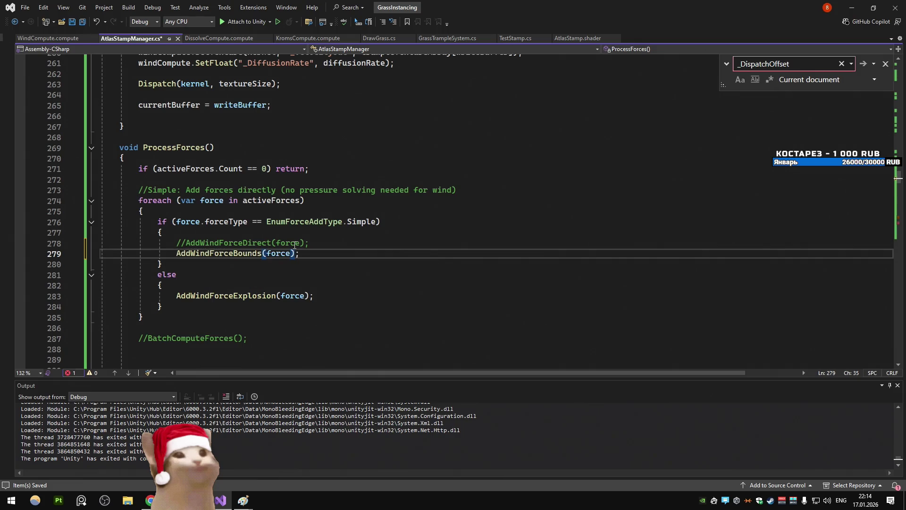
# Save the changes and review the AddWindForceBounds definition
pyautogui.hotkey('ctrl', '-')
pyautogui.hotkey('ctrl', 's')
pyautogui.keyDown('ctrl'); pyautogui.click(238, 253); pyautogui.keyUp('ctrl')
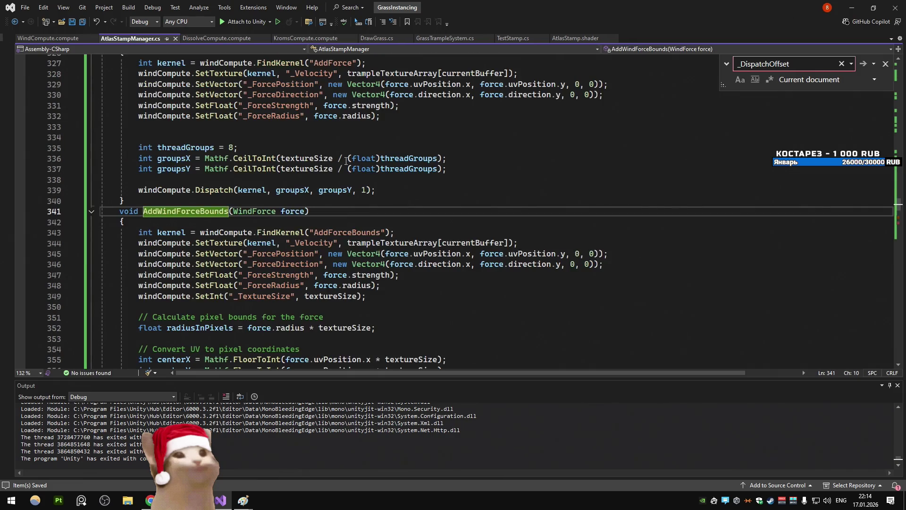
pyautogui.scroll(-3, 346, 160)
pyautogui.hotkey('alt', 'Tab')
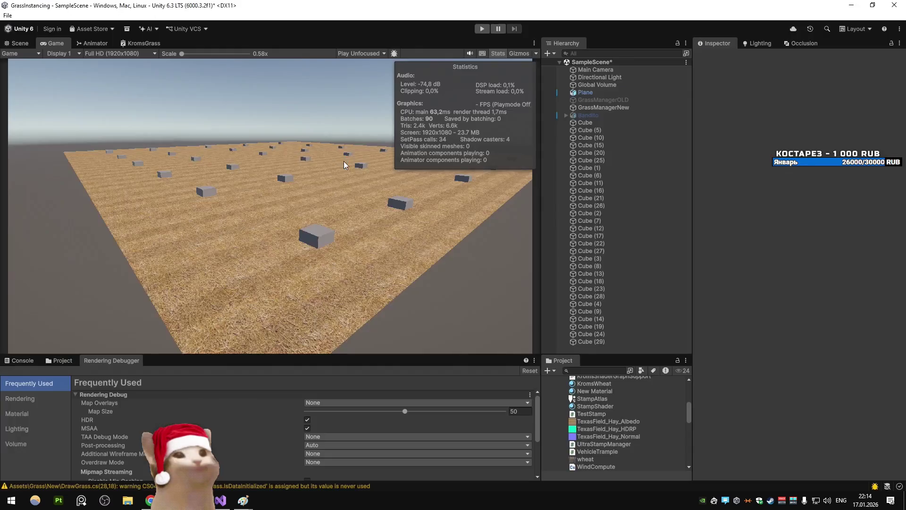
# Play the grass scene with Display Stats showing about 230 FPS, then stop
pyautogui.click(483, 32)
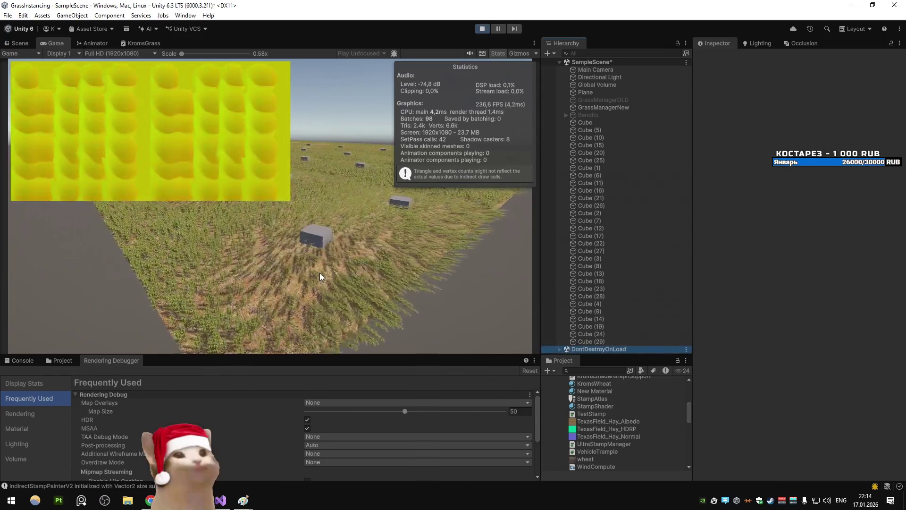
pyautogui.click(41, 384)
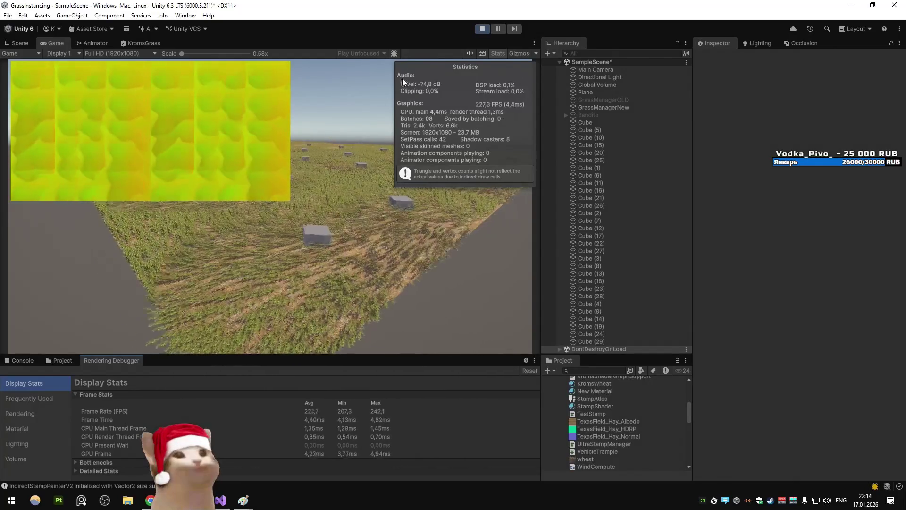
pyautogui.click(481, 29)
pyautogui.click(220, 500)
pyautogui.click(285, 278)
pyautogui.scroll(14, 339, 129)
# Find the Update method with Ctrl+T 'upd' and open the ProcessWindSim definition
pyautogui.hotkey('ctrl', 't')
pyautogui.write('upd')
pyautogui.press('Return')
pyautogui.keyDown('ctrl'); pyautogui.click(193, 169); pyautogui.keyUp('ctrl')
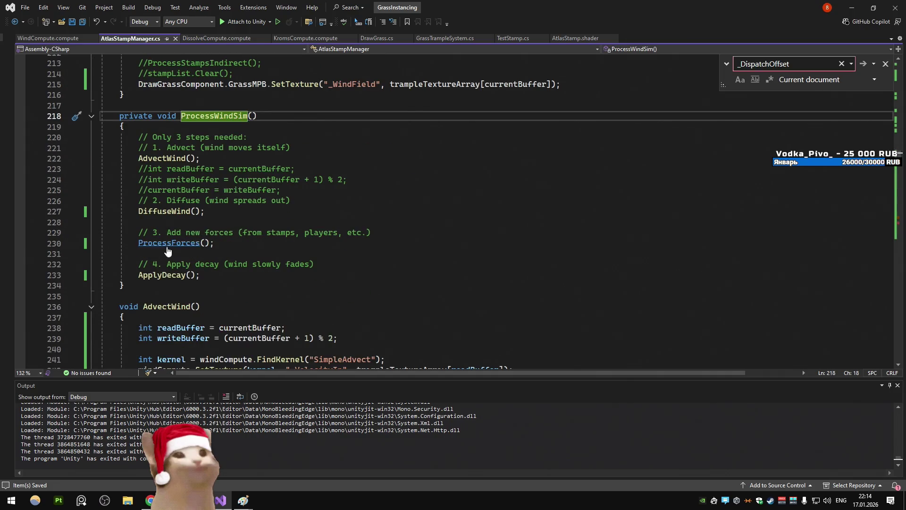
# Set a breakpoint on the early-return check in ProcessForces
pyautogui.keyDown('ctrl'); pyautogui.click(168, 243); pyautogui.keyUp('ctrl')
pyautogui.scroll(-2, 401, 162)
pyautogui.click(401, 165)
pyautogui.press('F9')
# Debug attached to Unity, play the scene, and step into AddWindForceBounds
pyautogui.press('F5')
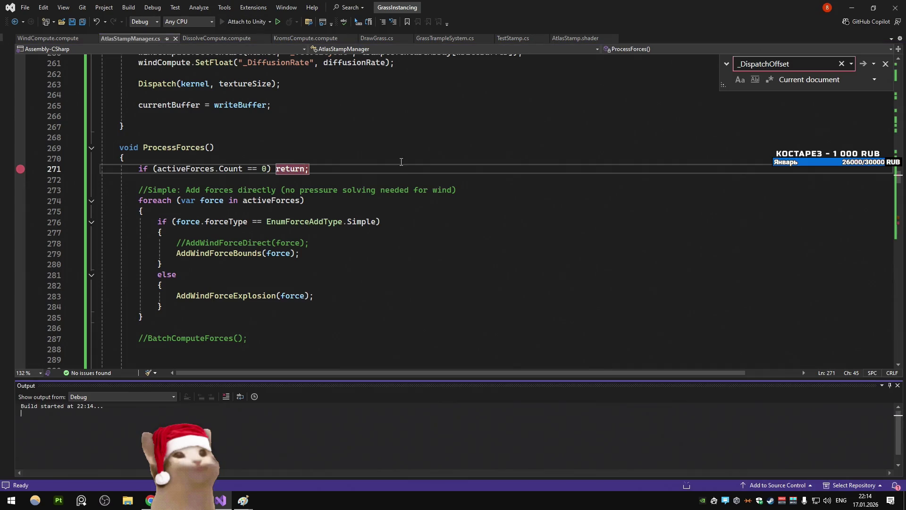
pyautogui.click(858, 8)
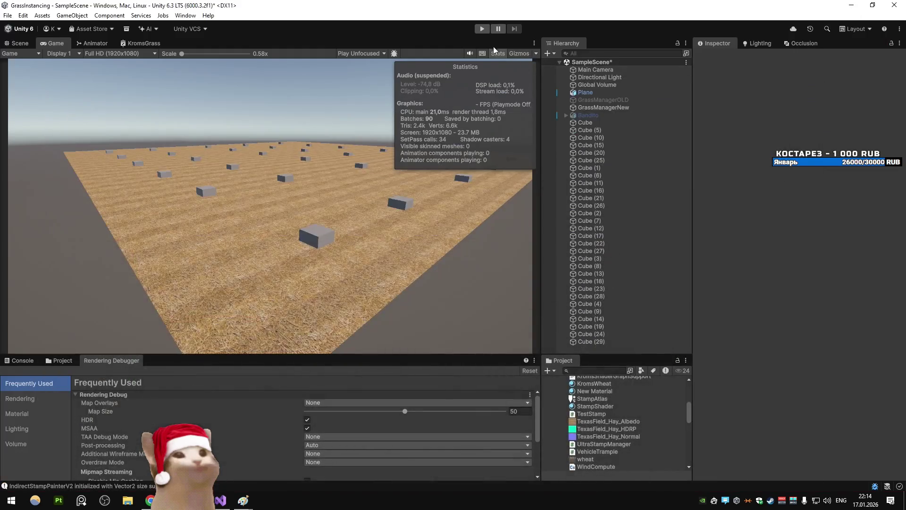
pyautogui.click(423, 182)
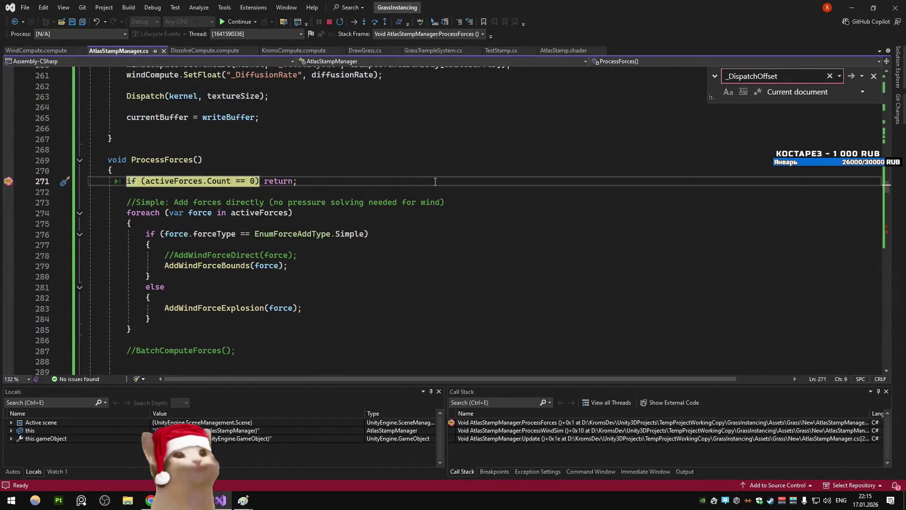
pyautogui.press('F10')
pyautogui.press('F10')
pyautogui.press('F10')
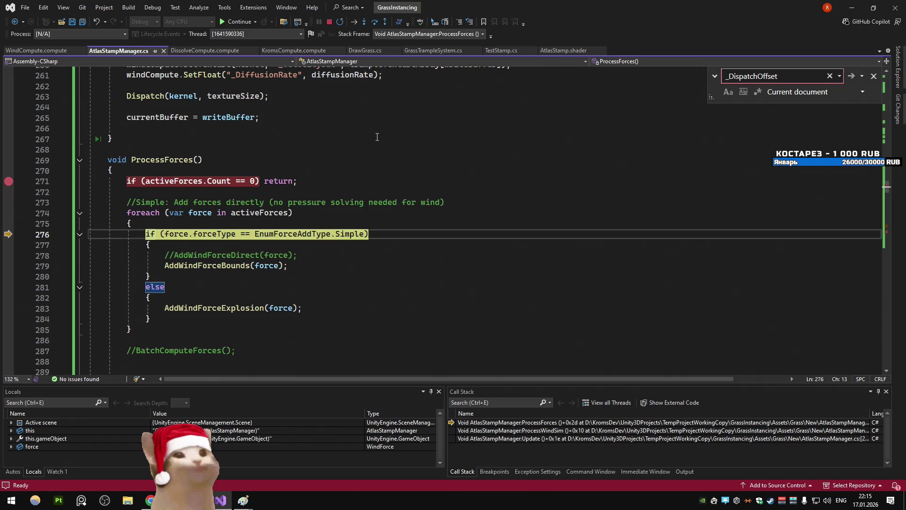
pyautogui.press('F10')
pyautogui.press('F10')
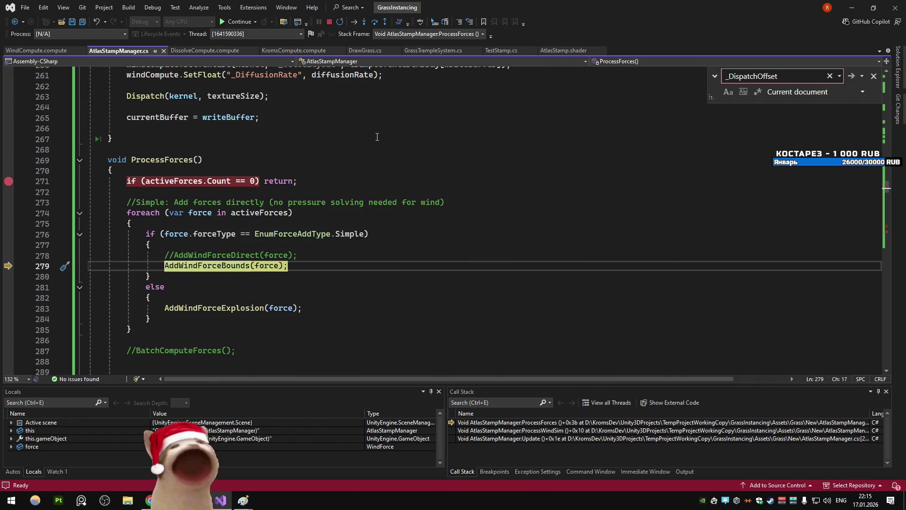
pyautogui.press('F11')
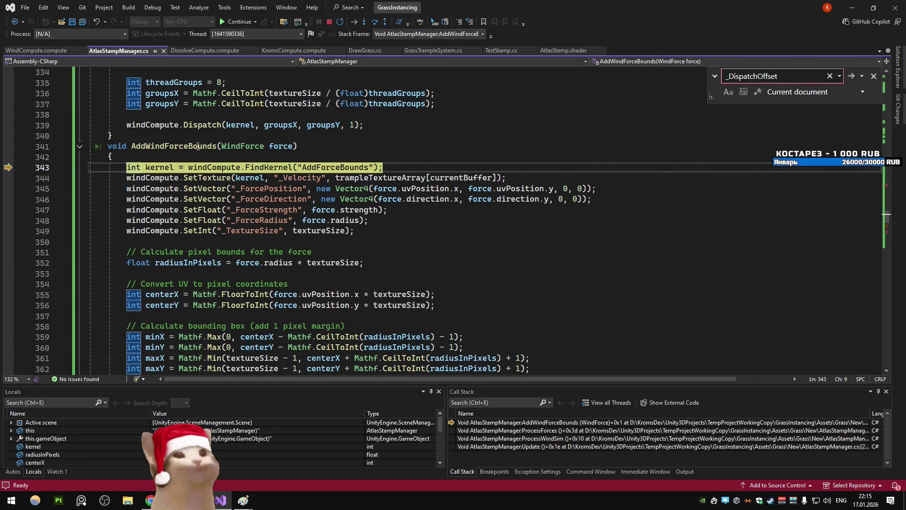
# Step past the shader parameters, radius, pixel centre and dispatch offset to the Dispatch call
pyautogui.press('F10')
pyautogui.press('F10')
pyautogui.press('F10')
pyautogui.press('F10')
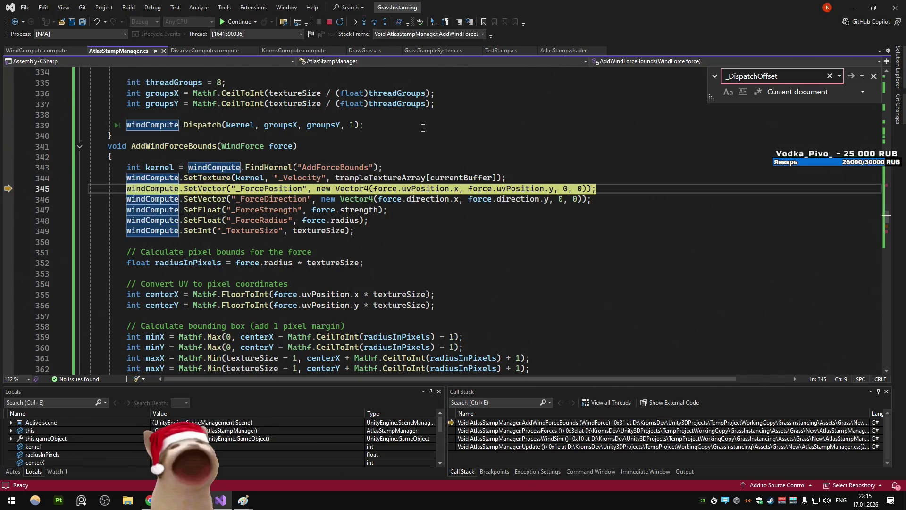
pyautogui.press('F10')
pyautogui.press('F10')
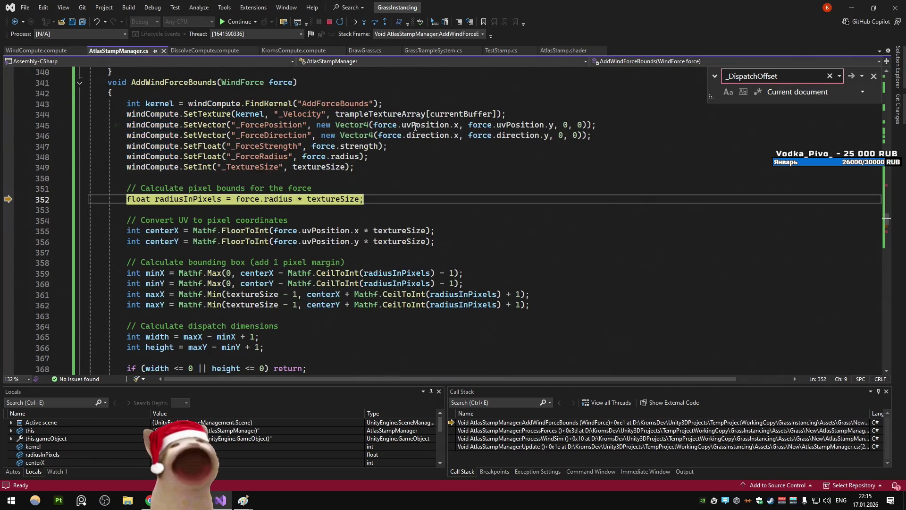
pyautogui.scroll(-4, 463, 127)
pyautogui.press('F10')
pyautogui.press('F10')
pyautogui.press('F10')
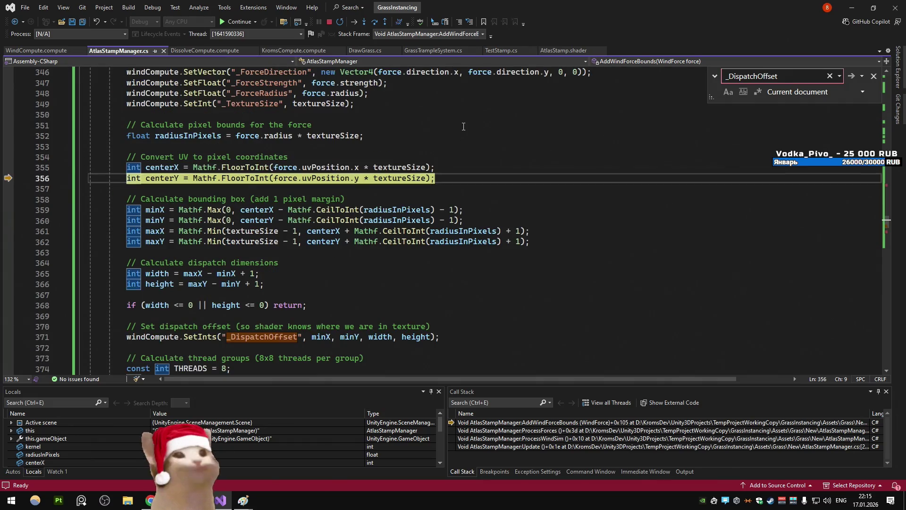
pyautogui.press('F10')
pyautogui.press('F10')
pyautogui.press('F10')
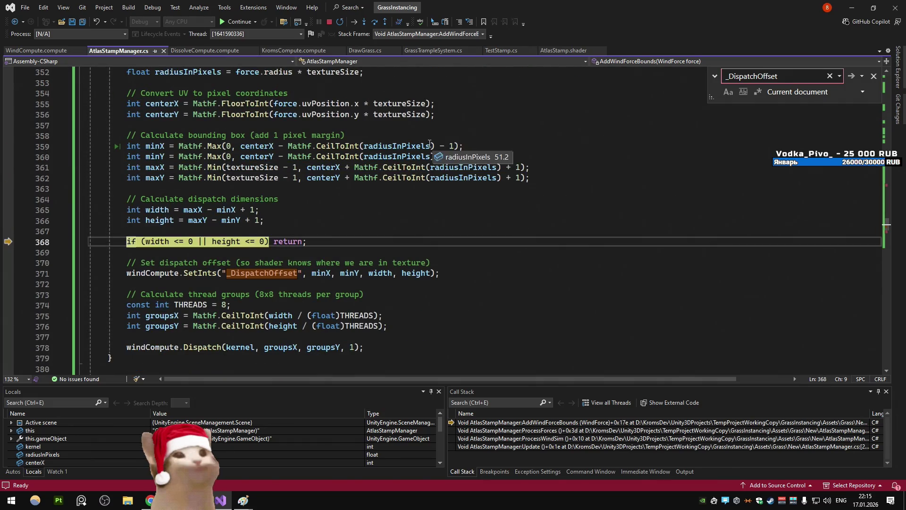
pyautogui.moveTo(428, 143)
pyautogui.scroll(-1, 398, 142)
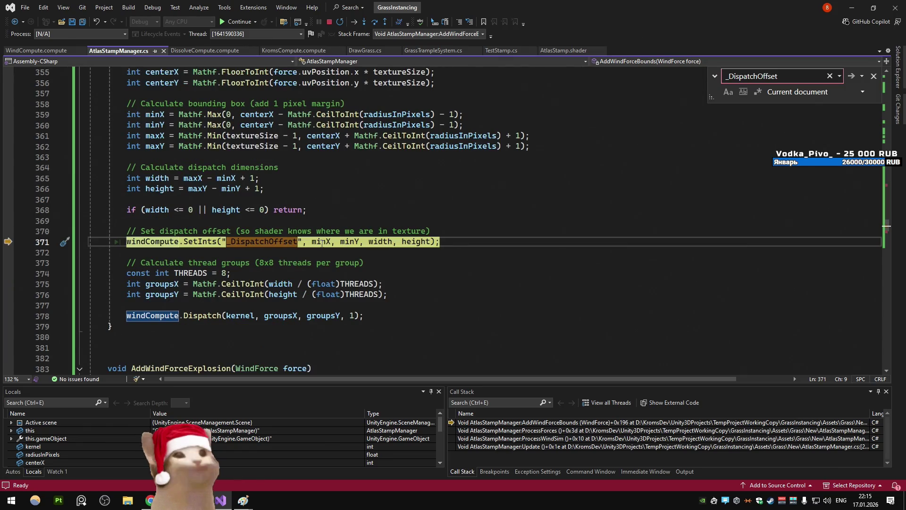
pyautogui.press('F10')
pyautogui.scroll(-2, 269, 142)
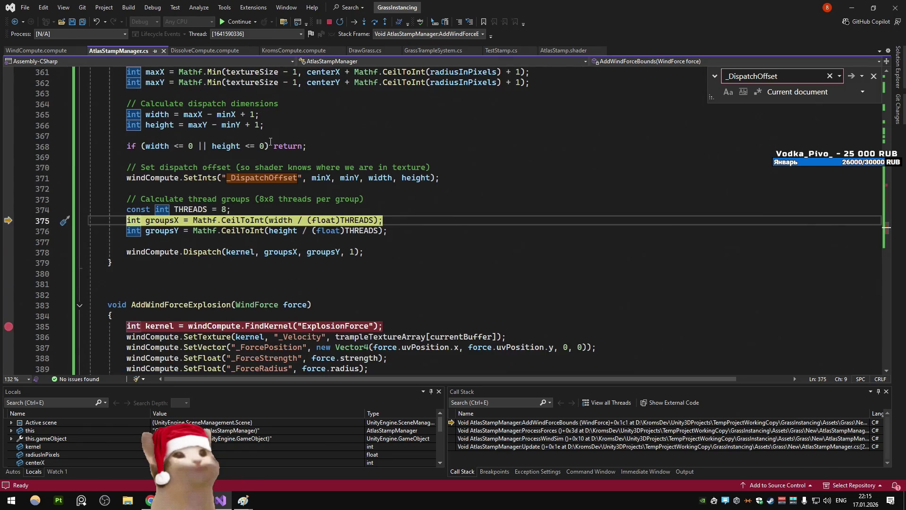
pyautogui.press('F10')
pyautogui.press('F10')
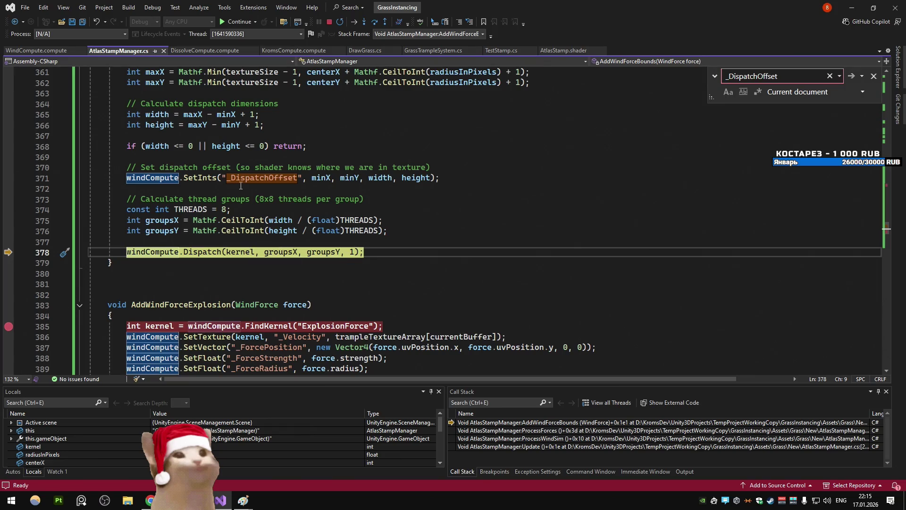
# Step to AddWindForceBounds's closing brace and bring up WindCompute.compute
pyautogui.press('F10')
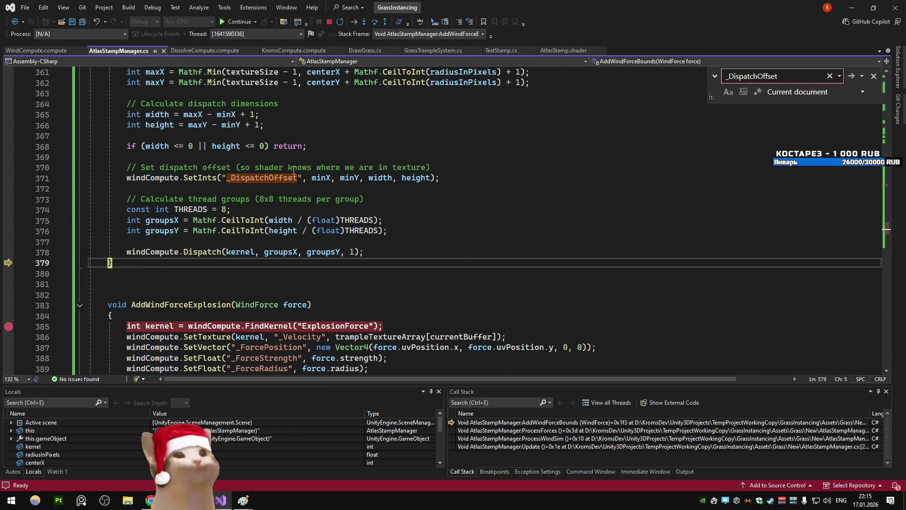
pyautogui.scroll(9, 295, 168)
pyautogui.click(44, 53)
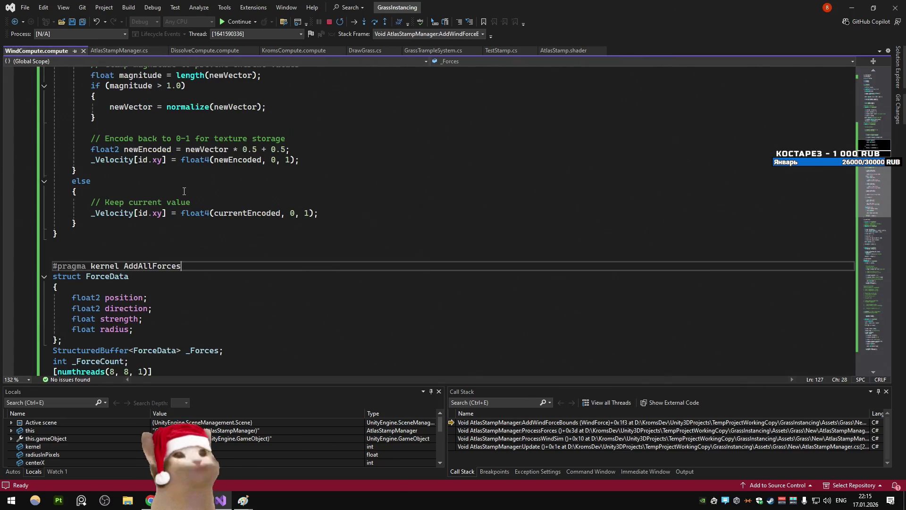
# Save WindCompute.compute at the AddForceBounds falloff code and resume debugging so Unity runs again
pyautogui.scroll(-4, 184, 191)
pyautogui.moveTo(870, 219); pyautogui.dragTo(860, 342)
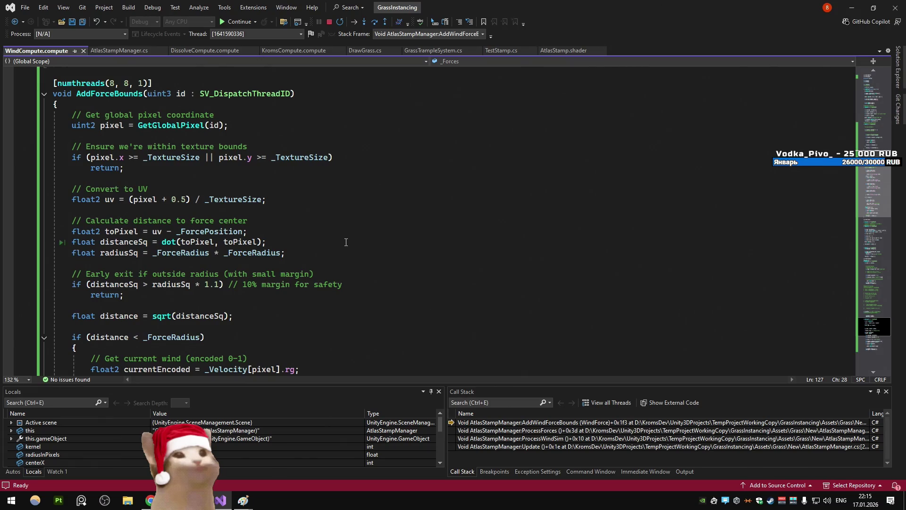
pyautogui.scroll(5, 240, 126)
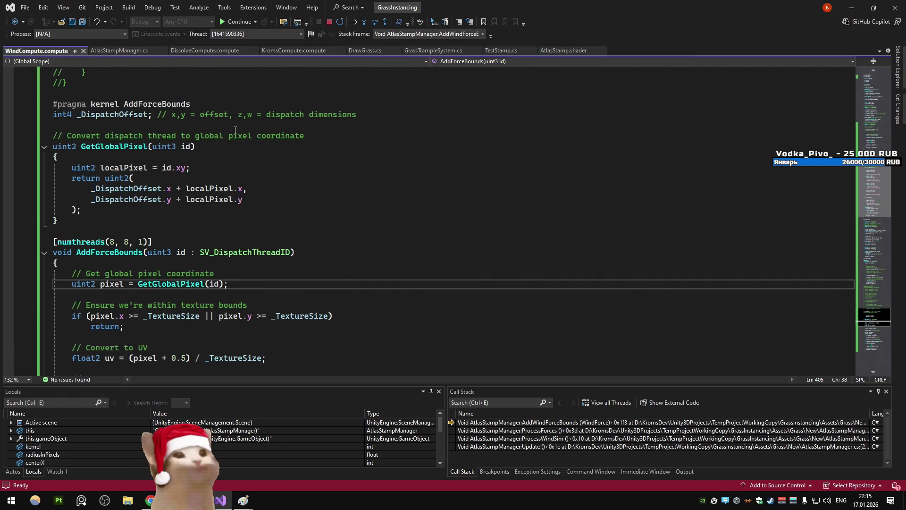
pyautogui.scroll(-7, 235, 130)
pyautogui.scroll(-4, 235, 130)
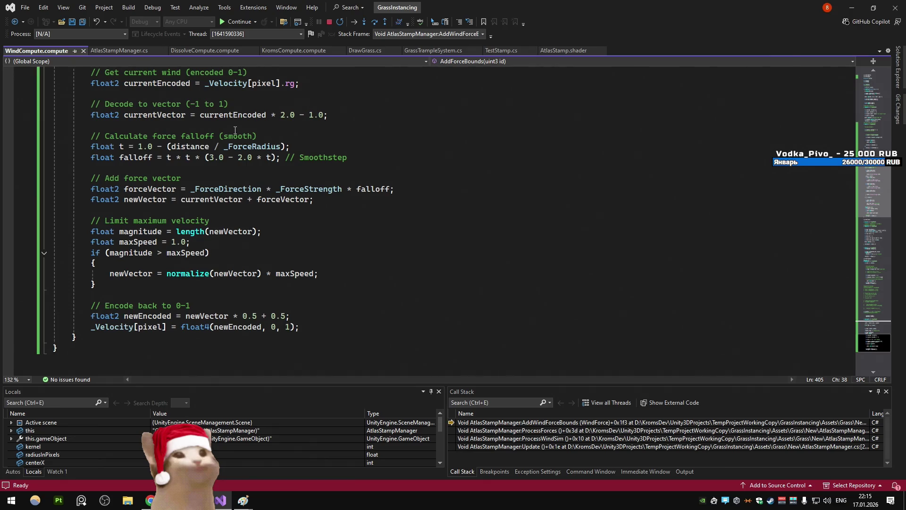
pyautogui.click(282, 170)
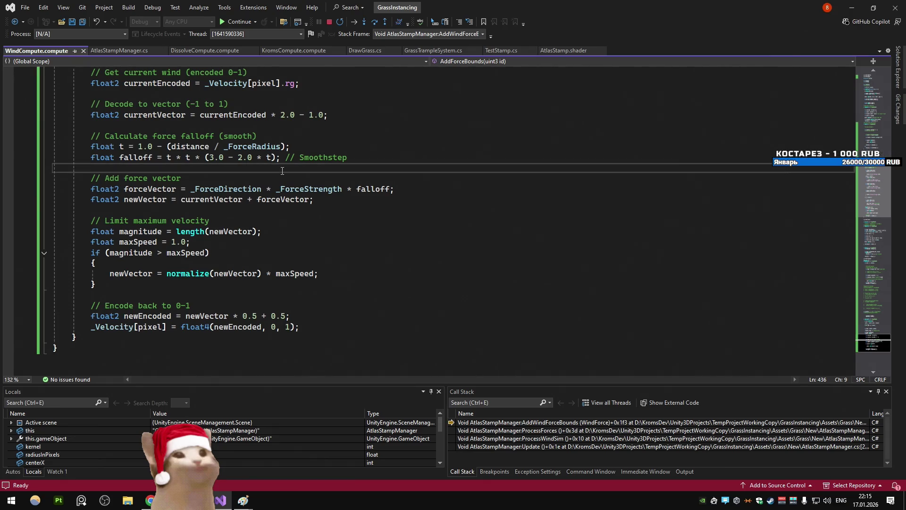
pyautogui.hotkey('ctrl', 's')
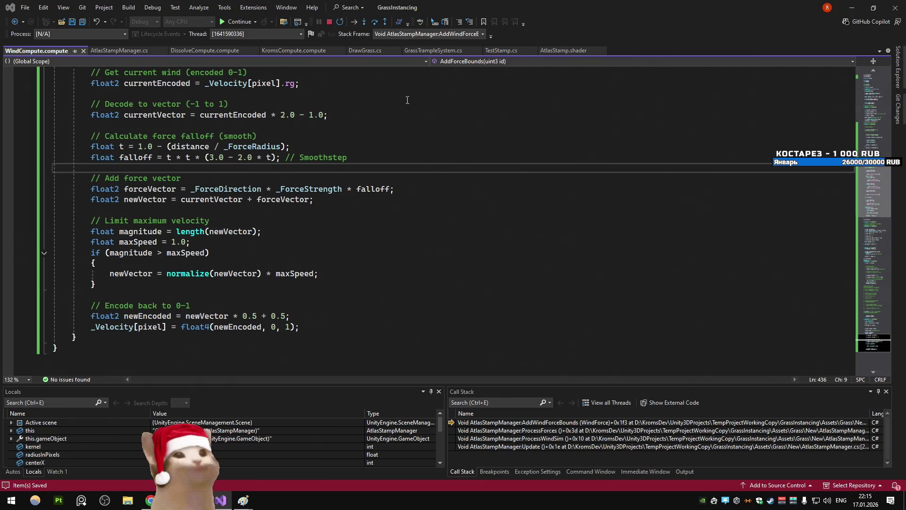
pyautogui.press('F5')
pyautogui.hotkey('alt', 'Tab')
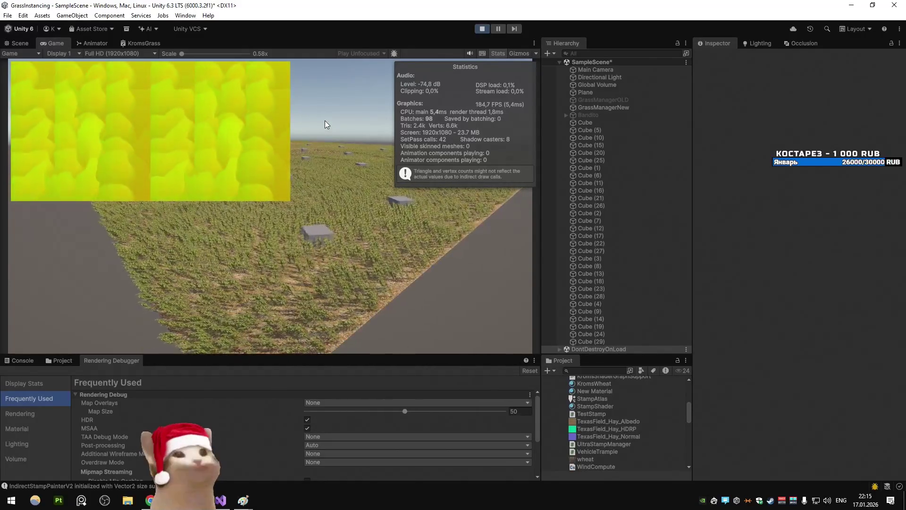
# Return from the Project panel to the Rendering Debugger and select Display Stats
pyautogui.click(63, 361)
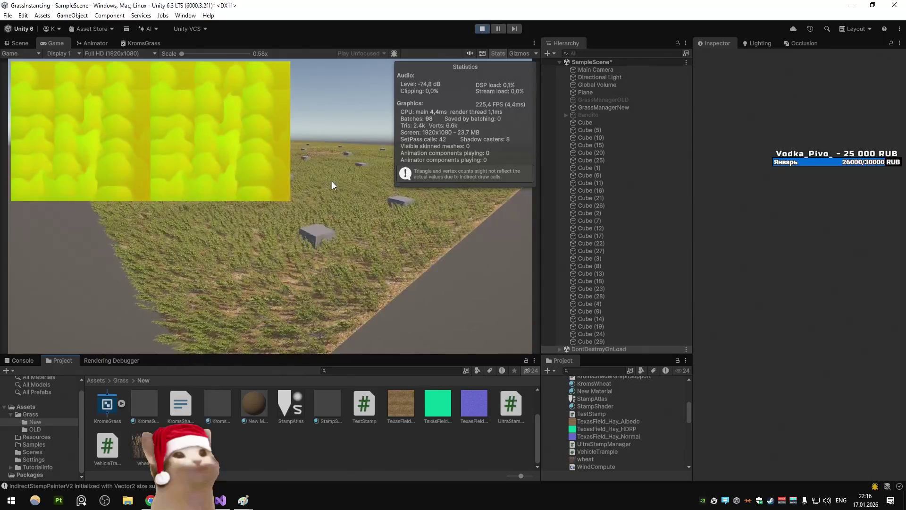
pyautogui.click(114, 360)
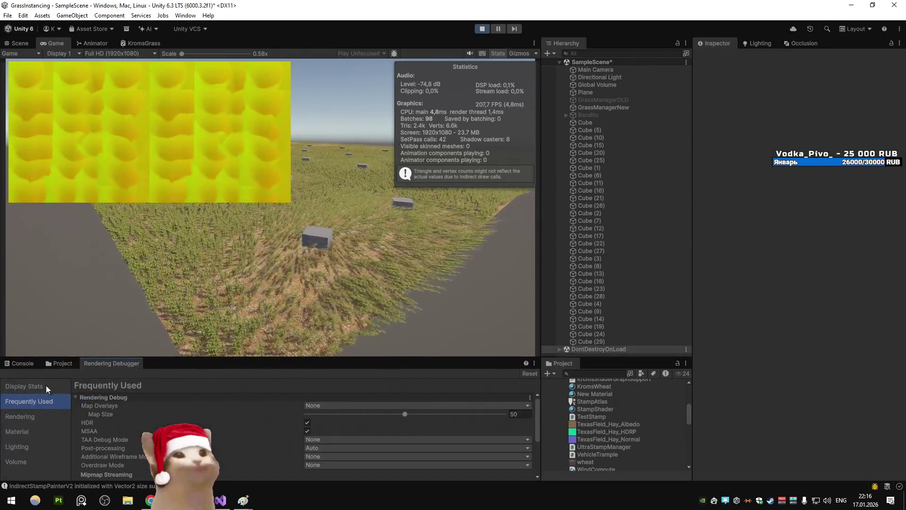
pyautogui.click(52, 384)
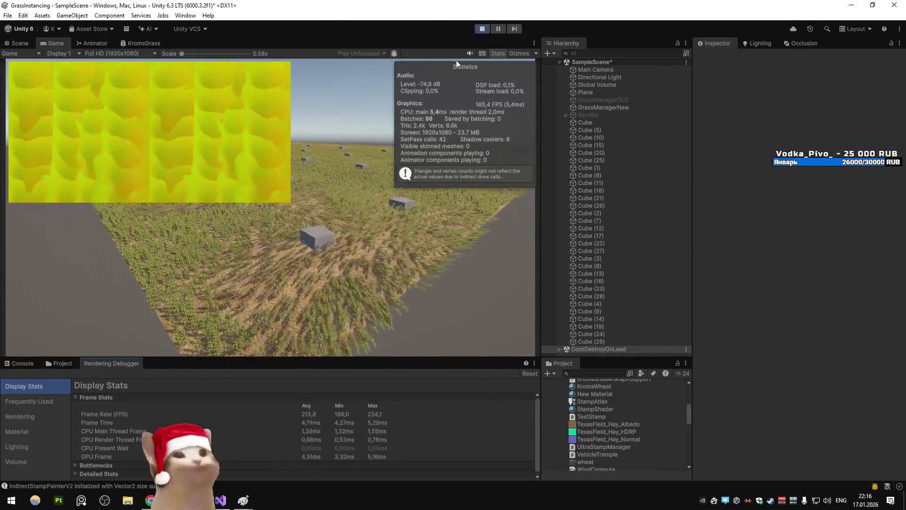
# Use Code Search to jump to the Update method in AtlasStampManager
pyautogui.hotkey('alt', 'Tab')
pyautogui.hotkey('alt', '\\')
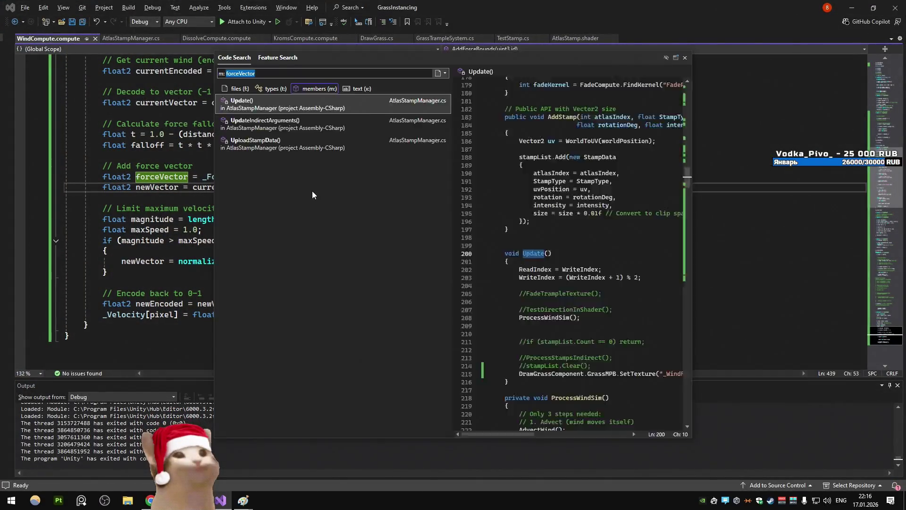
pyautogui.press('Escape')
pyautogui.click(151, 39)
pyautogui.click(247, 176)
pyautogui.hotkey('alt', '\\')
pyautogui.write('upd')
pyautogui.press('Return')
pyautogui.scroll(-4, 189, 189)
# In ProcessForces, uncomment the AddWindForceDirect call and comment out AddWindForceBounds
pyautogui.doubleClick(169, 173)
pyautogui.scroll(-7, 169, 176)
pyautogui.keyDown('ctrl'); pyautogui.click(165, 179); pyautogui.keyUp('ctrl')
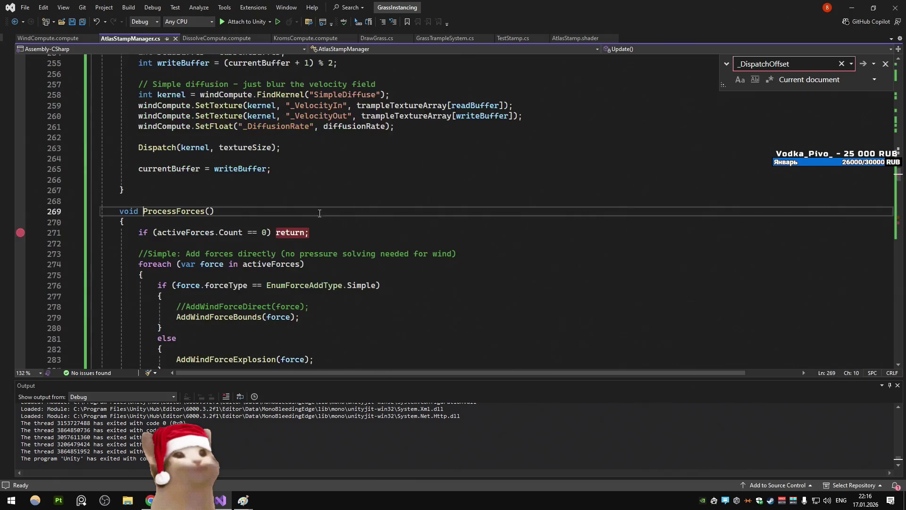
pyautogui.click(187, 183)
pyautogui.hotkey('ctrl', 'k')
pyautogui.hotkey('ctrl', 'u')
pyautogui.click(213, 190)
pyautogui.hotkey('ctrl', 'k')
pyautogui.hotkey('ctrl', 'c')
# Copy the AddForce kernel name from AddWindForceDirect and find it in WindCompute.compute
pyautogui.keyDown('ctrl'); pyautogui.click(232, 179); pyautogui.keyUp('ctrl')
pyautogui.scroll(-3, 231, 180)
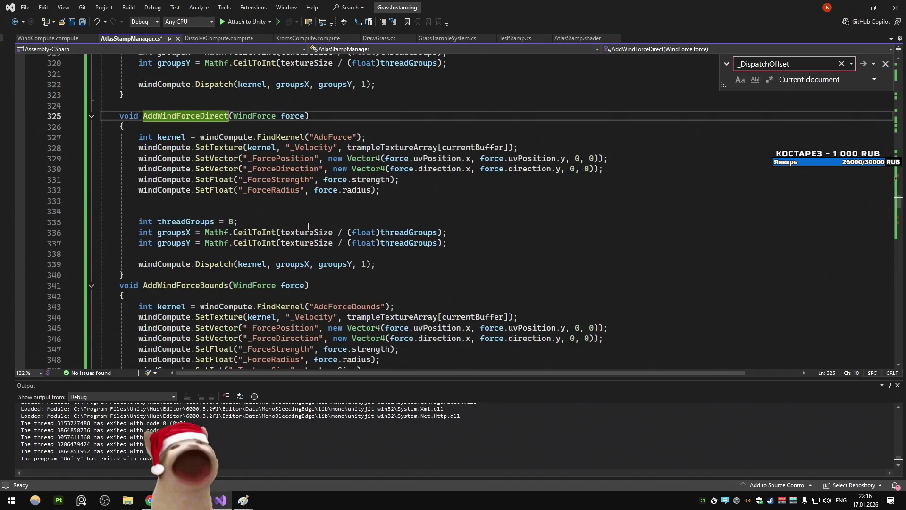
pyautogui.scroll(-2, 300, 196)
pyautogui.scroll(4, 301, 197)
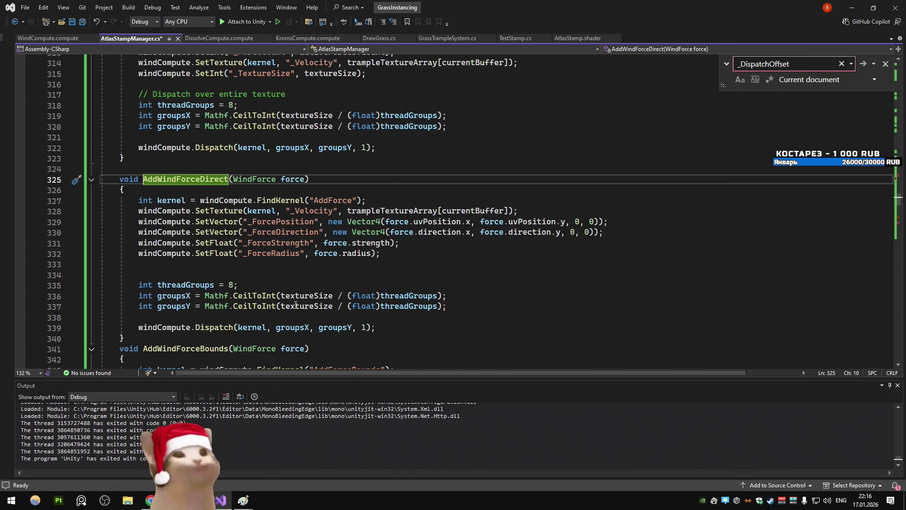
pyautogui.click(326, 200)
pyautogui.doubleClick(326, 200)
pyautogui.hotkey('ctrl', 'c')
pyautogui.hotkey('ctrl', 'Tab')
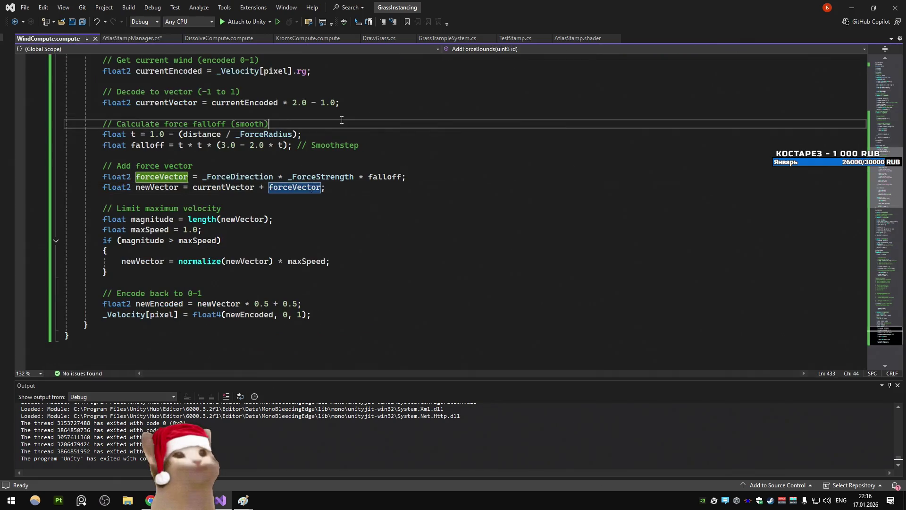
pyautogui.hotkey('ctrl', 'f')
pyautogui.hotkey('ctrl', 'v')
pyautogui.press('Return')
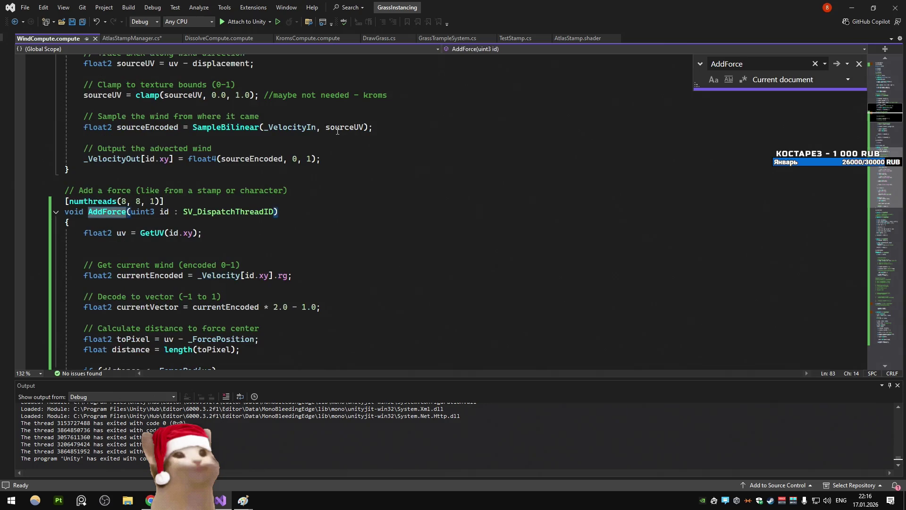
# Save all files and select the AddForce kernel's _Velocity[id.xy] write-back expression
pyautogui.scroll(-7, 338, 131)
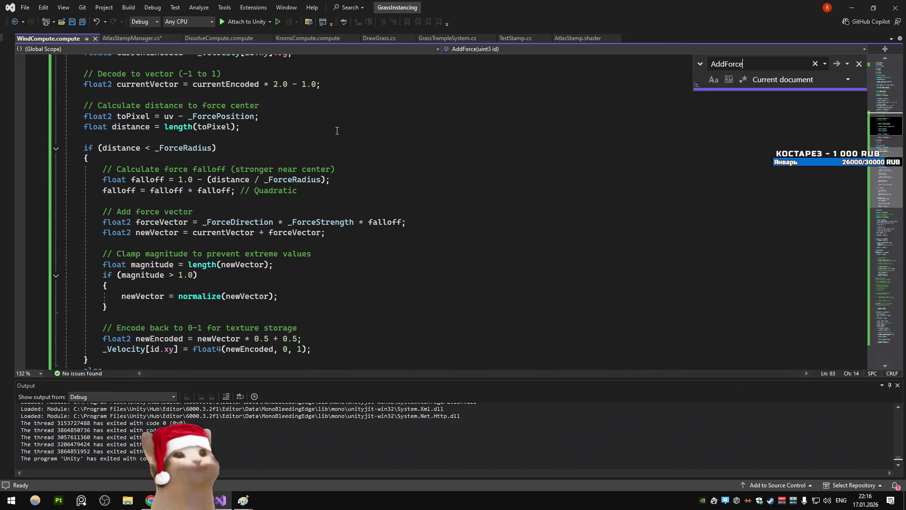
pyautogui.scroll(-3, 336, 131)
pyautogui.scroll(5, 336, 131)
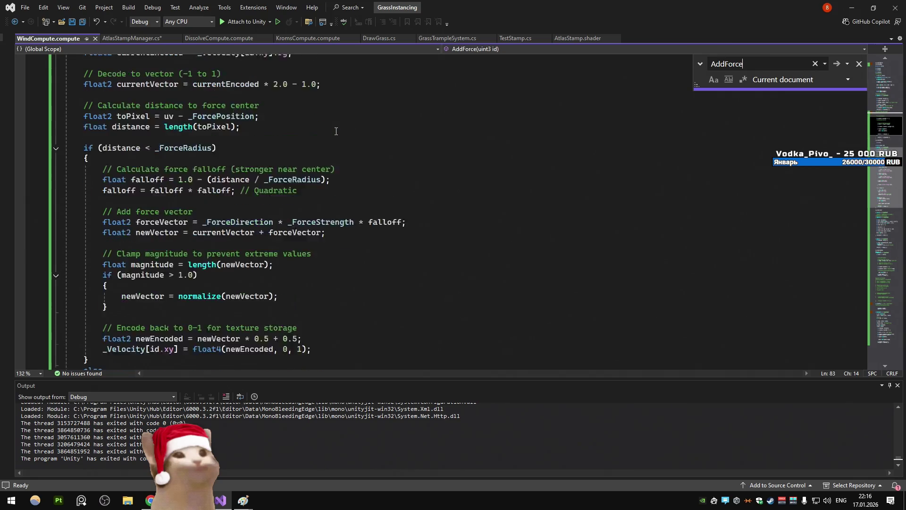
pyautogui.scroll(-5, 336, 131)
pyautogui.click(336, 131)
pyautogui.hotkey('ctrl', 'shift', 's')
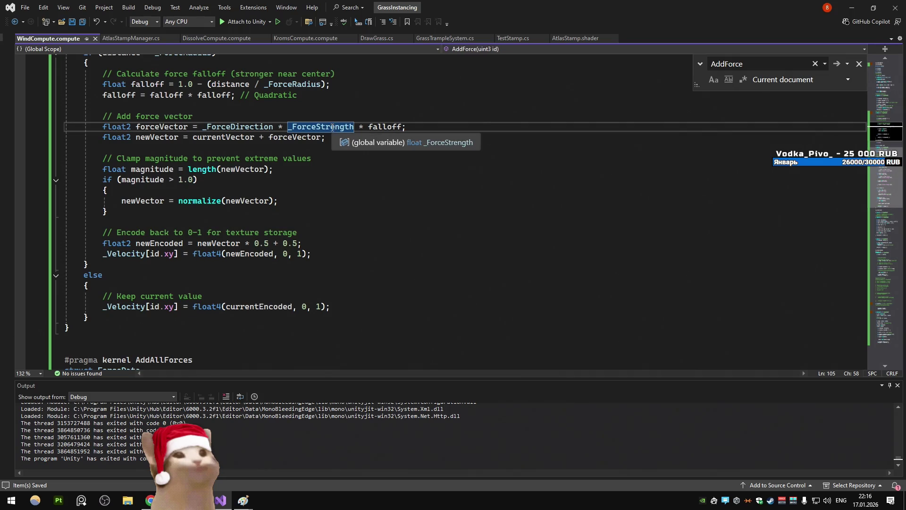
pyautogui.moveTo(333, 307); pyautogui.dragTo(148, 307)
pyautogui.click(103, 308)
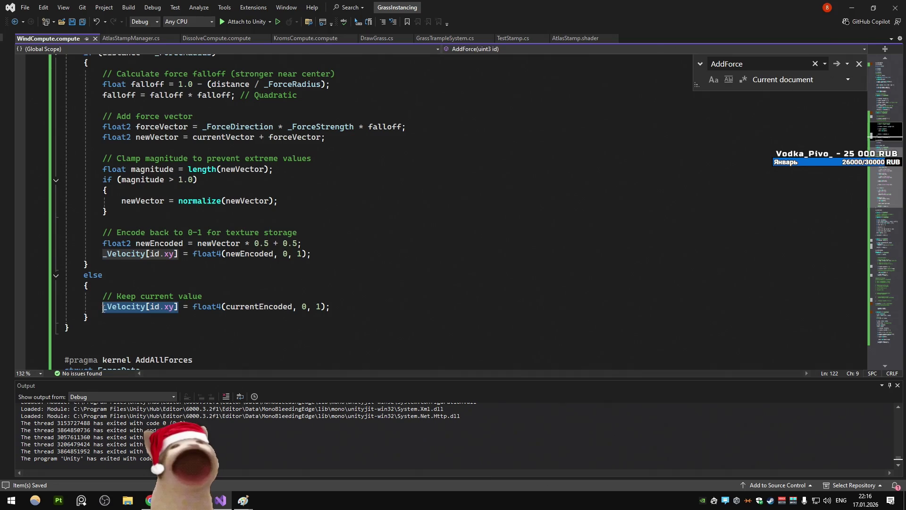
pyautogui.click(150, 499)
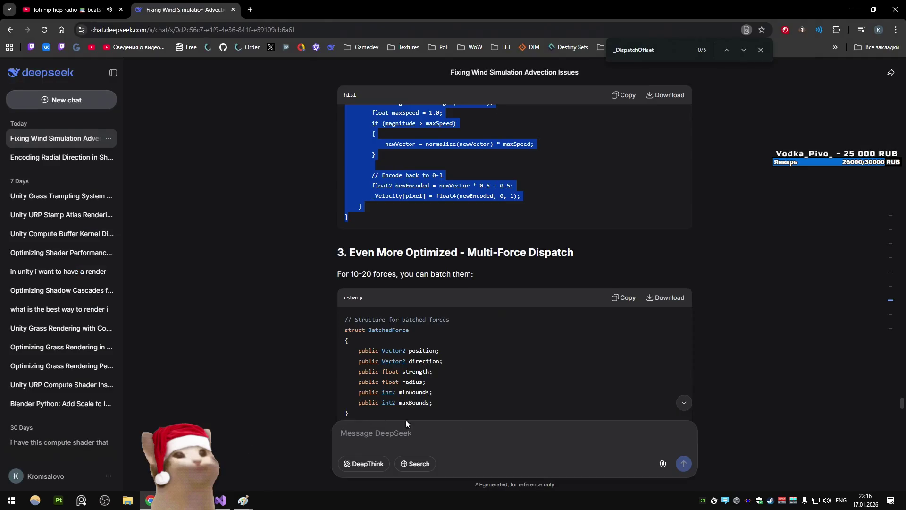
# Ask DeepSeek whether writing _Velocity[id.xy] to the texture costs performance versus returning
pyautogui.click(455, 443)
pyautogui.hotkey('ctrl', 'v')
pyautogui.write('de')
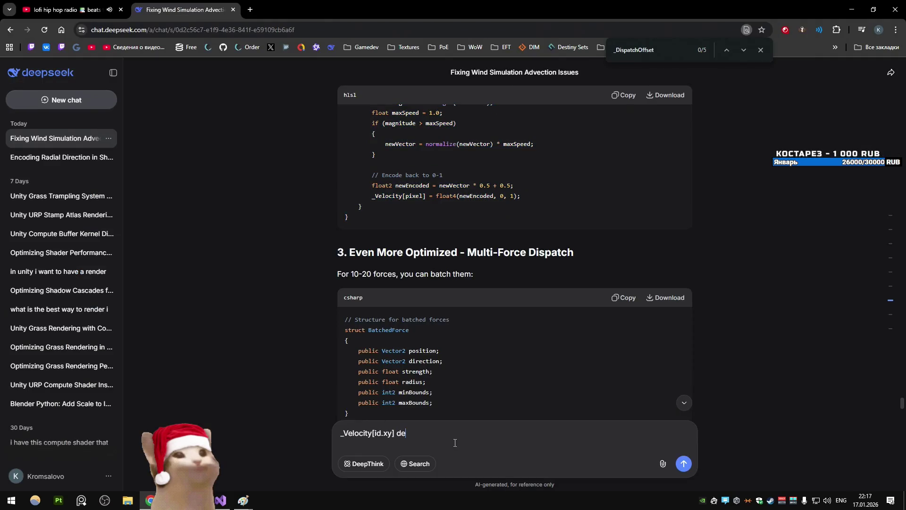
pyautogui.write('oes writing to')
pyautogui.write('prof')
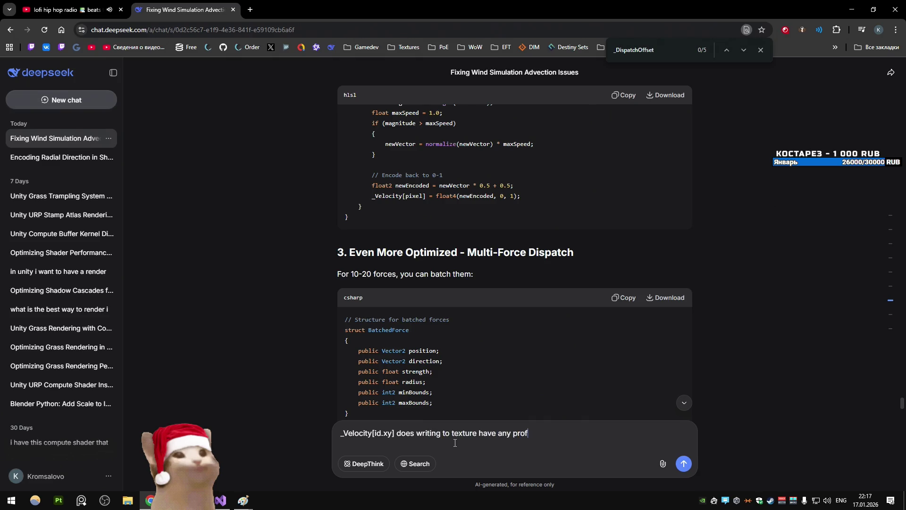
pyautogui.write('foman')
pyautogui.write('ompared to return')
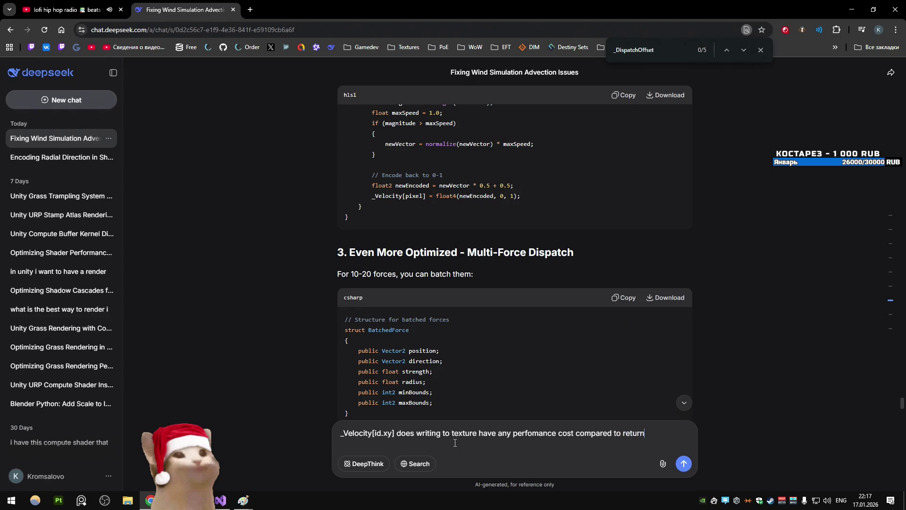
pyautogui.press('Return')
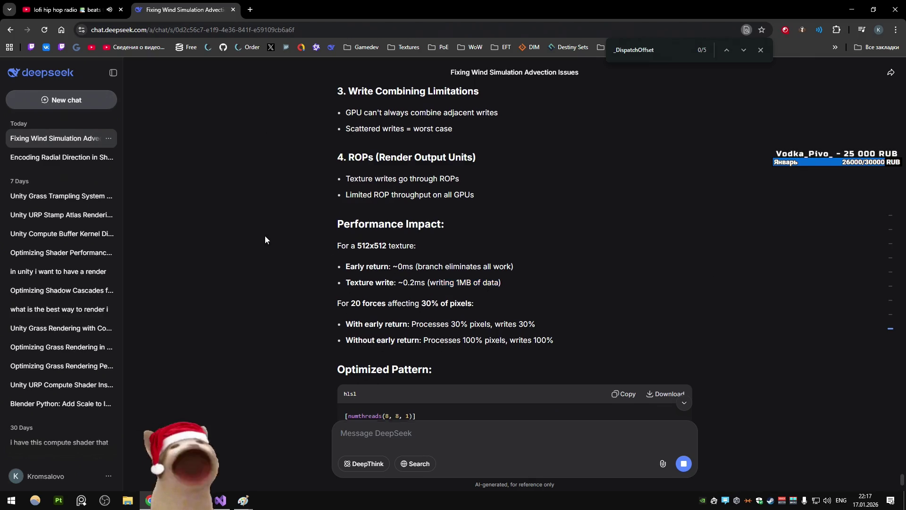
# Read DeepSeek's Optimized Pattern and Even Better early-exit code, then return to the AddForce kernel
pyautogui.scroll(-2, 263, 235)
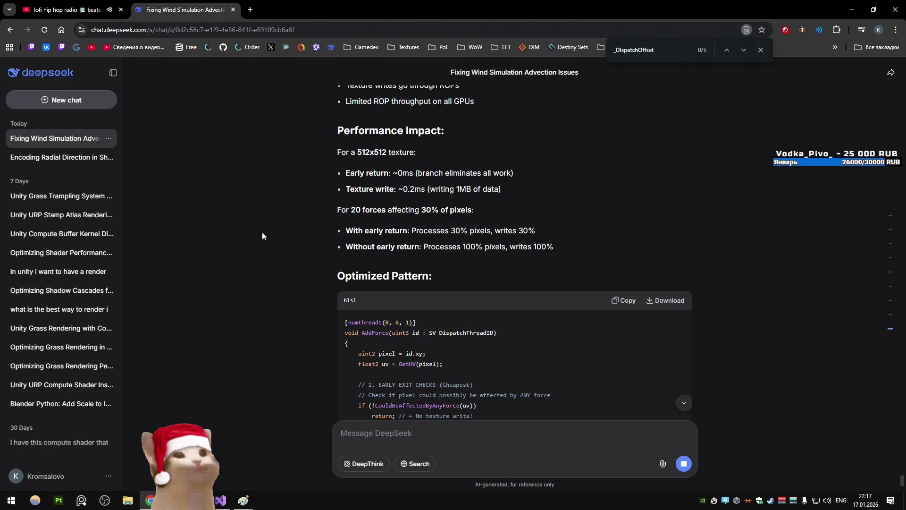
pyautogui.scroll(-5, 262, 232)
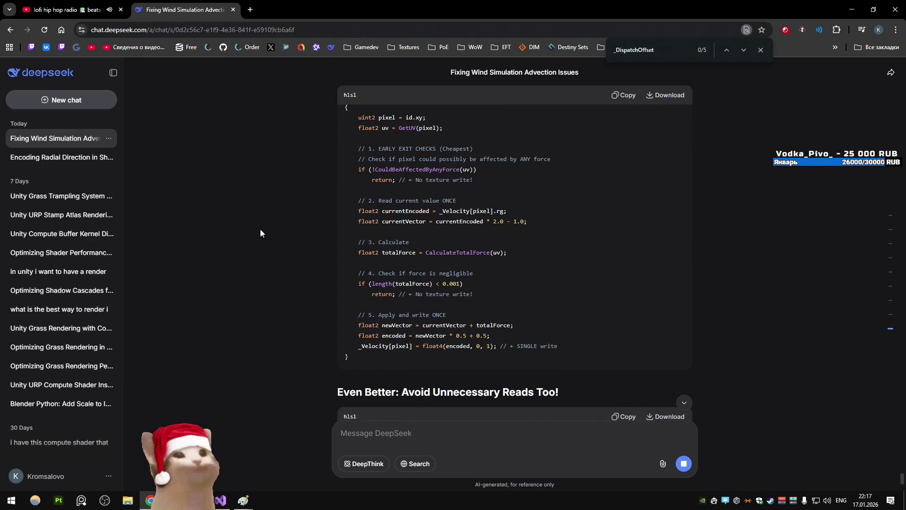
pyautogui.scroll(1, 260, 232)
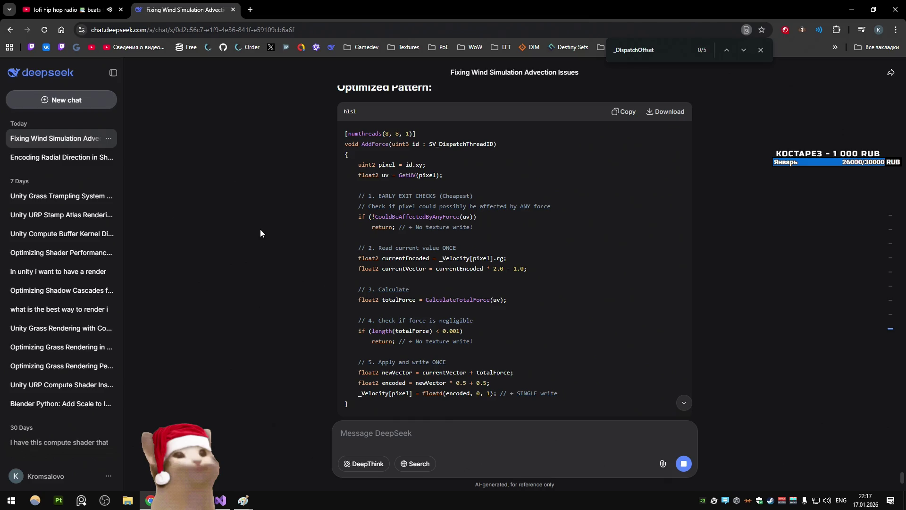
pyautogui.scroll(-4, 260, 231)
pyautogui.scroll(5, 260, 232)
pyautogui.scroll(-2, 260, 232)
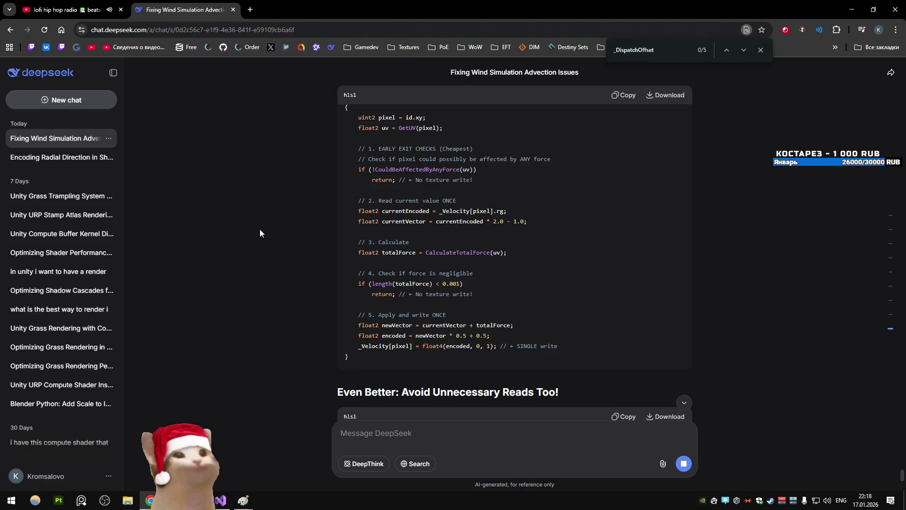
pyautogui.scroll(-5, 259, 232)
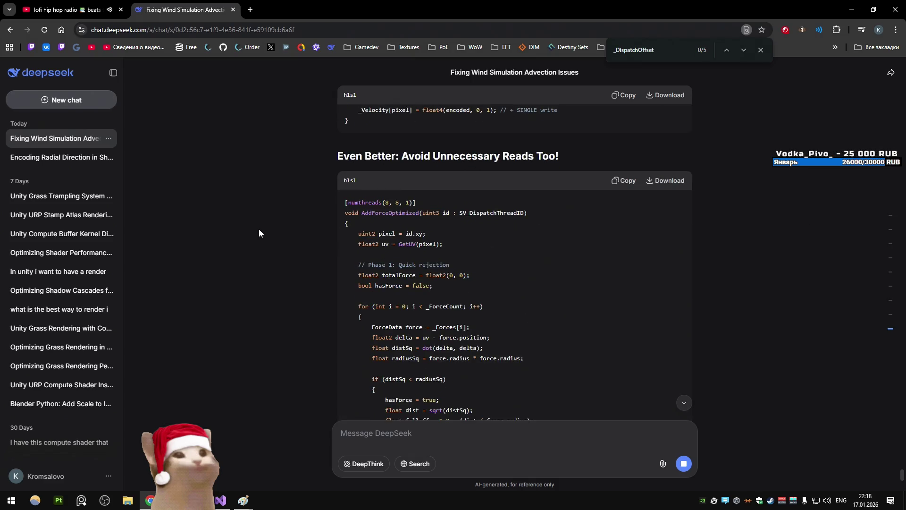
pyautogui.scroll(-1, 243, 225)
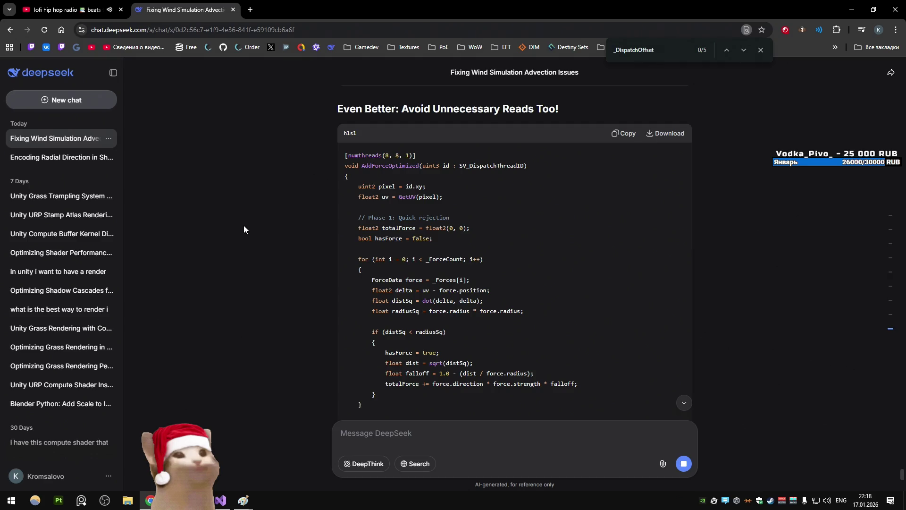
pyautogui.scroll(-1, 243, 226)
pyautogui.scroll(-1, 243, 226)
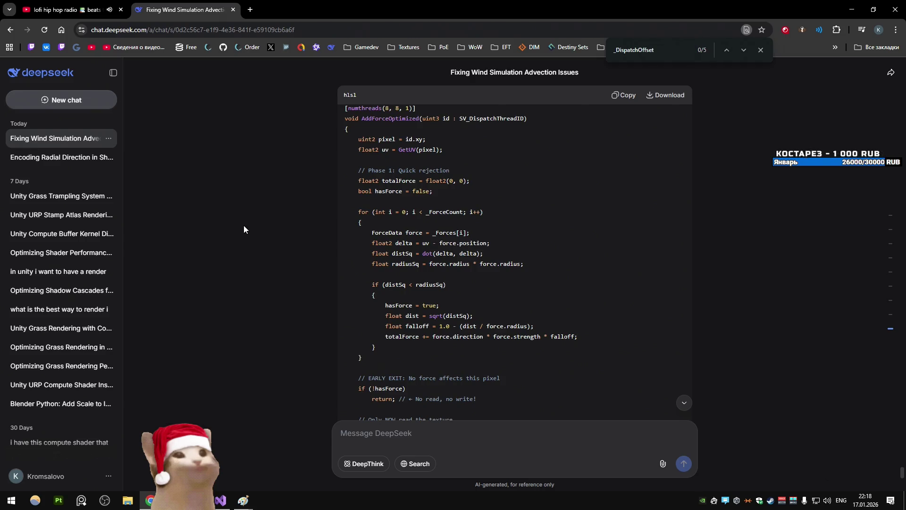
pyautogui.scroll(-2, 244, 226)
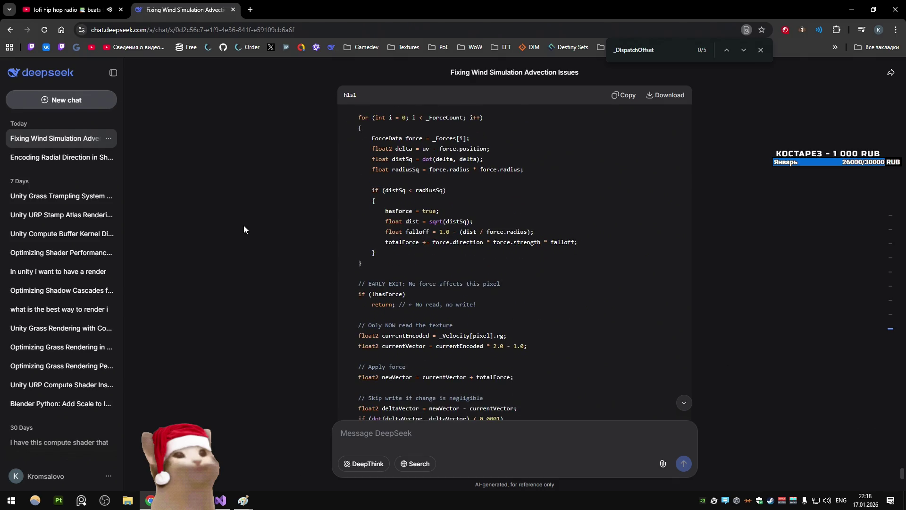
pyautogui.scroll(-3, 244, 226)
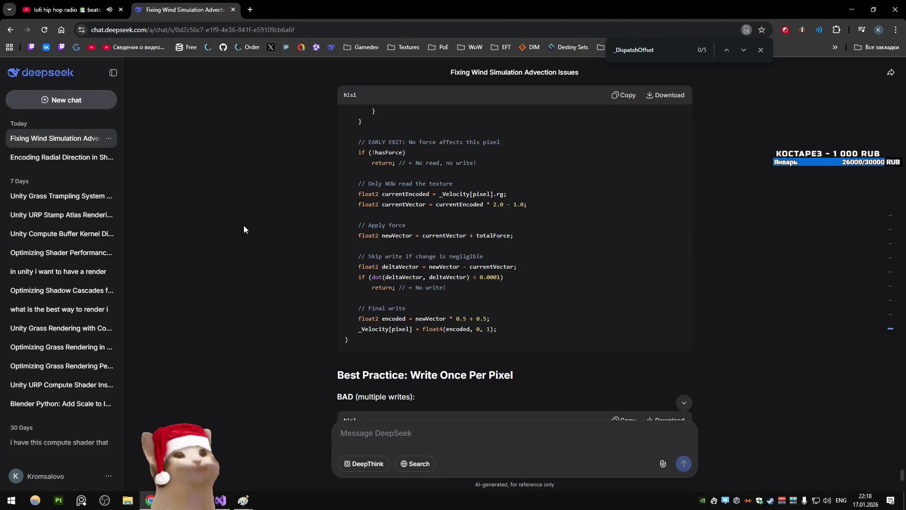
pyautogui.hotkey('alt', 'Tab')
pyautogui.scroll(4, 166, 292)
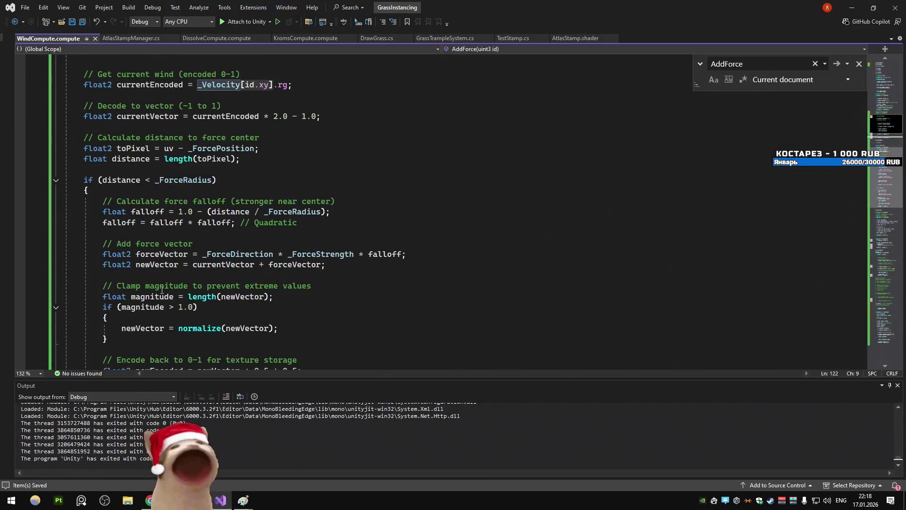
# Comment out the else-branch _Velocity write in AddForce and add 'return;' below it
pyautogui.click(85, 190)
pyautogui.scroll(-5, 206, 273)
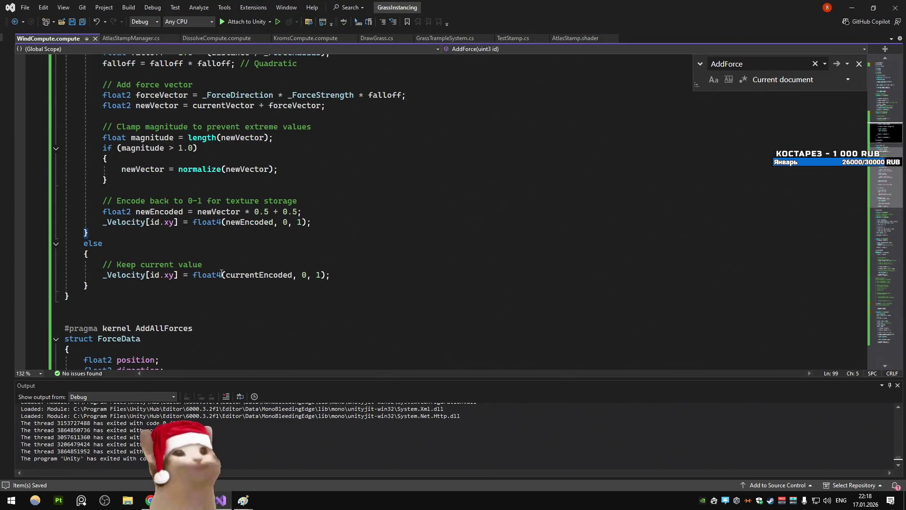
pyautogui.moveTo(330, 274); pyautogui.dragTo(102, 275)
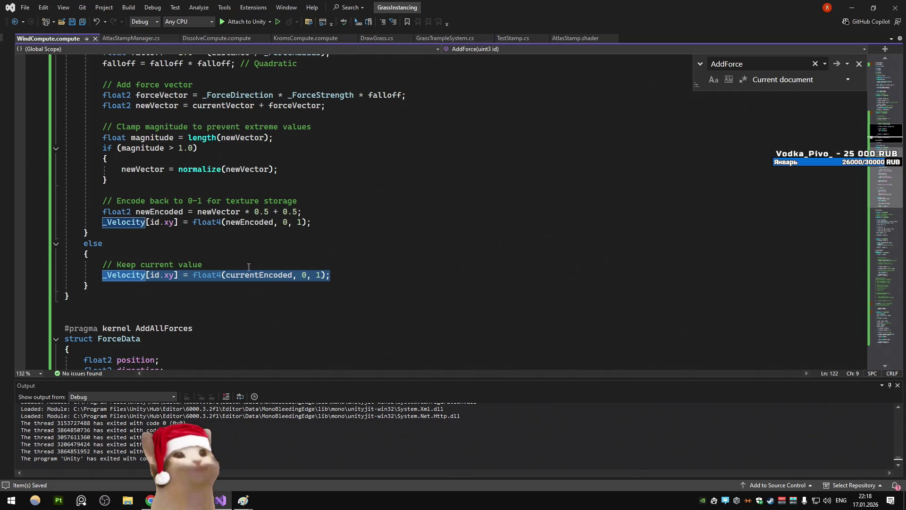
pyautogui.hotkey('ctrl', 'k')
pyautogui.hotkey('ctrl', 'c')
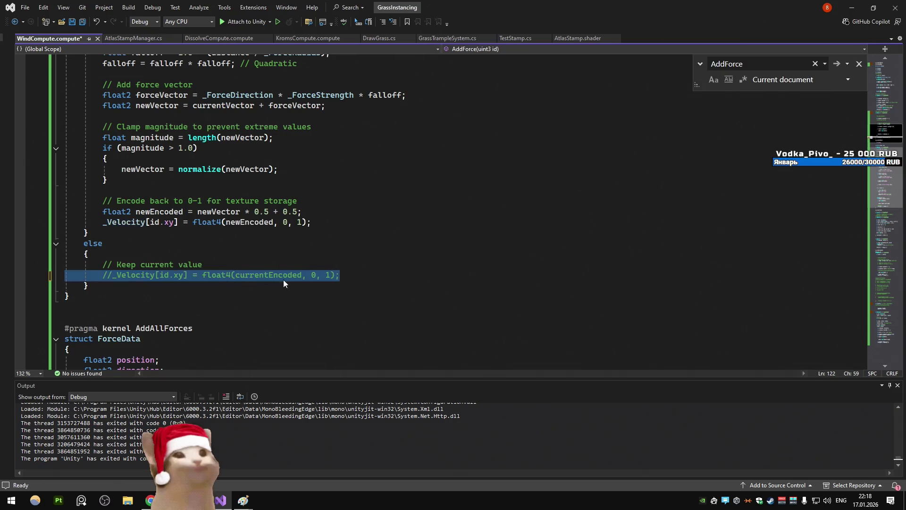
pyautogui.click(344, 273)
pyautogui.press('Return')
pyautogui.write('return;')
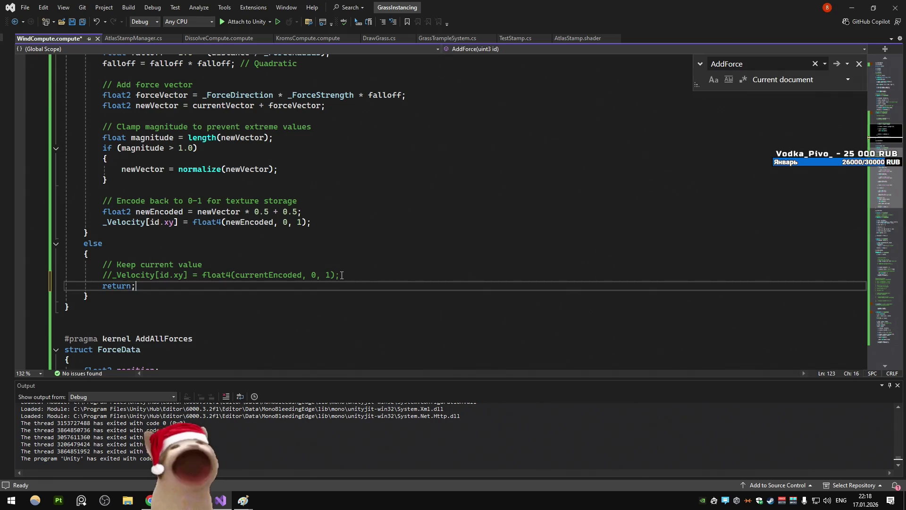
pyautogui.hotkey('ctrl', 'z')
pyautogui.hotkey('ctrl', 'z')
pyautogui.hotkey('ctrl', 'z')
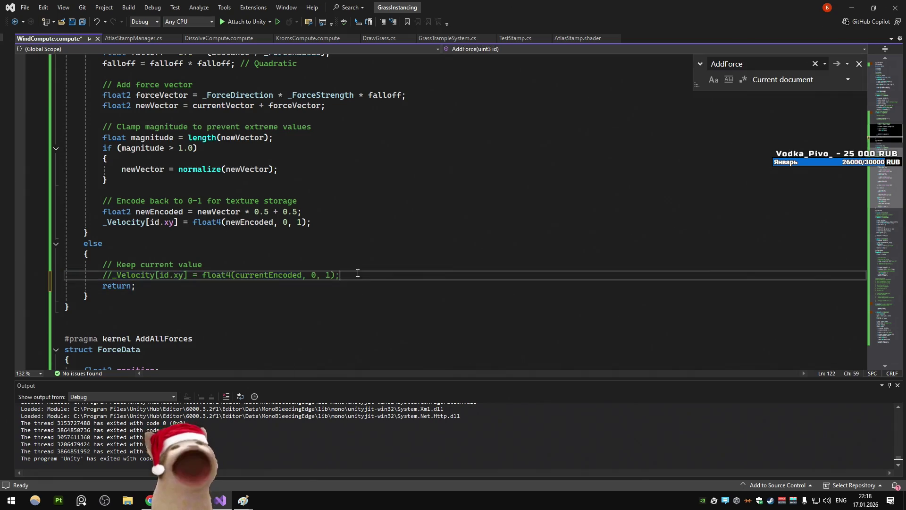
# Delete the blank line after the float2 uv line and save WindCompute.compute
pyautogui.scroll(4, 163, 228)
pyautogui.scroll(3, 162, 228)
pyautogui.click(168, 223)
pyautogui.scroll(2, 168, 285)
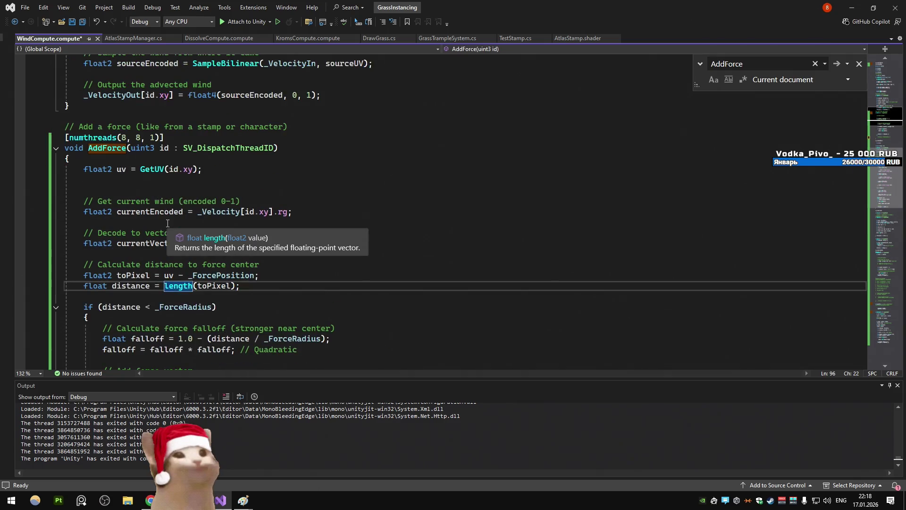
pyautogui.scroll(-7, 168, 286)
pyautogui.scroll(-3, 167, 223)
pyautogui.click(161, 247)
pyautogui.scroll(2, 161, 247)
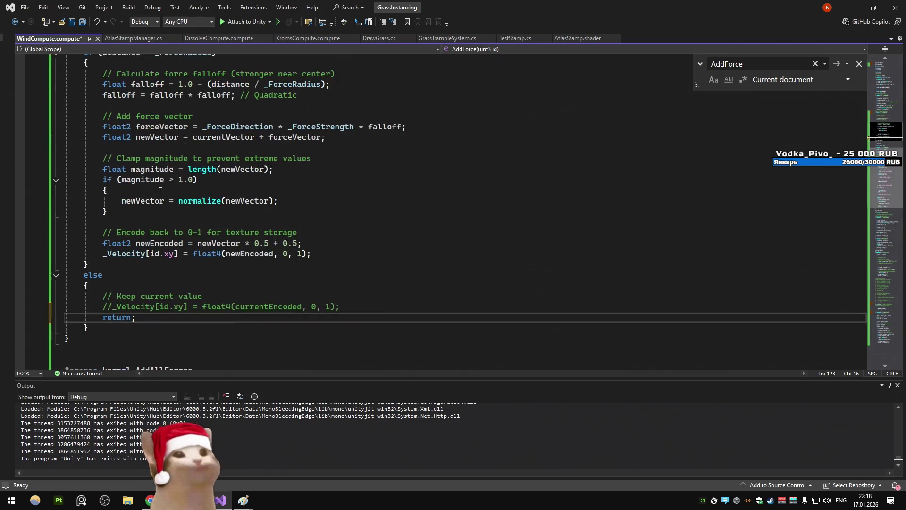
pyautogui.scroll(7, 160, 191)
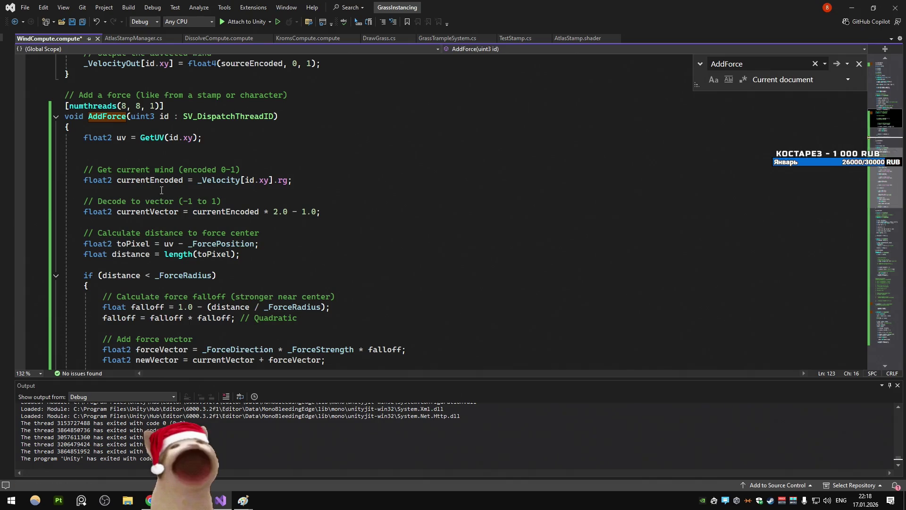
pyautogui.click(137, 159)
pyautogui.press('BackSpace')
pyautogui.hotkey('ctrl', 's')
pyautogui.scroll(10, 130, 215)
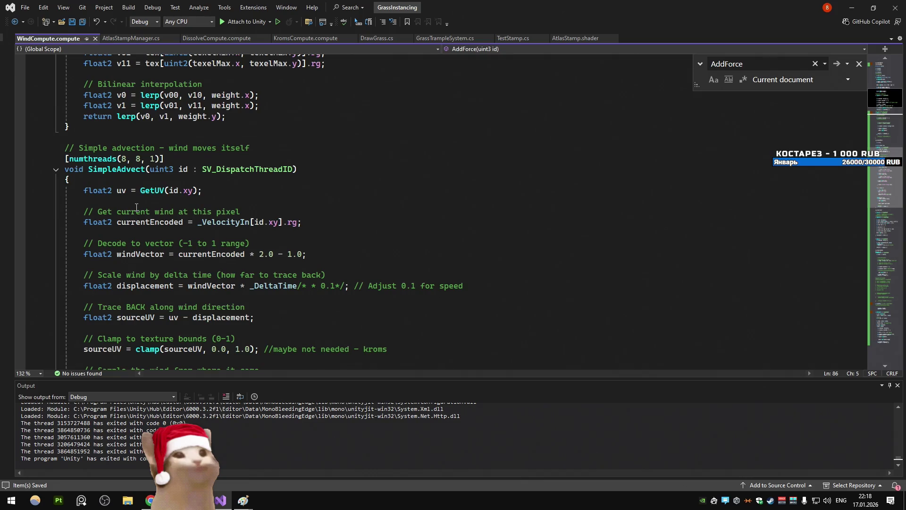
# Scroll past the SimpleDiffuse, ApplyDecay and ExplosionForce kernels, then minimize Visual Studio
pyautogui.scroll(-3, 137, 208)
pyautogui.scroll(15, 137, 208)
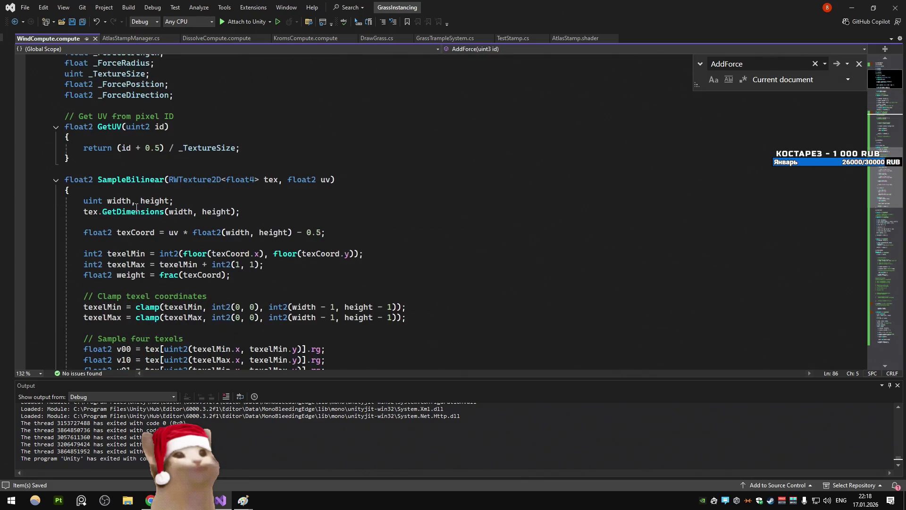
pyautogui.scroll(-20, 137, 208)
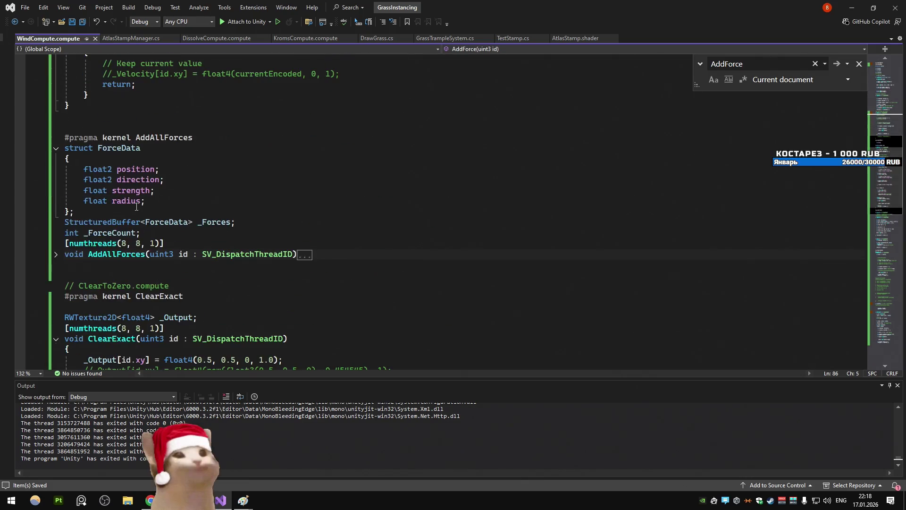
pyautogui.scroll(-2, 137, 207)
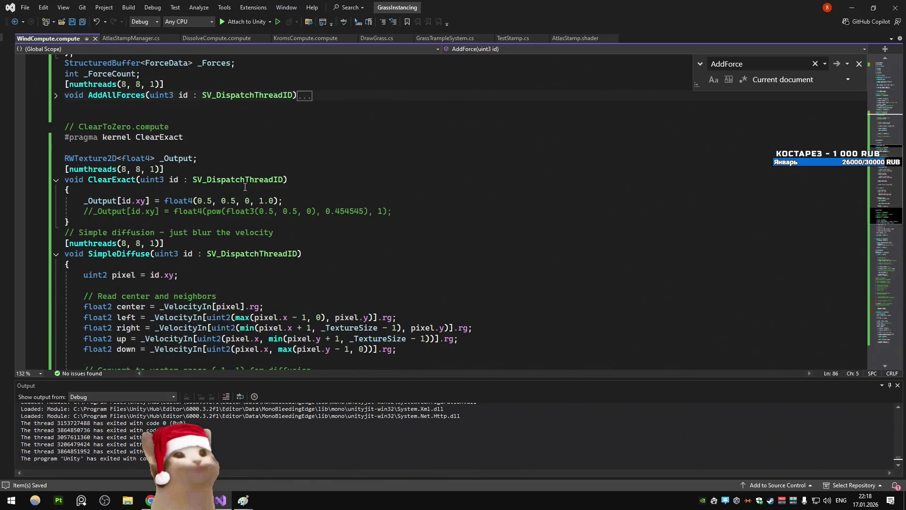
pyautogui.scroll(-3, 245, 186)
pyautogui.scroll(-6, 245, 187)
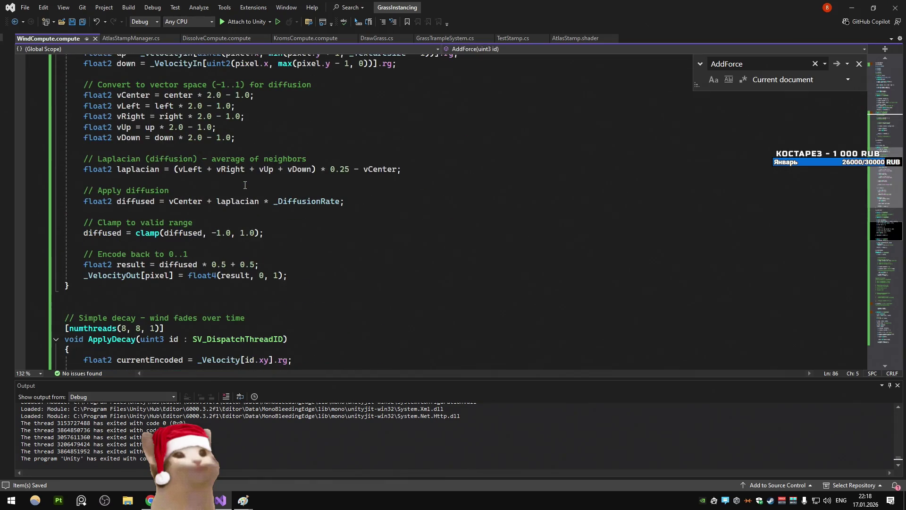
pyautogui.scroll(-6, 245, 185)
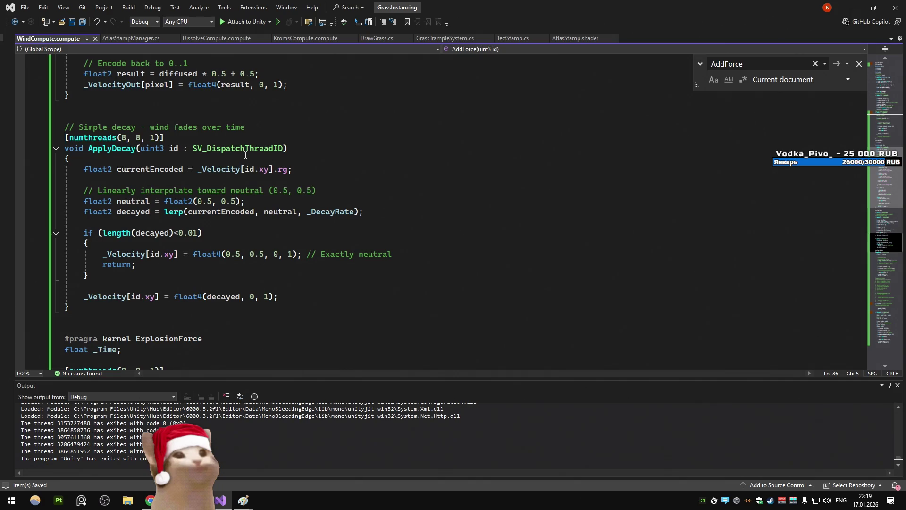
pyautogui.scroll(-6, 245, 155)
pyautogui.scroll(-5, 243, 156)
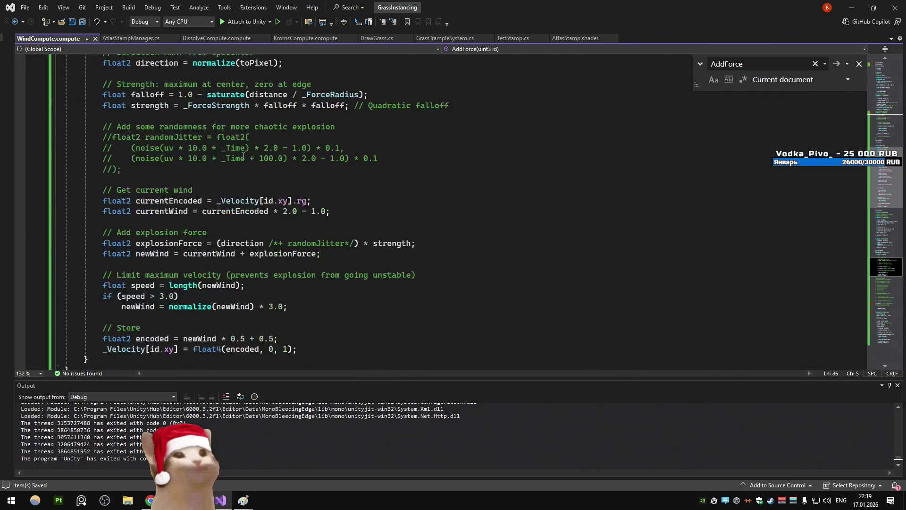
pyautogui.scroll(-4, 243, 156)
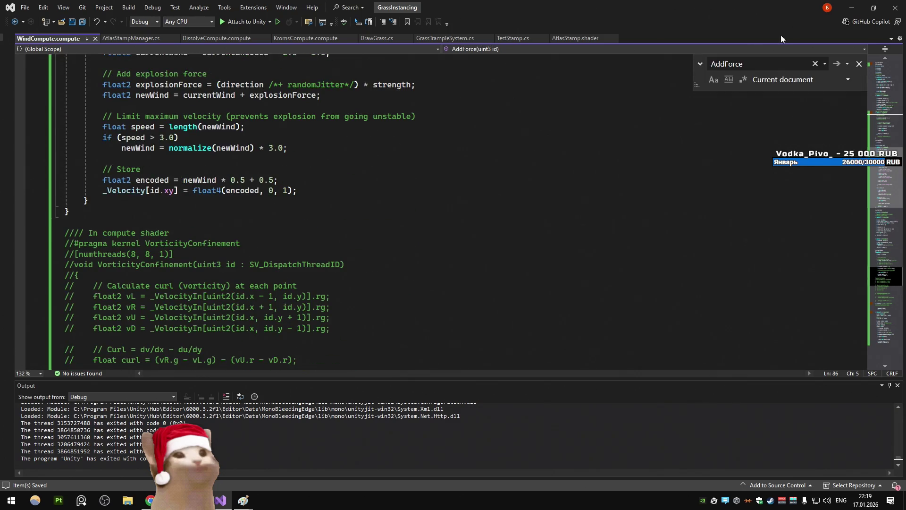
pyautogui.click(852, 5)
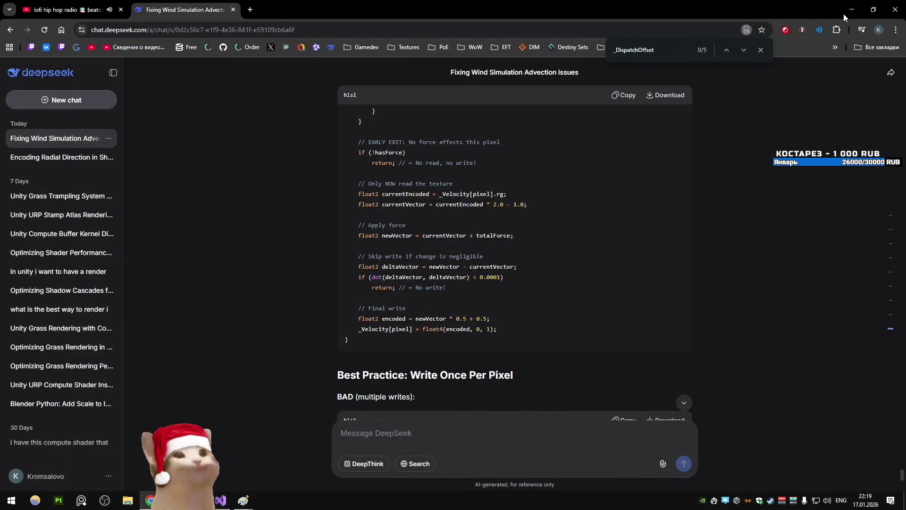
# Minimize Chrome, play the grass scene in Unity, and choose Display Stats in the Rendering Debugger
pyautogui.click(851, 9)
pyautogui.click(481, 29)
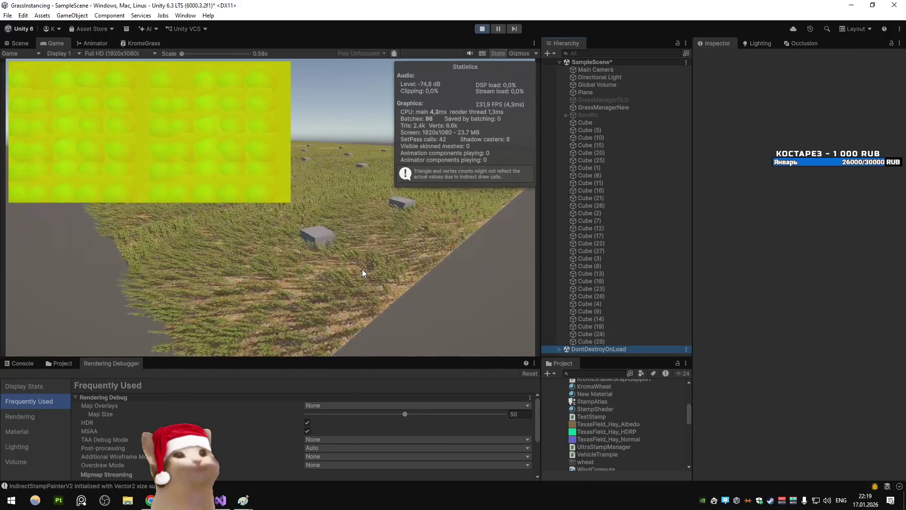
pyautogui.click(24, 386)
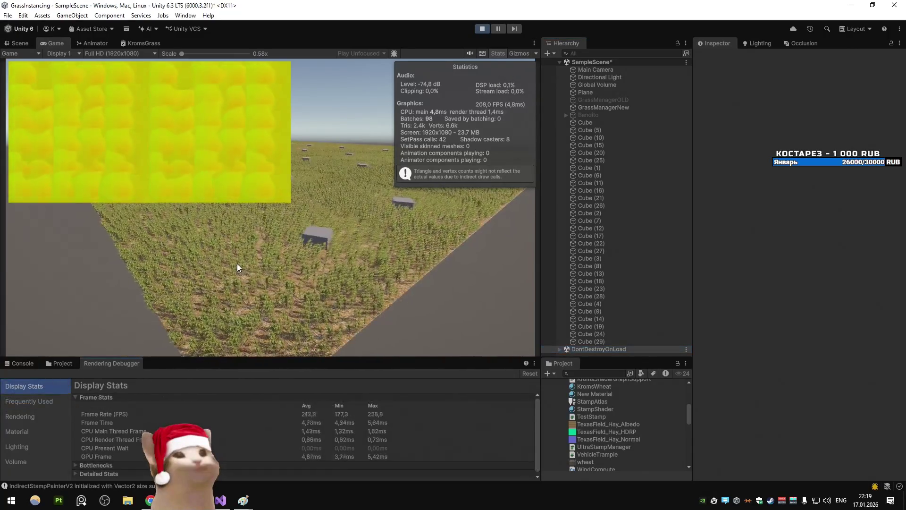
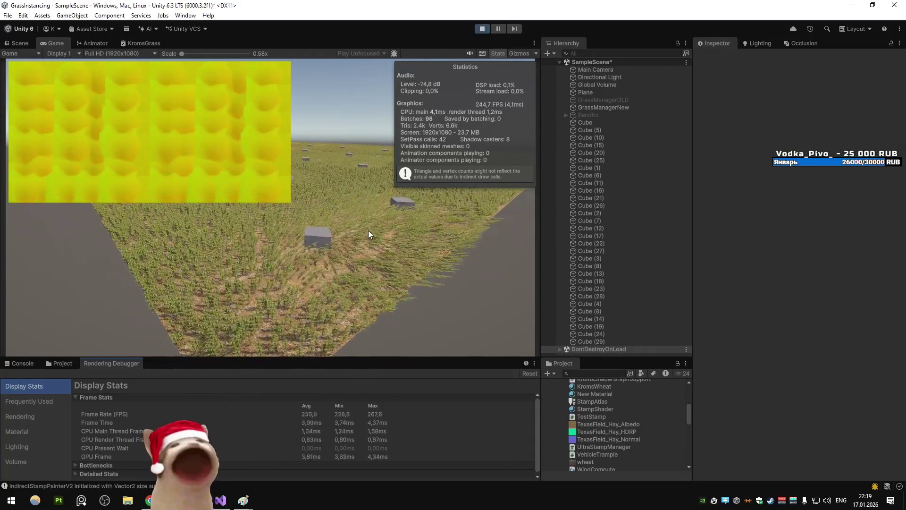
# Zoom the Scene view out over the whole grass field with its cubes, then stop Play mode
pyautogui.click(20, 42)
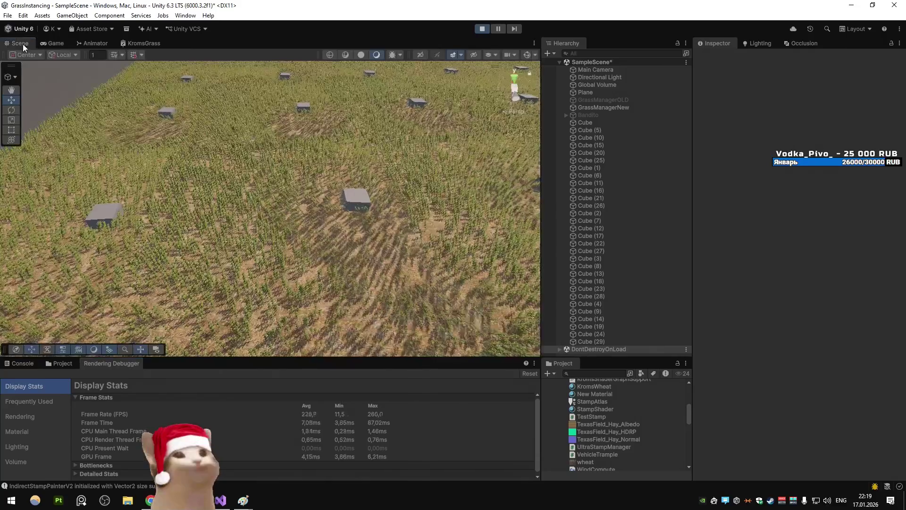
pyautogui.scroll(-6, 361, 186)
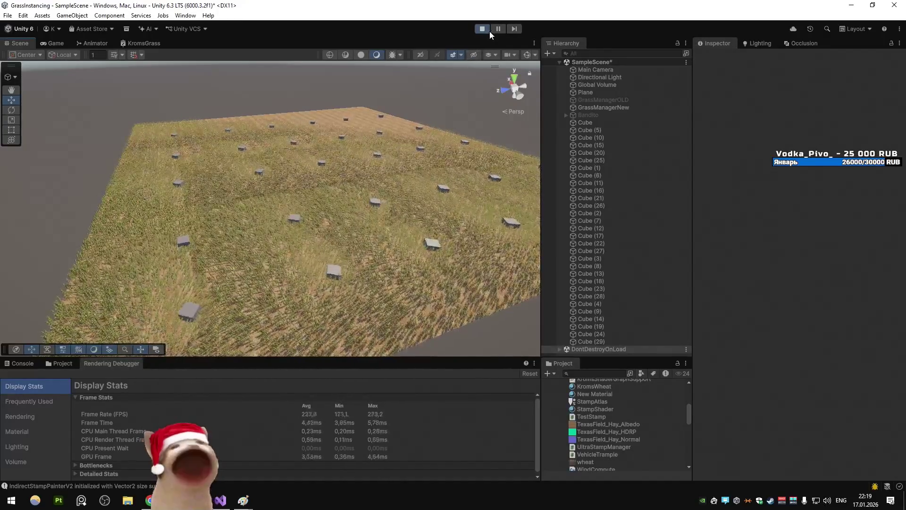
pyautogui.click(484, 29)
# Switch to Visual Studio and open AtlasStampManager.cs
pyautogui.hotkey('alt', 'Tab')
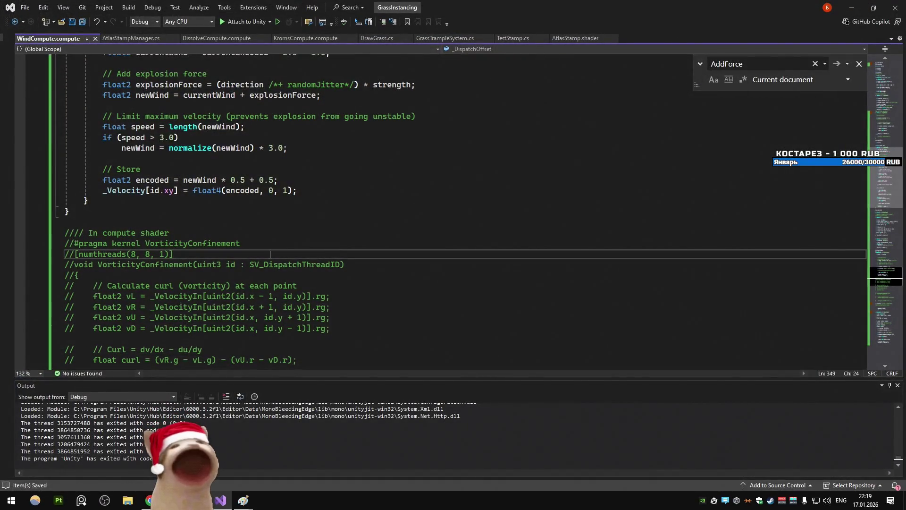
pyautogui.scroll(10, 269, 255)
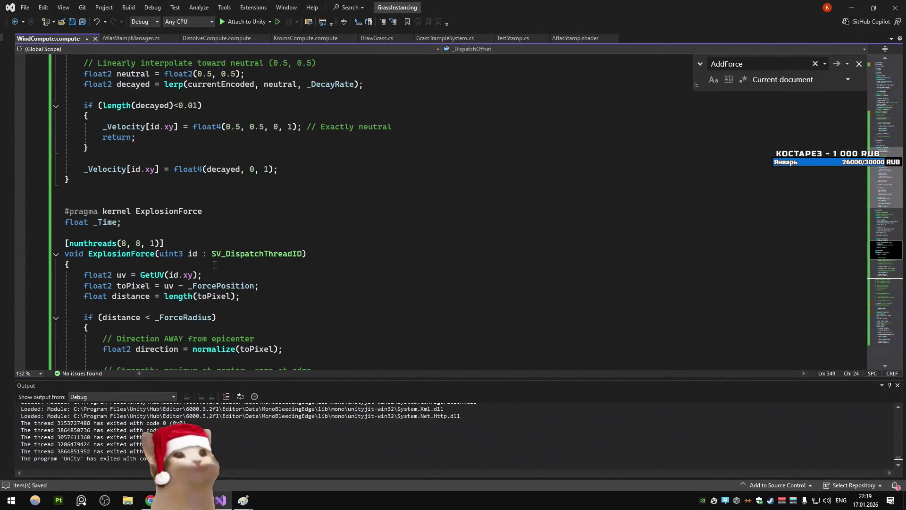
pyautogui.hotkey('ctrl', 'Tab')
pyautogui.click(209, 180)
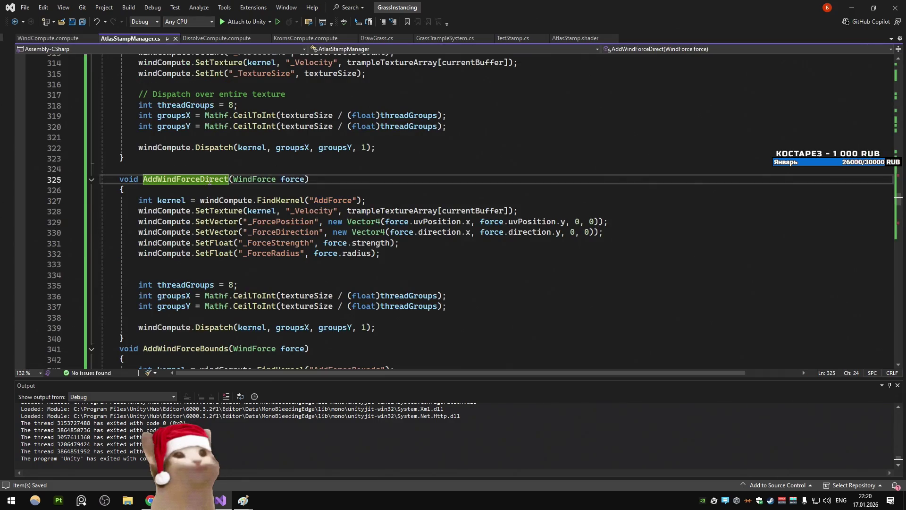
pyautogui.scroll(-4, 193, 201)
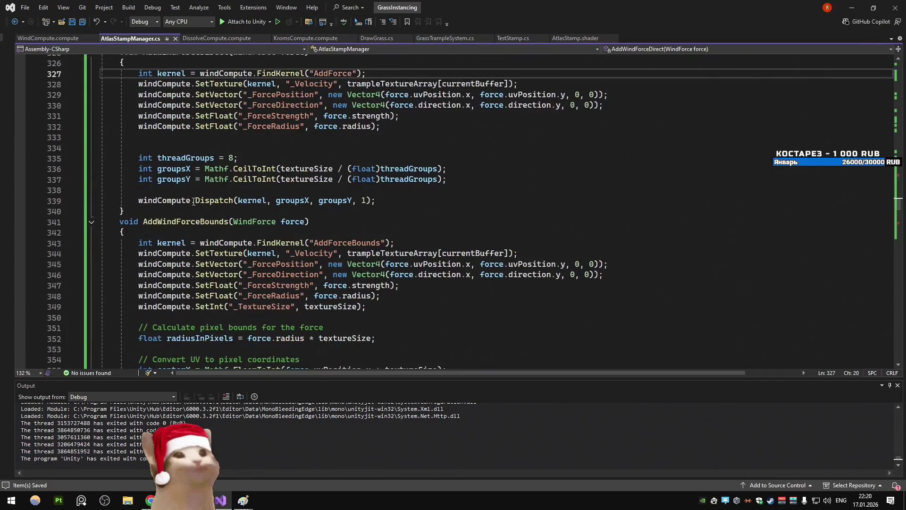
pyautogui.scroll(-9, 194, 201)
pyautogui.scroll(9, 193, 202)
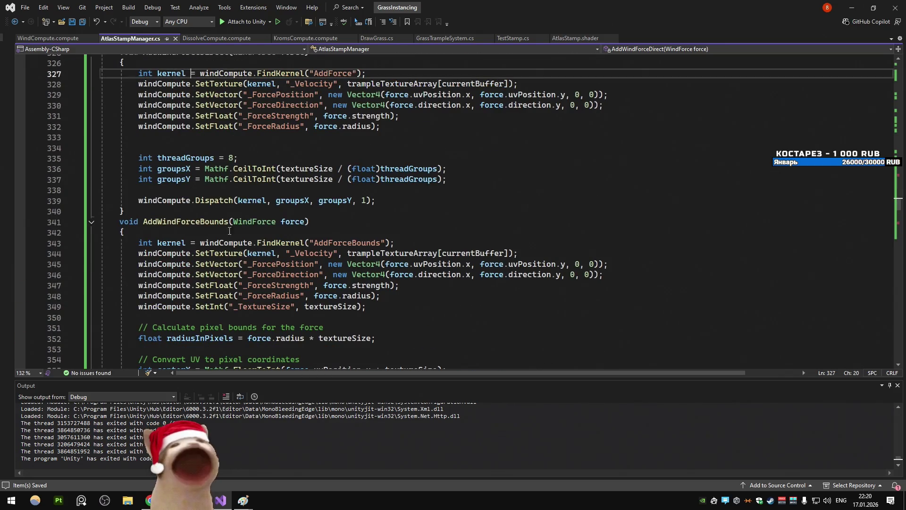
pyautogui.scroll(4, 161, 221)
# Jump to Update via member search 'upd', then follow ProcessWindSim through to ProcessForces
pyautogui.hotkey('alt', '\\')
pyautogui.write('upd')
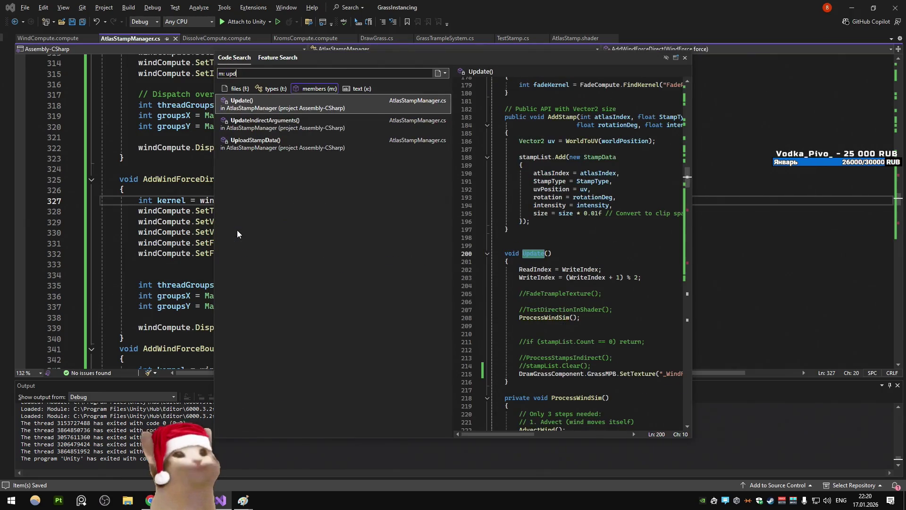
pyautogui.press('Return')
pyautogui.keyDown('ctrl'); pyautogui.click(174, 168); pyautogui.keyUp('ctrl')
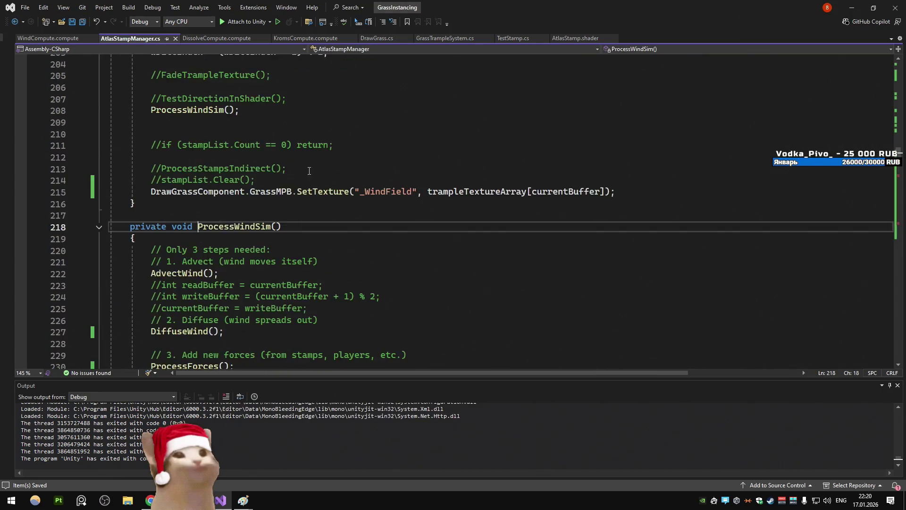
pyautogui.scroll(1, 199, 198)
pyautogui.keyDown('ctrl'); pyautogui.click(189, 227); pyautogui.keyUp('ctrl')
pyautogui.scroll(-5, 308, 219)
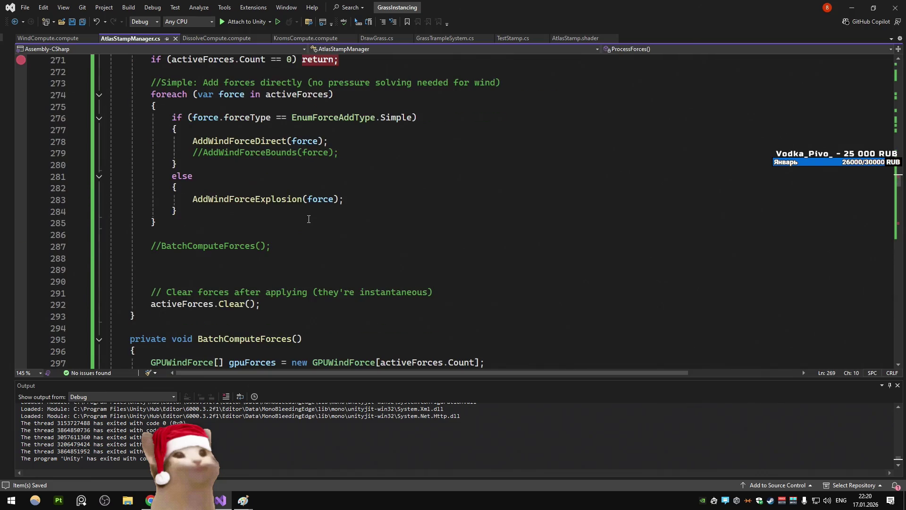
pyautogui.scroll(1, 308, 219)
pyautogui.scroll(-2, 309, 220)
pyautogui.scroll(1, 309, 222)
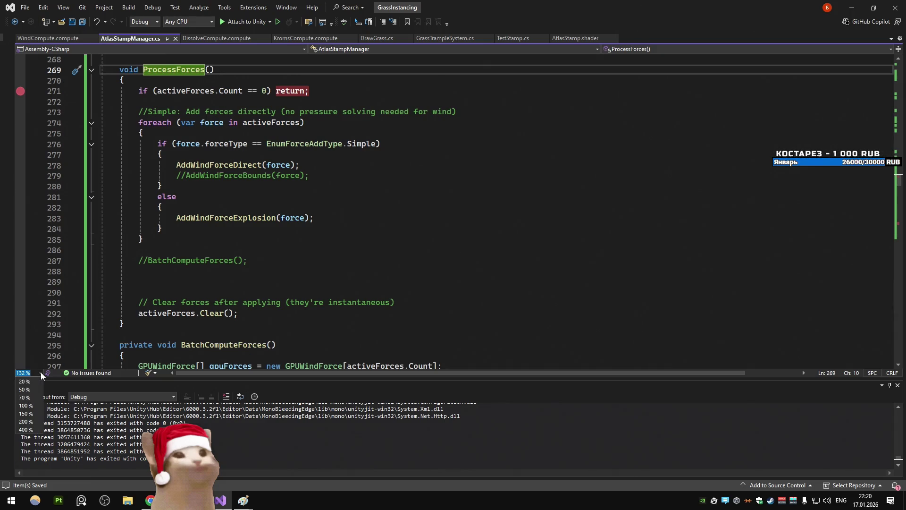
# Reset the code zoom to 100% and select, then deselect, ProcessForces' foreach force loop
pyautogui.click(24, 406)
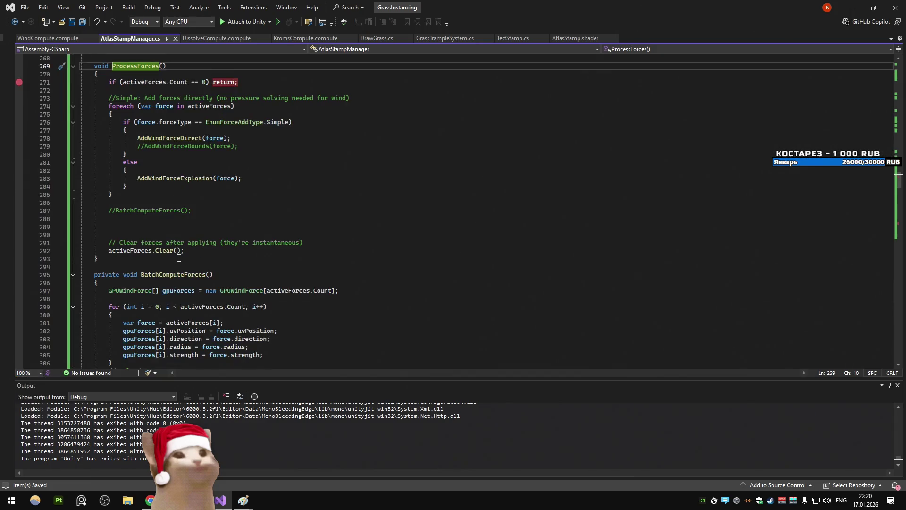
pyautogui.keyDown('ctrl'); pyautogui.scroll(3, 179, 258); pyautogui.keyUp('ctrl')
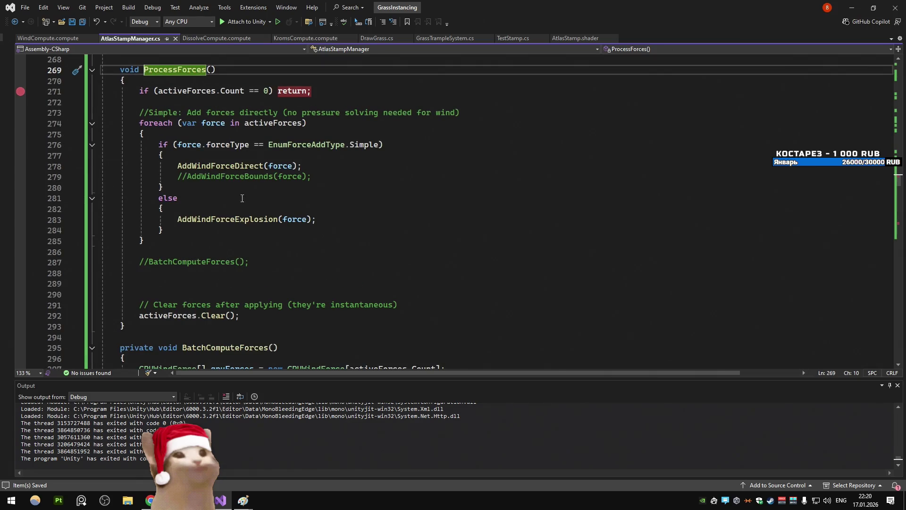
pyautogui.scroll(-10, 230, 278)
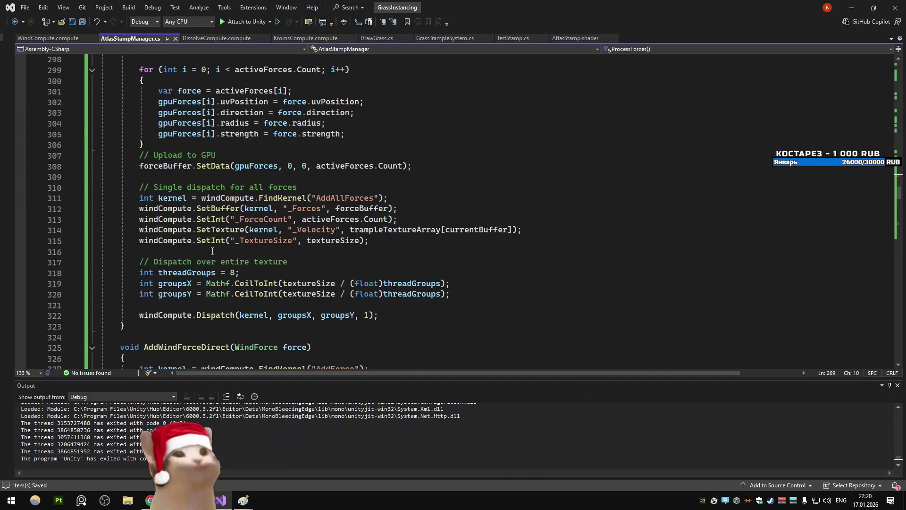
pyautogui.scroll(2, 213, 251)
pyautogui.moveTo(187, 219); pyautogui.dragTo(96, 131)
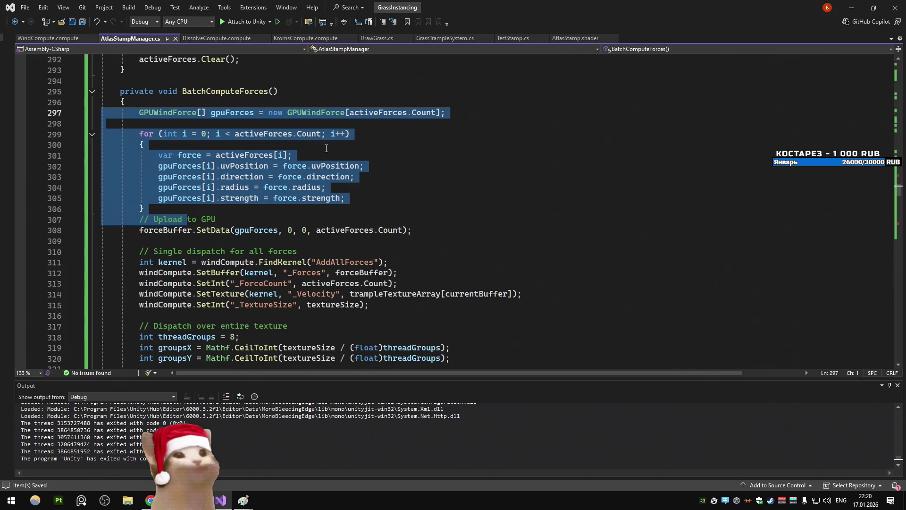
pyautogui.click(321, 168)
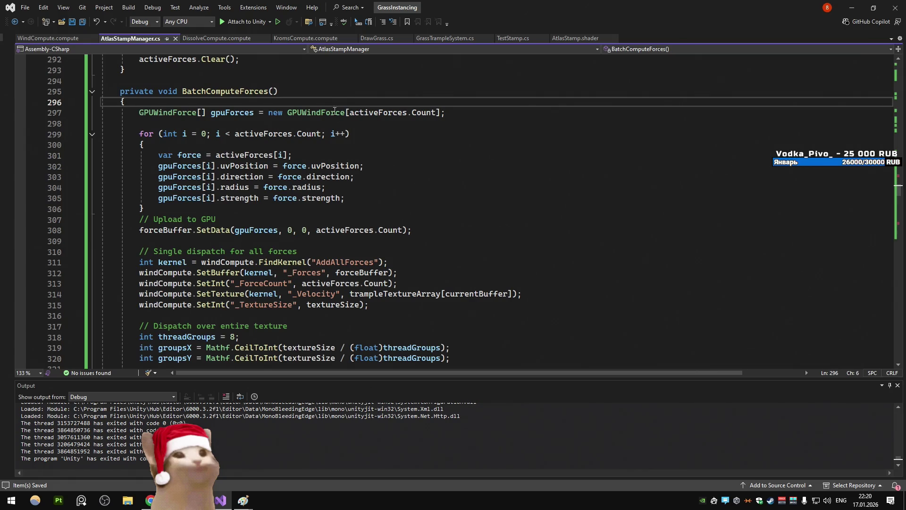
pyautogui.scroll(10, 343, 104)
pyautogui.scroll(-2, 195, 275)
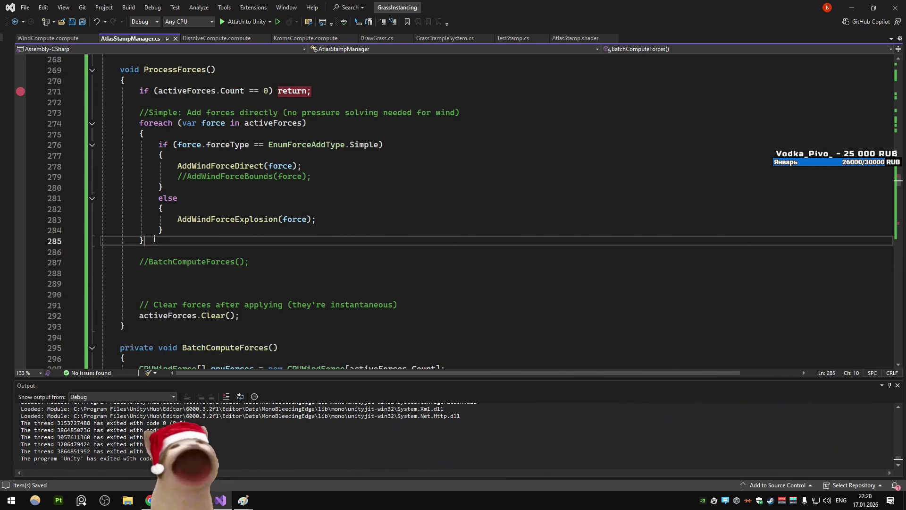
# Comment out the per-force foreach loop and uncomment the BatchComputeForces() call
pyautogui.moveTo(147, 241); pyautogui.dragTo(65, 127)
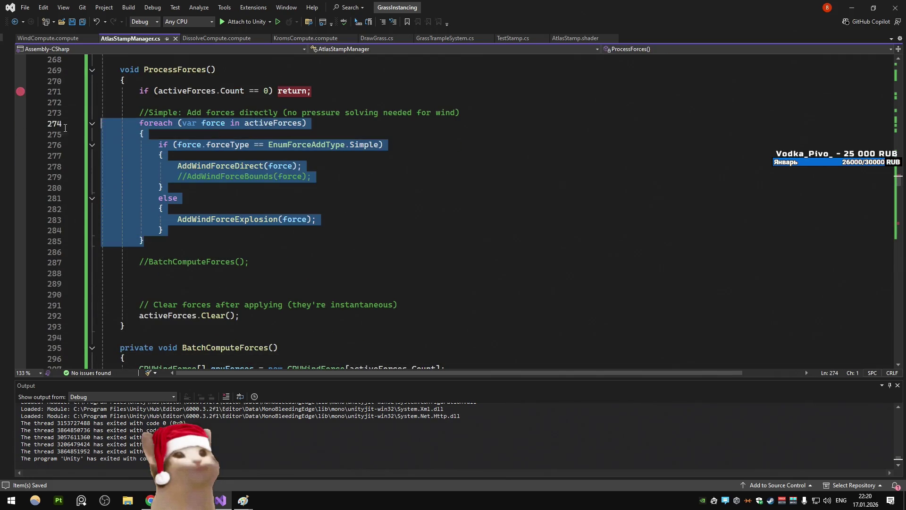
pyautogui.click(142, 262)
pyautogui.hotkey('ctrl', 'k')
pyautogui.hotkey('ctrl', 'u')
pyautogui.scroll(-8, 198, 227)
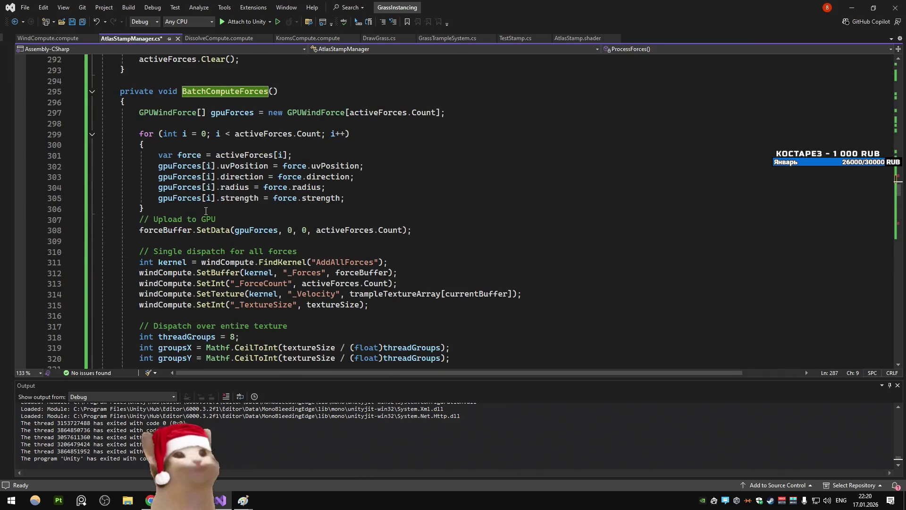
pyautogui.write('64')
# Review BatchComputeForces with its fixed GPUWindForce[64] array and uvPosition usage, then return to Unity
pyautogui.click(370, 92)
pyautogui.click(320, 167)
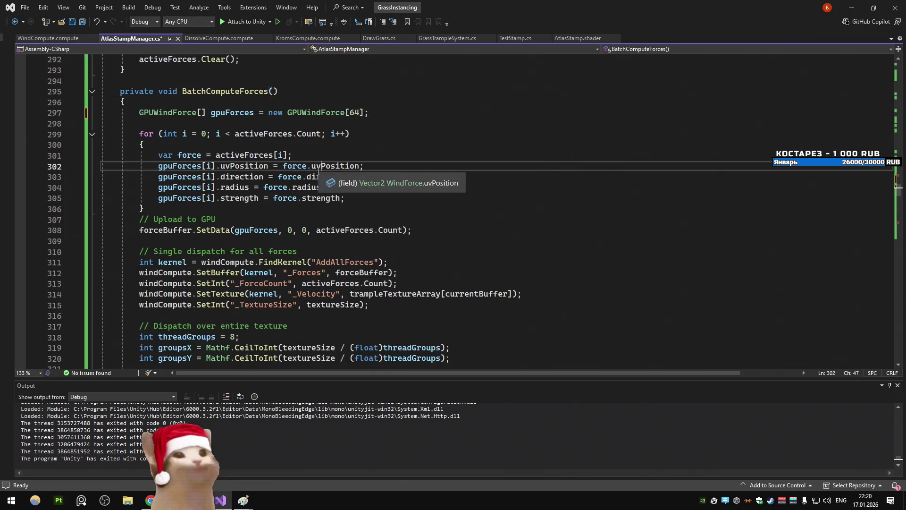
pyautogui.scroll(-2, 307, 152)
pyautogui.scroll(-2, 307, 151)
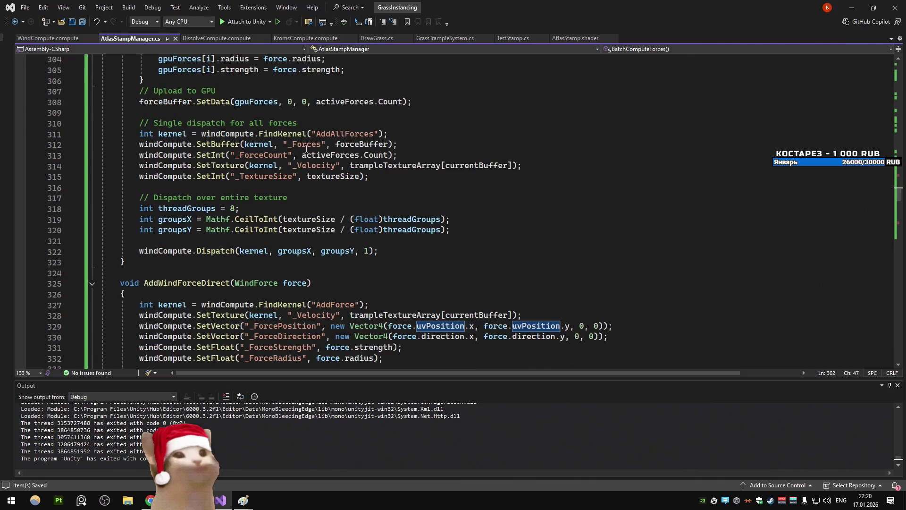
pyautogui.scroll(3, 307, 149)
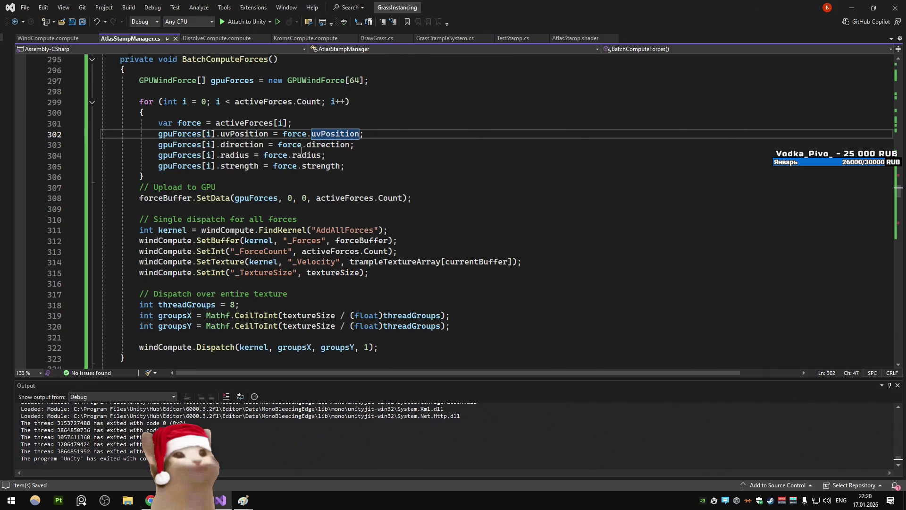
pyautogui.click(243, 500)
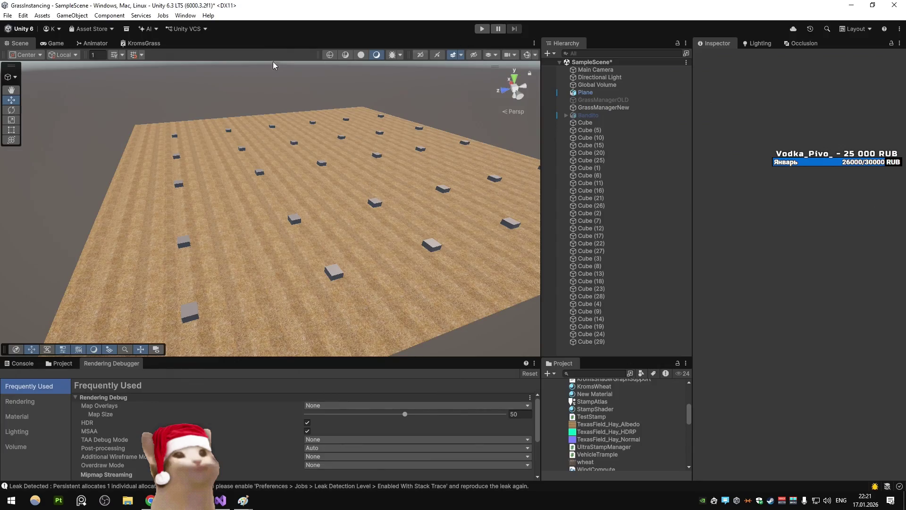
# Show the Console and Game view, run Play briefly to test batched wind, then return to Visual Studio
pyautogui.click(20, 364)
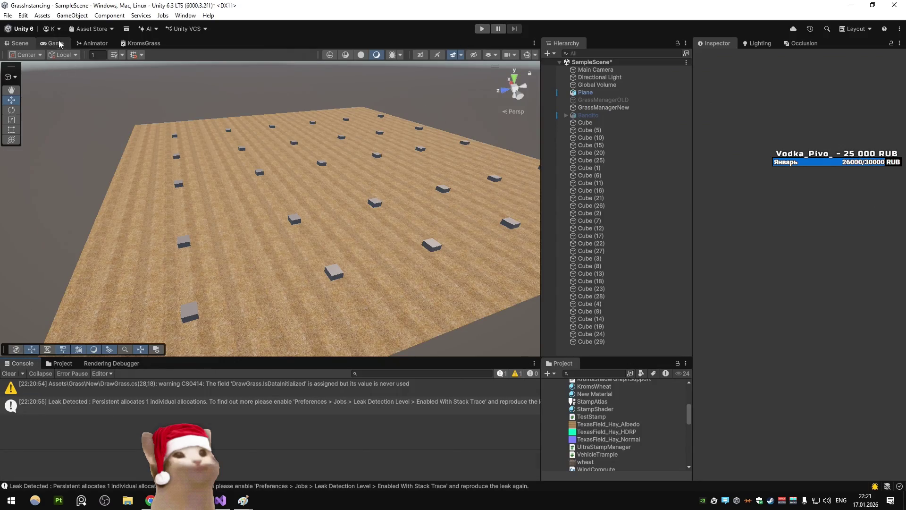
pyautogui.click(55, 43)
pyautogui.click(481, 28)
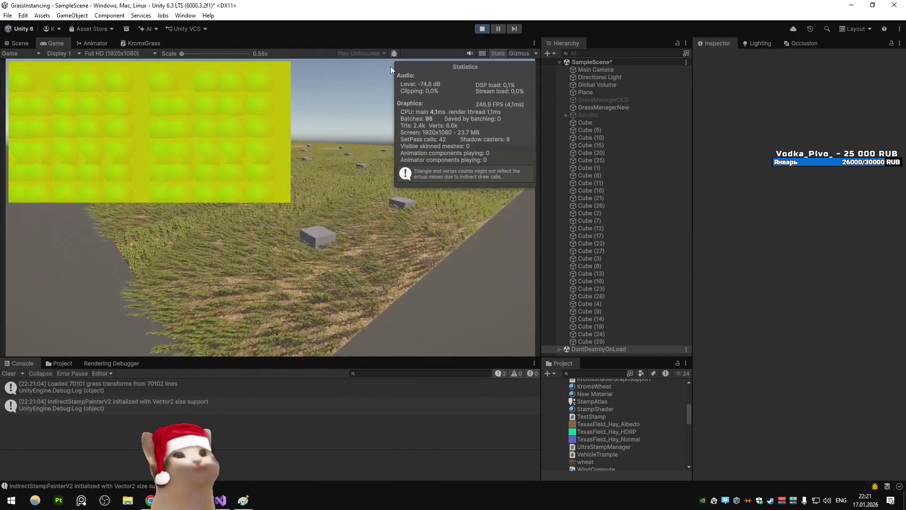
pyautogui.click(480, 30)
pyautogui.hotkey('alt', 'Tab')
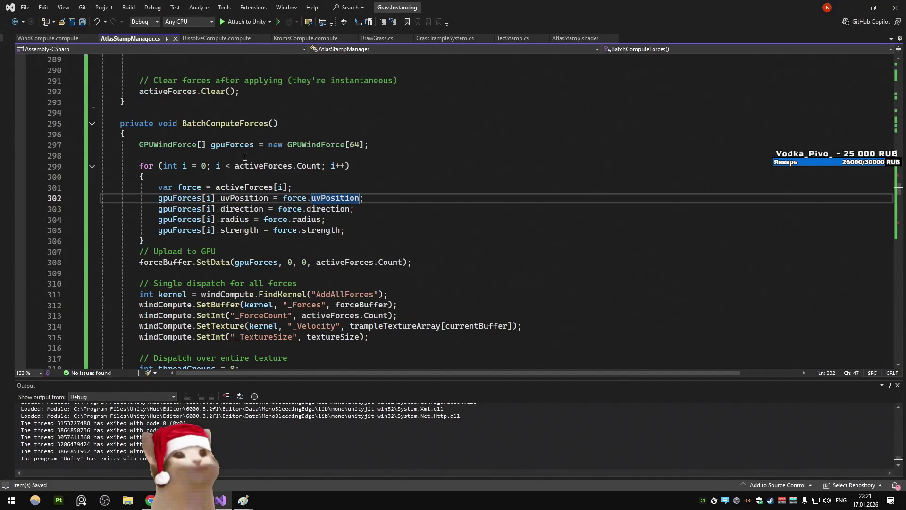
# Move the gpuForces array declaration out of BatchComputeForces to just below StampDataGPU
pyautogui.moveTo(131, 144); pyautogui.dragTo(101, 144)
pyautogui.press('BackSpace')
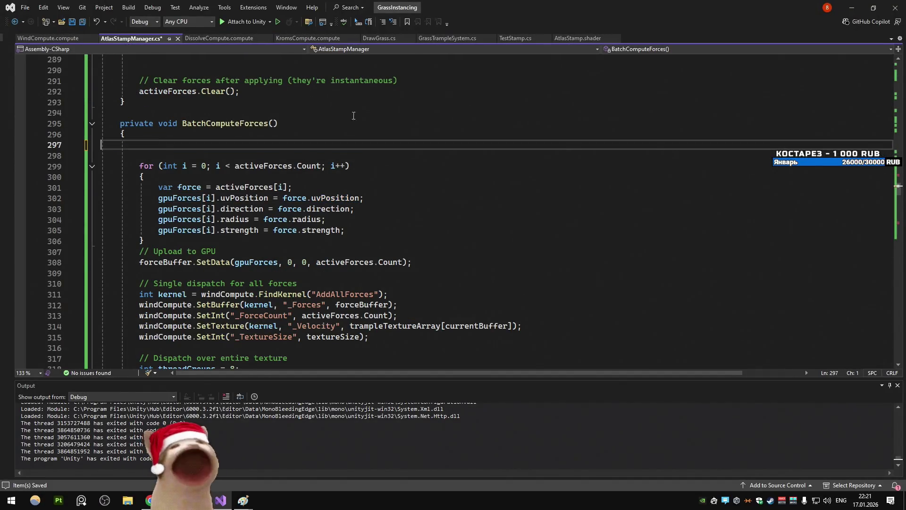
pyautogui.press('BackSpace')
pyautogui.scroll(20, 278, 181)
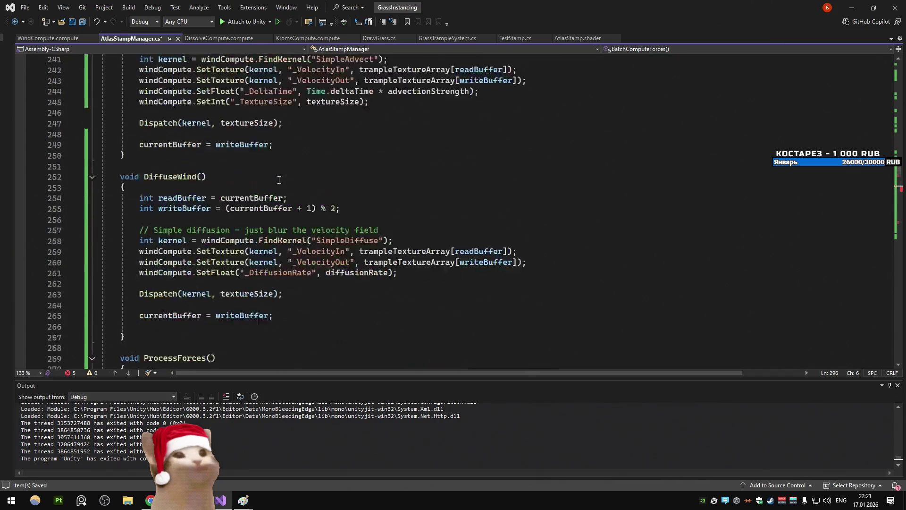
pyautogui.scroll(20, 278, 181)
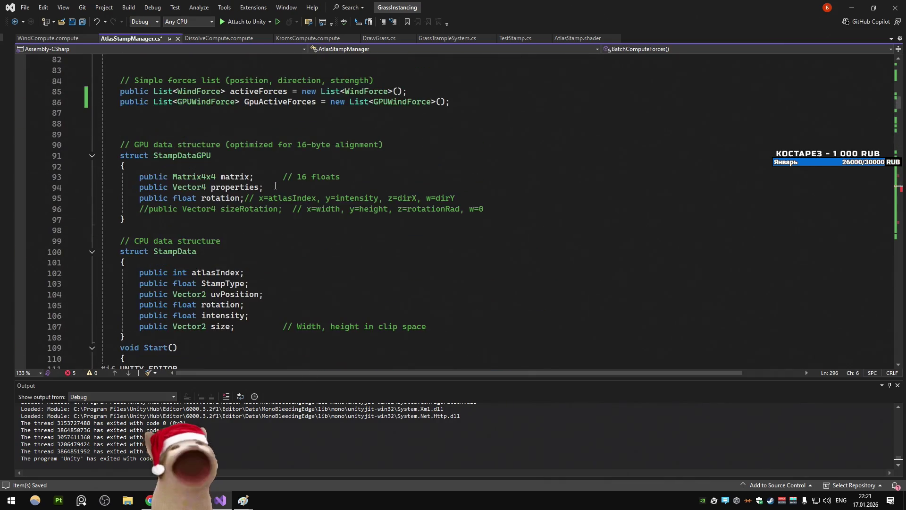
pyautogui.scroll(-8, 277, 185)
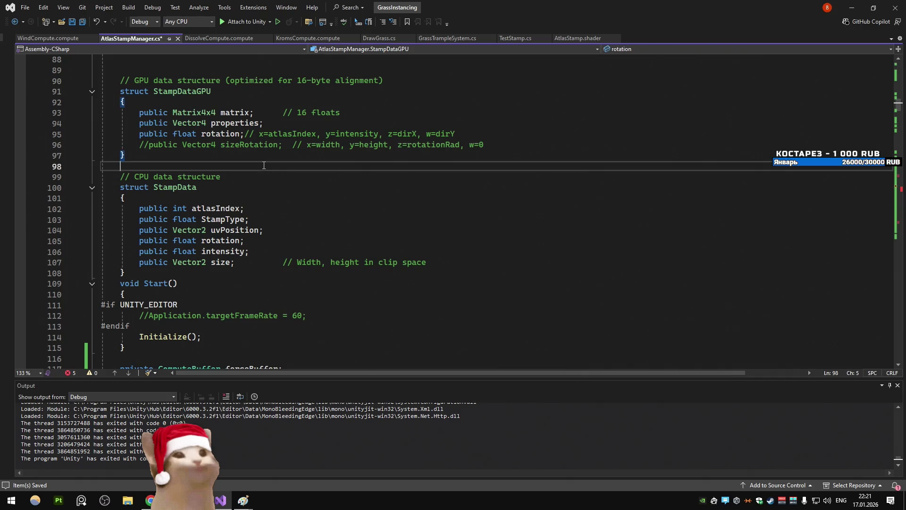
pyautogui.press('Return')
pyautogui.press('Return')
pyautogui.press('Return')
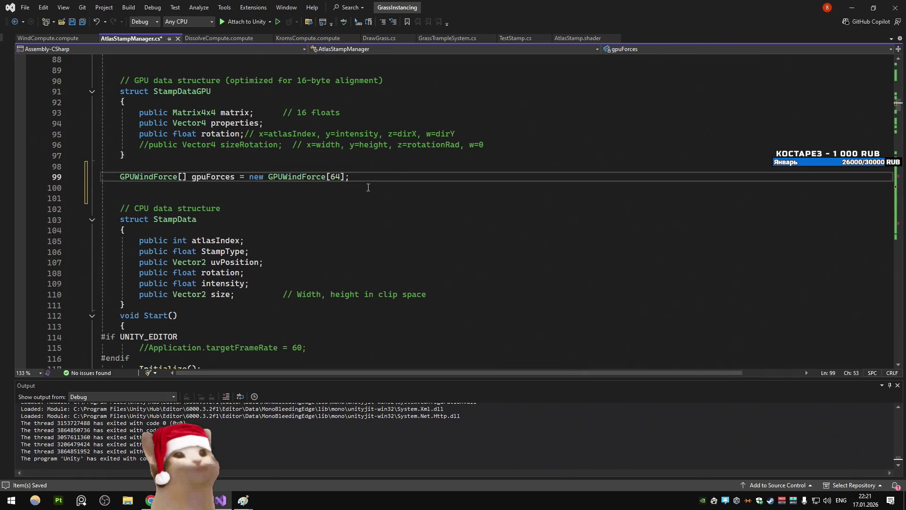
# Fix the misaligned indentation on line 303 of BatchComputeForces, then switch to Unity
pyautogui.hotkey('ctrl', '-')
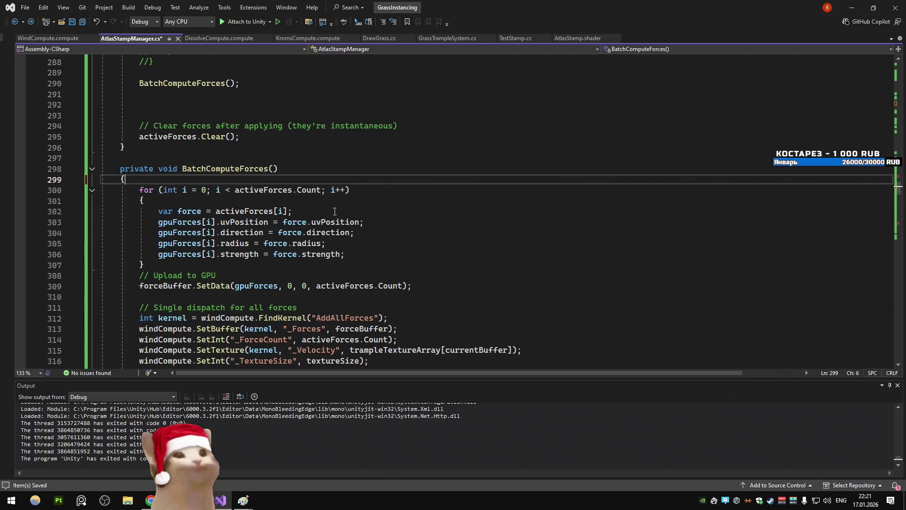
pyautogui.click(177, 222)
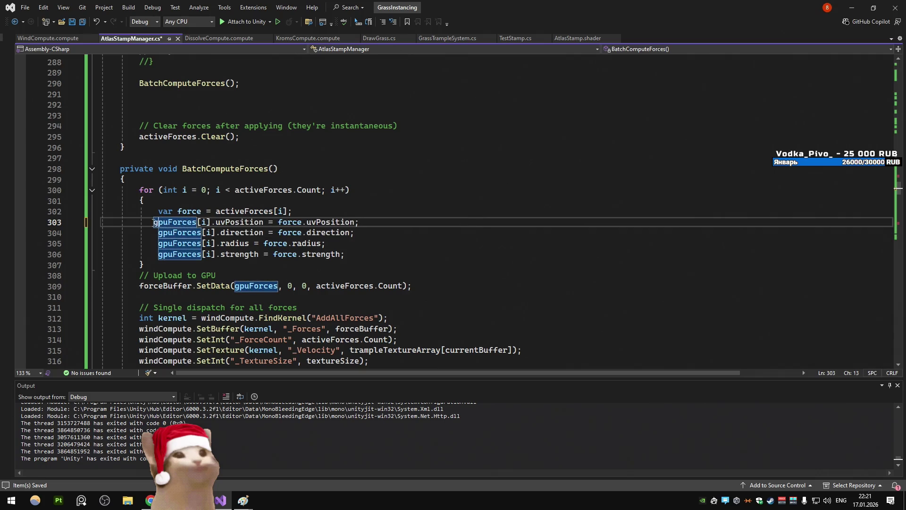
pyautogui.click(241, 191)
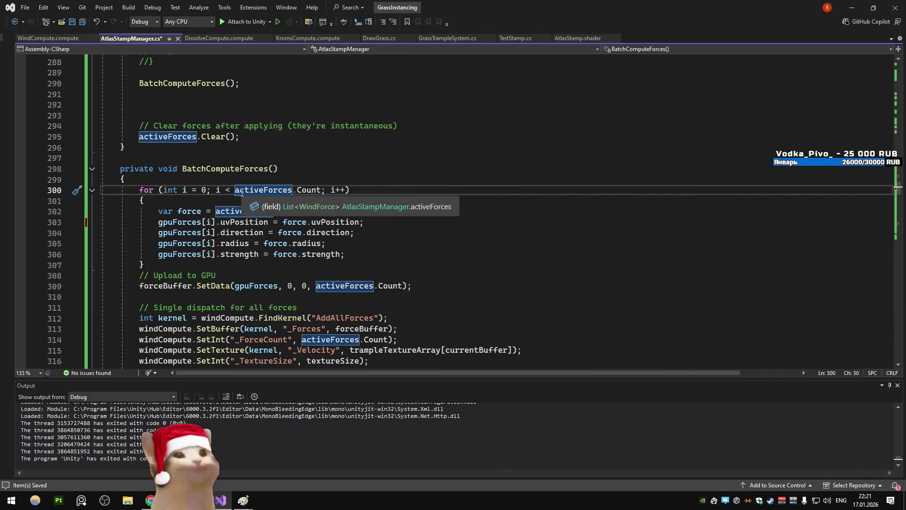
pyautogui.click(169, 233)
pyautogui.hotkey('alt', 'Tab')
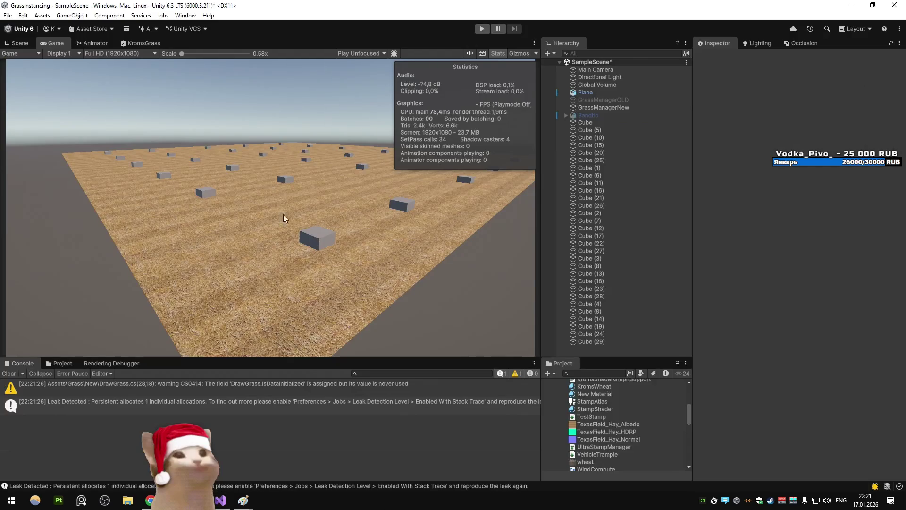
# Play the grass scene and show Display Stats in the Rendering Debugger
pyautogui.click(483, 29)
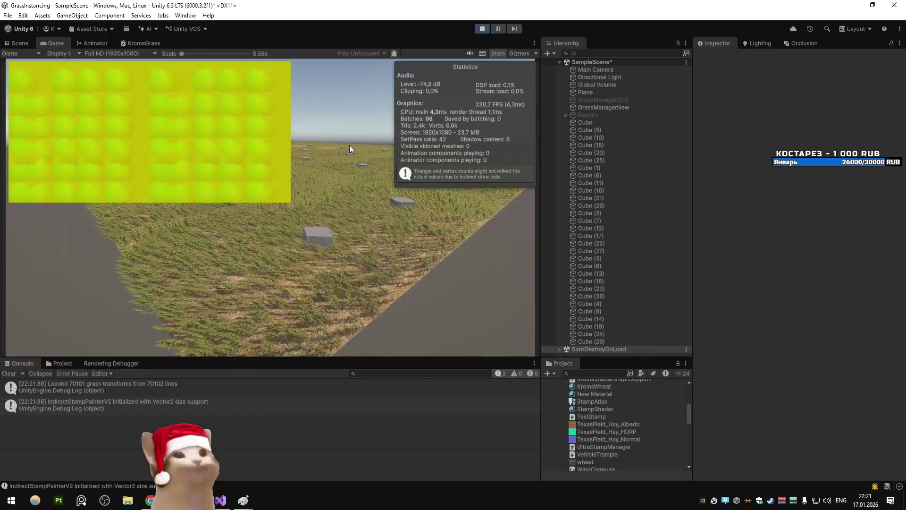
pyautogui.click(580, 349)
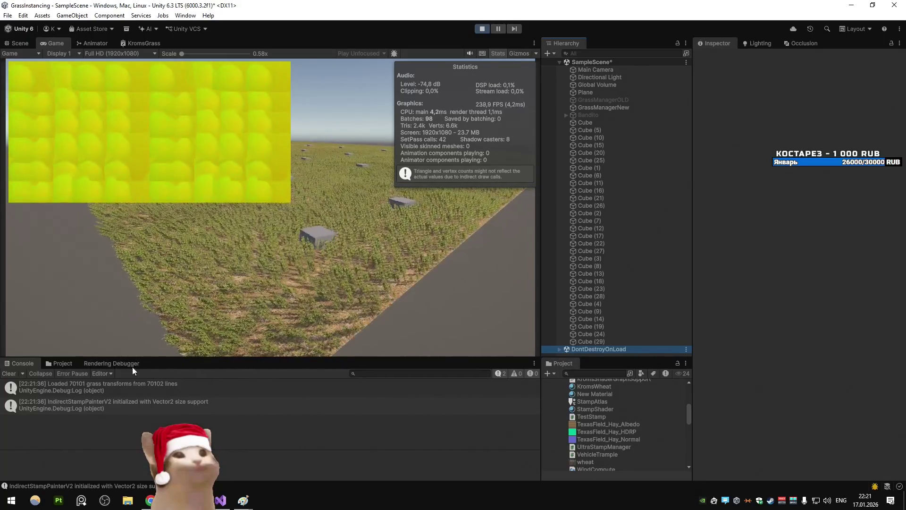
pyautogui.click(111, 363)
pyautogui.click(43, 384)
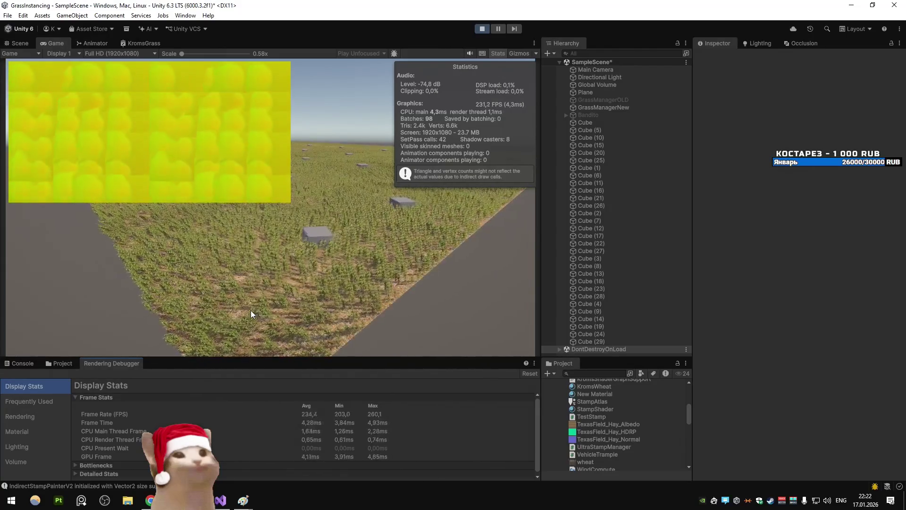
# Expand Bottlenecks, collapse Profiling Scopes, then stop playing and switch to Visual Studio
pyautogui.click(90, 465)
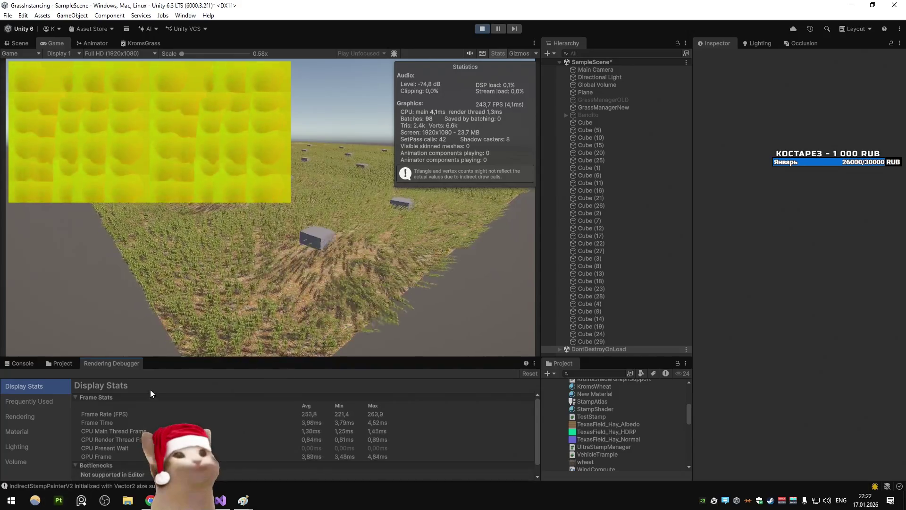
pyautogui.scroll(-5, 106, 472)
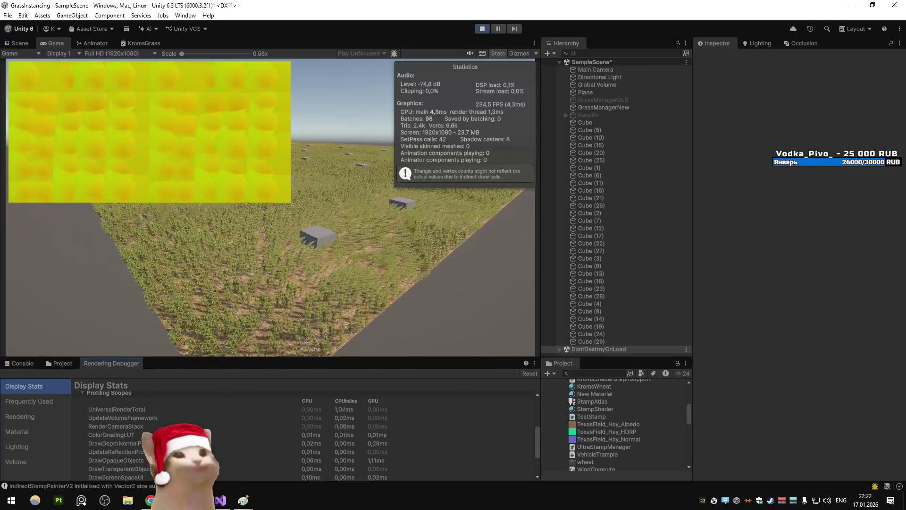
pyautogui.scroll(-2, 302, 434)
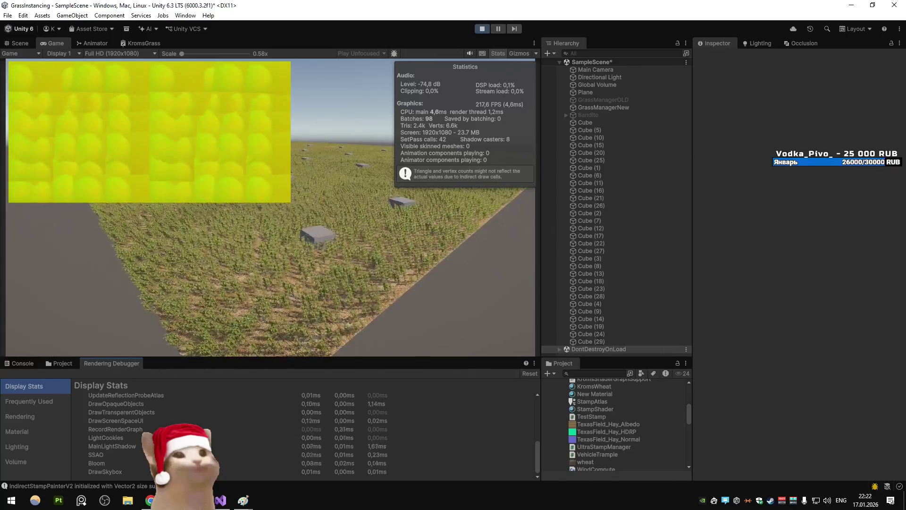
pyautogui.scroll(5, 115, 435)
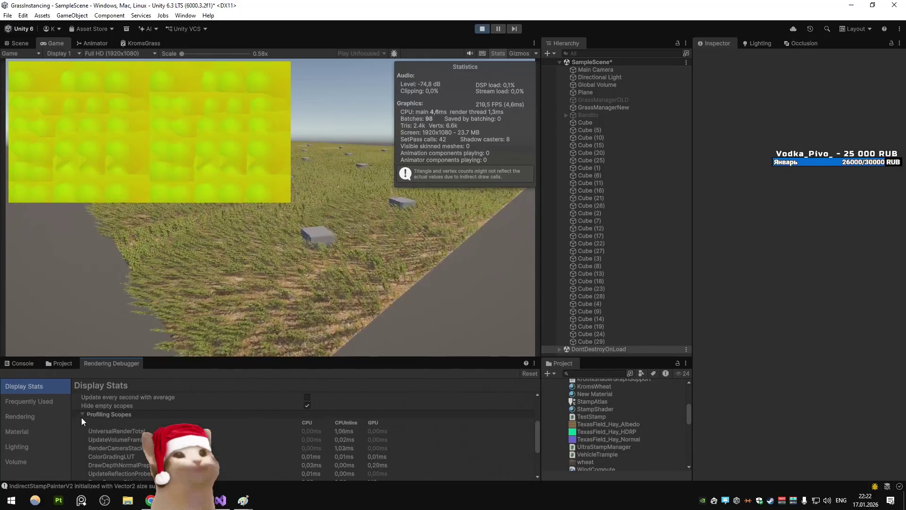
pyautogui.click(82, 414)
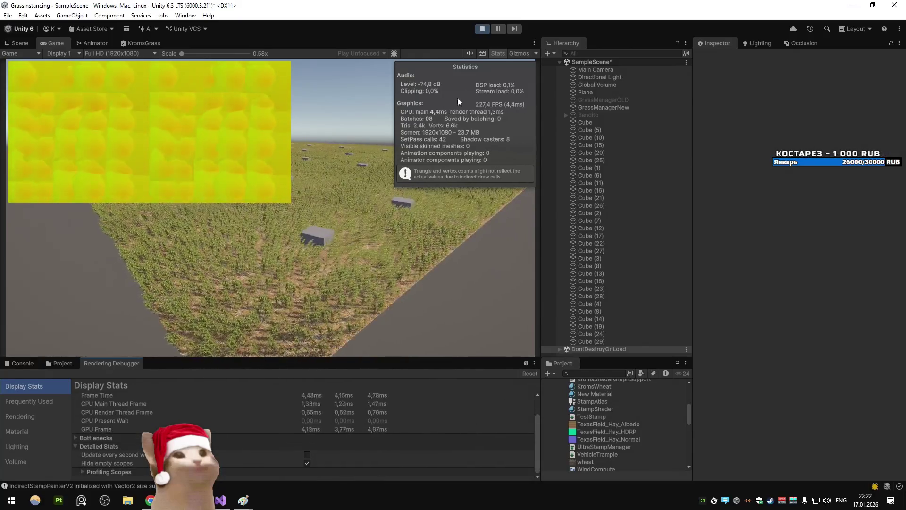
pyautogui.click(480, 29)
pyautogui.click(220, 500)
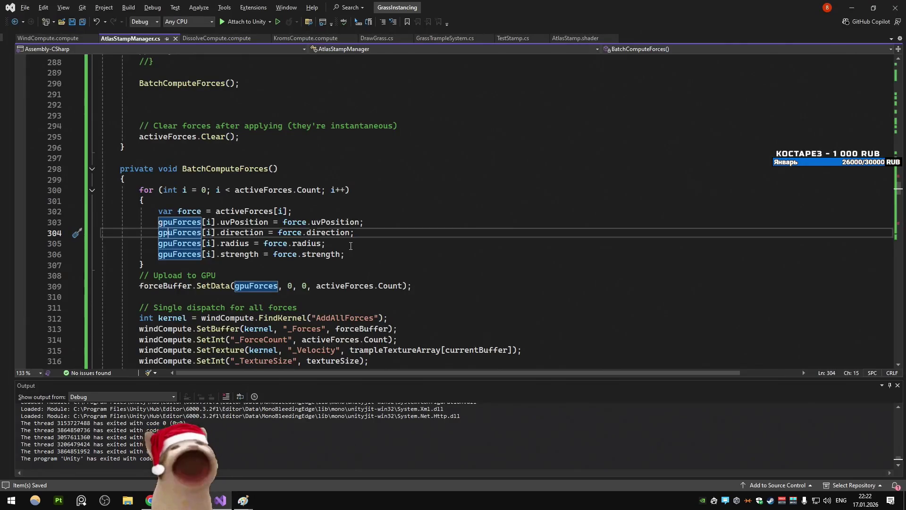
# Review ProcessForces' commented-out loop and the early return in BatchComputeForces
pyautogui.scroll(7, 296, 258)
pyautogui.click(303, 222)
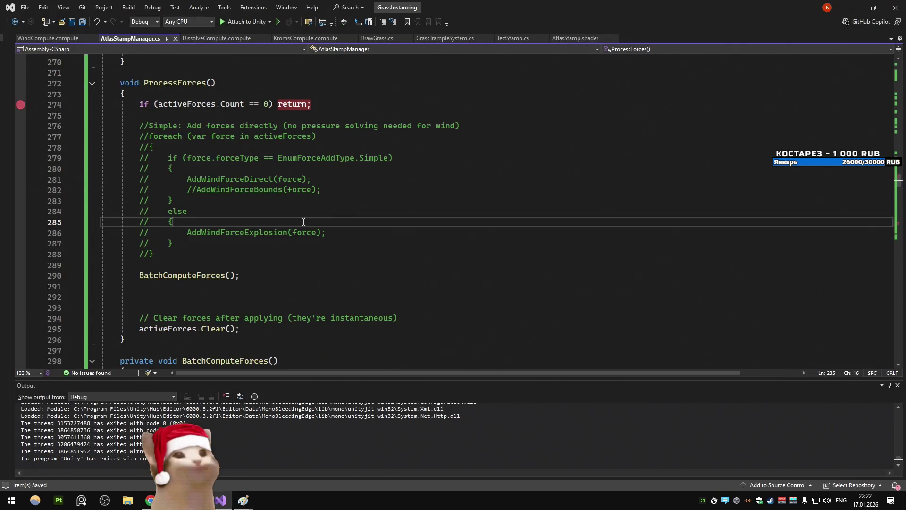
pyautogui.scroll(-11, 302, 251)
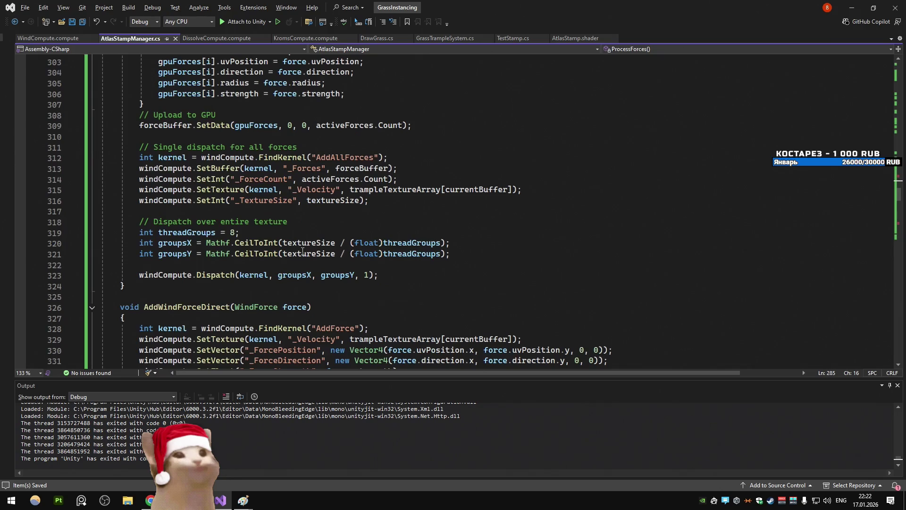
pyautogui.scroll(10, 303, 251)
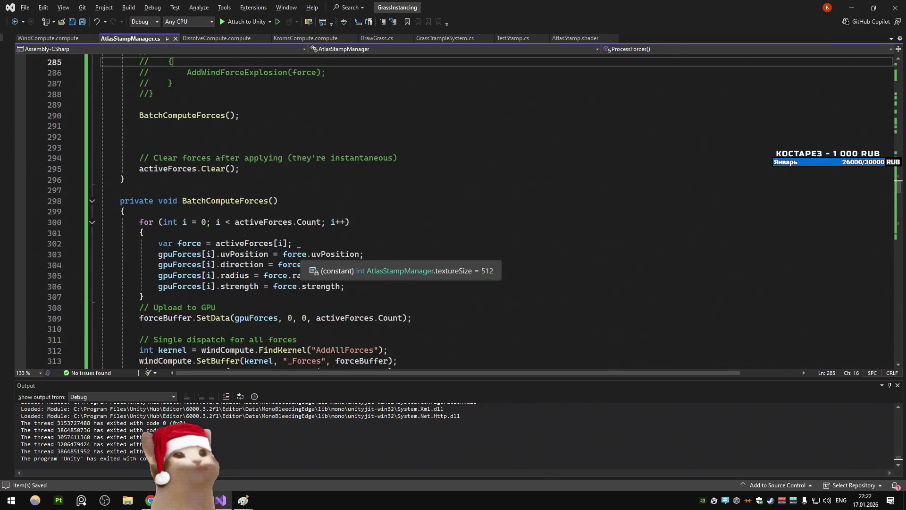
pyautogui.click(379, 74)
# Launch MSI Afterburner from the Start menu, allowing it to run as administrator
pyautogui.press('super')
pyautogui.click(171, 339)
pyautogui.click(435, 315)
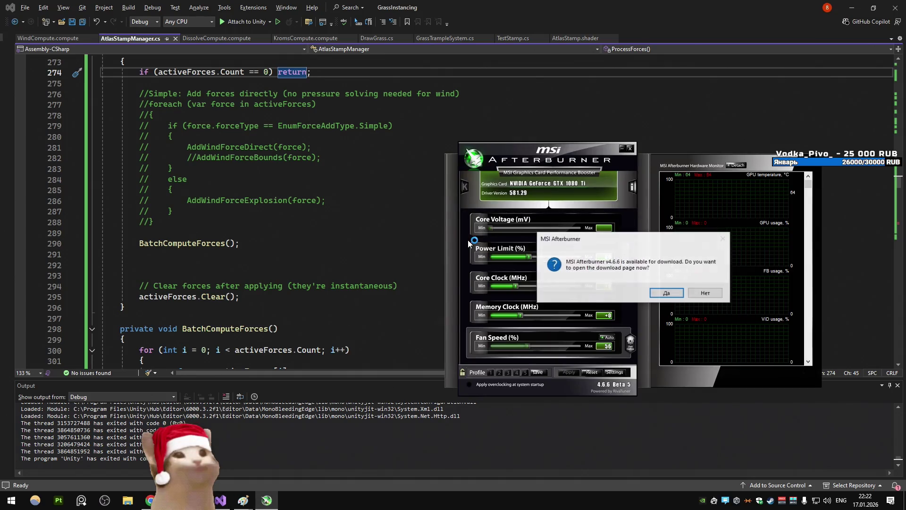
# Decline the Afterburner and RivaTuner updates, reset overclocking to defaults, and close Afterburner
pyautogui.click(706, 293)
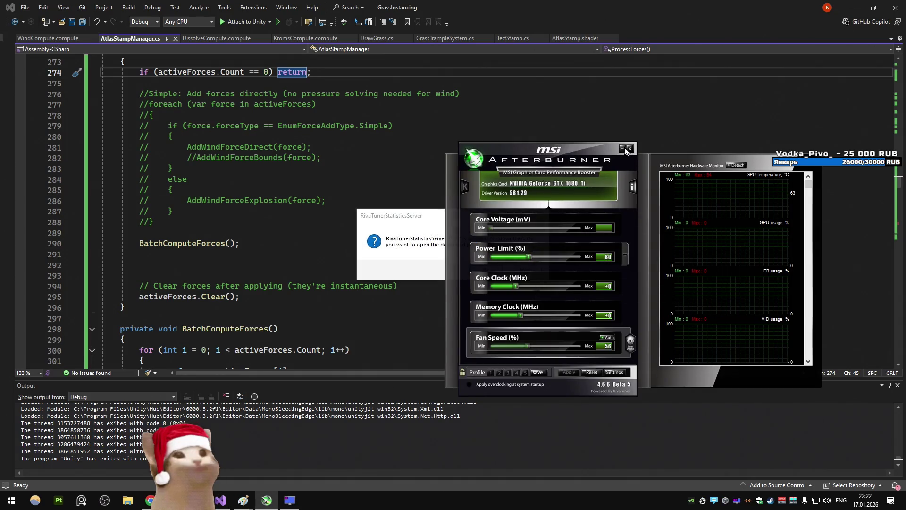
pyautogui.click(416, 223)
pyautogui.click(532, 270)
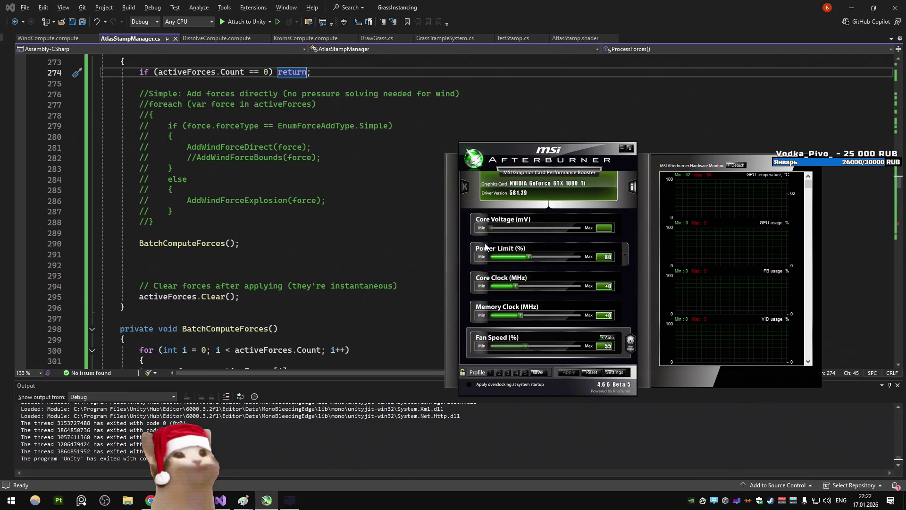
pyautogui.click(592, 374)
pyautogui.click(625, 150)
# Back in Unity, create a new untitled scene from the File menu
pyautogui.click(852, 7)
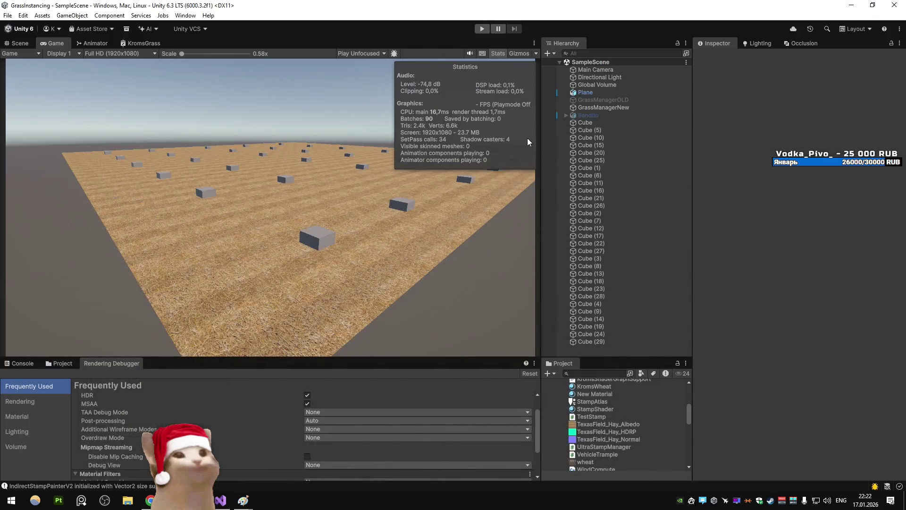
pyautogui.click(7, 16)
pyautogui.click(24, 141)
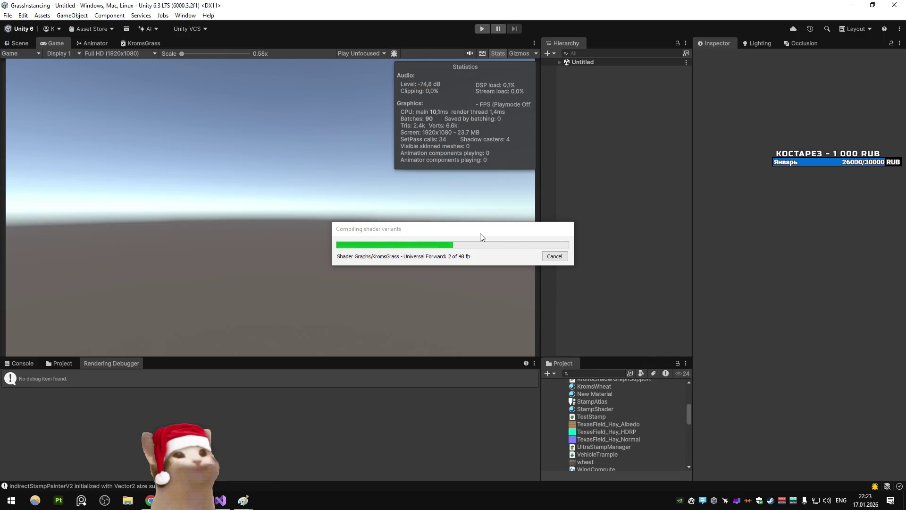
# Check the Frametime graph on Afterburner's Monitoring settings page, then close settings and hide Afterburner
pyautogui.click(703, 501)
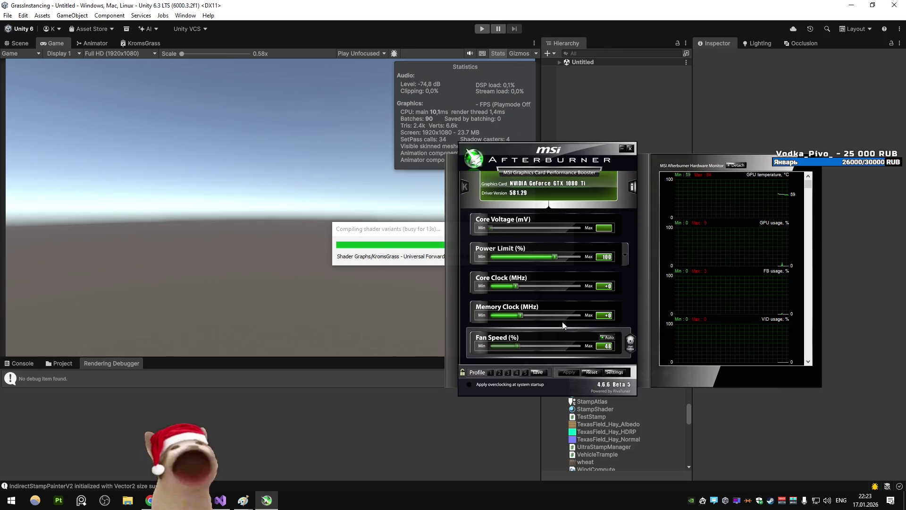
pyautogui.click(615, 372)
pyautogui.click(491, 153)
pyautogui.click(473, 153)
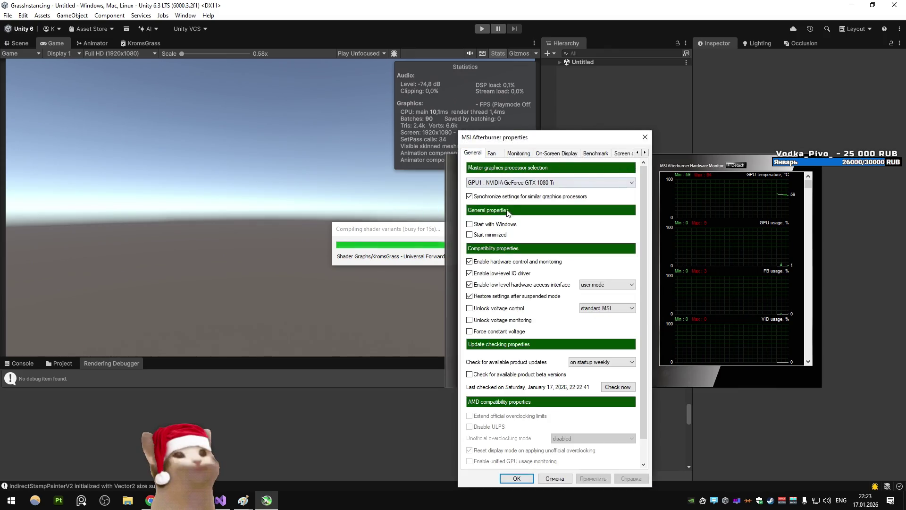
pyautogui.click(515, 154)
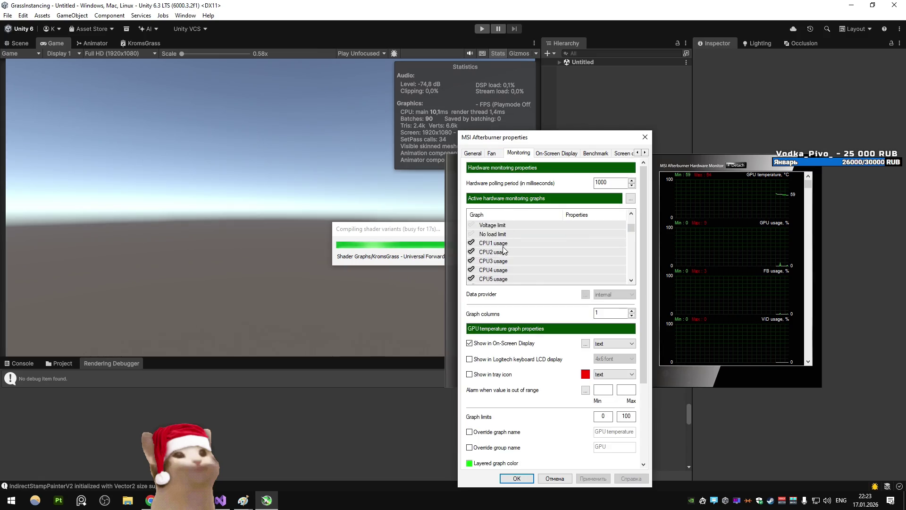
pyautogui.scroll(10, 504, 251)
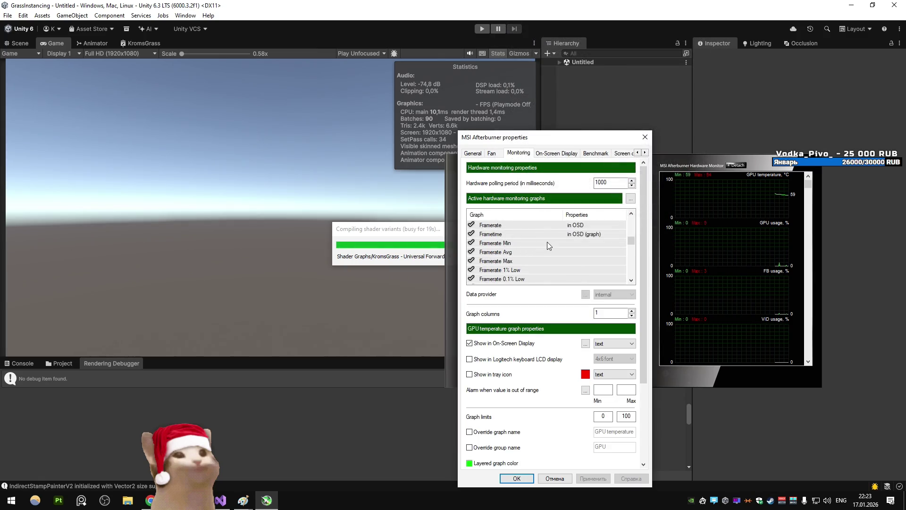
pyautogui.scroll(3, 547, 242)
pyautogui.click(500, 234)
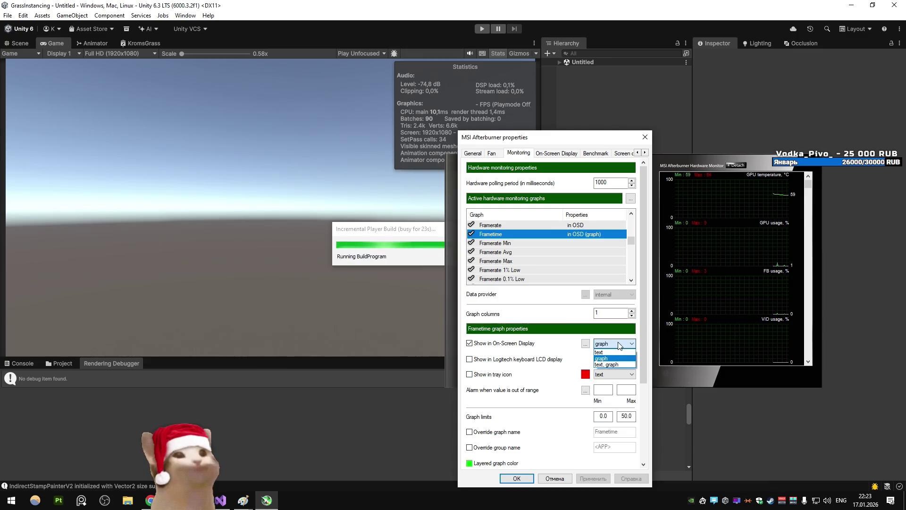
pyautogui.press('Return')
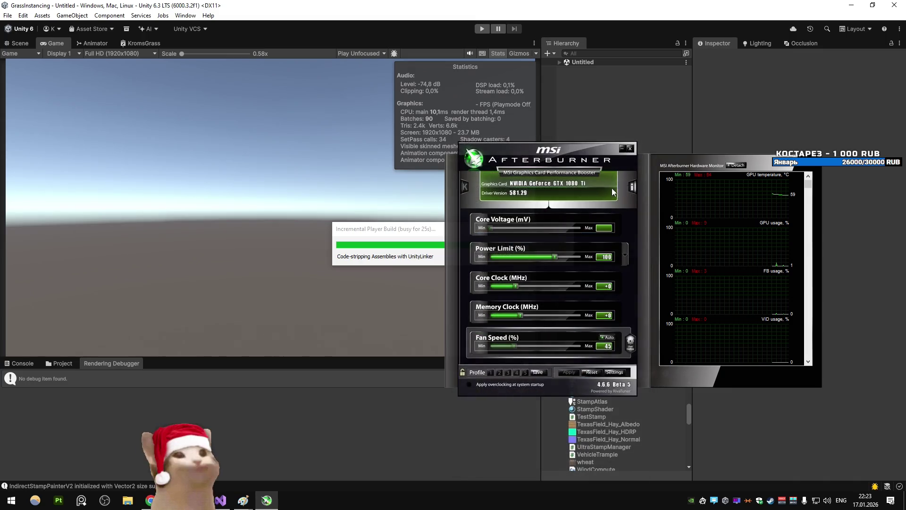
pyautogui.click(622, 149)
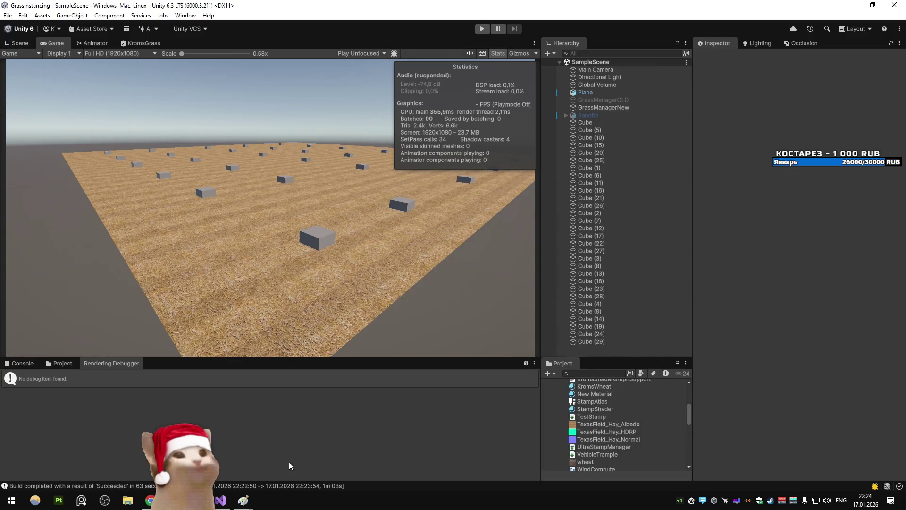
# Comment out BatchComputeForces(); with //, uncomment the foreach loop on lines 277–288, and save
pyautogui.click(220, 500)
pyautogui.click(141, 243)
pyautogui.write('//')
pyautogui.moveTo(168, 227)
pyautogui.mouseDown()
pyautogui.moveTo(71, 189)
pyautogui.moveTo(69, 107)
pyautogui.mouseUp()
pyautogui.hotkey('ctrl', 'k')
pyautogui.hotkey('ctrl', 'u')
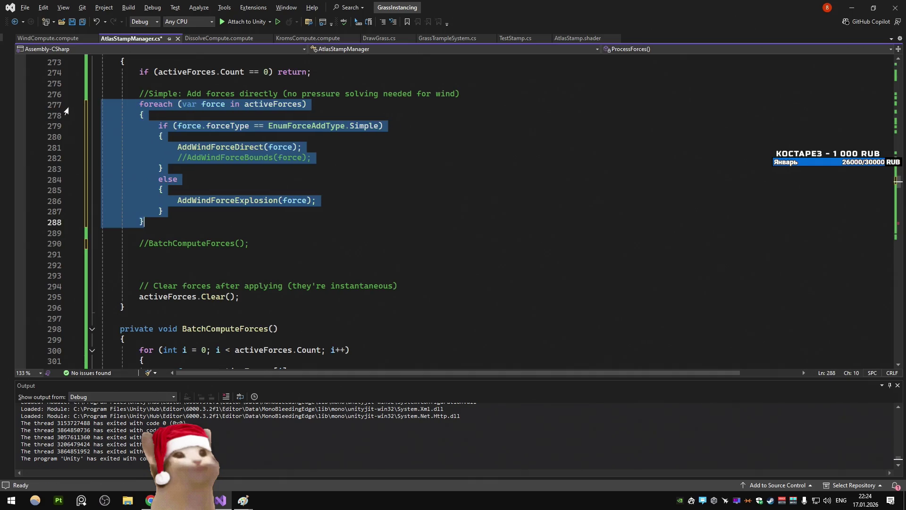
pyautogui.hotkey('ctrl', 's')
# Clear the selection, minimize Visual Studio, and open Unity's File menu
pyautogui.click(353, 148)
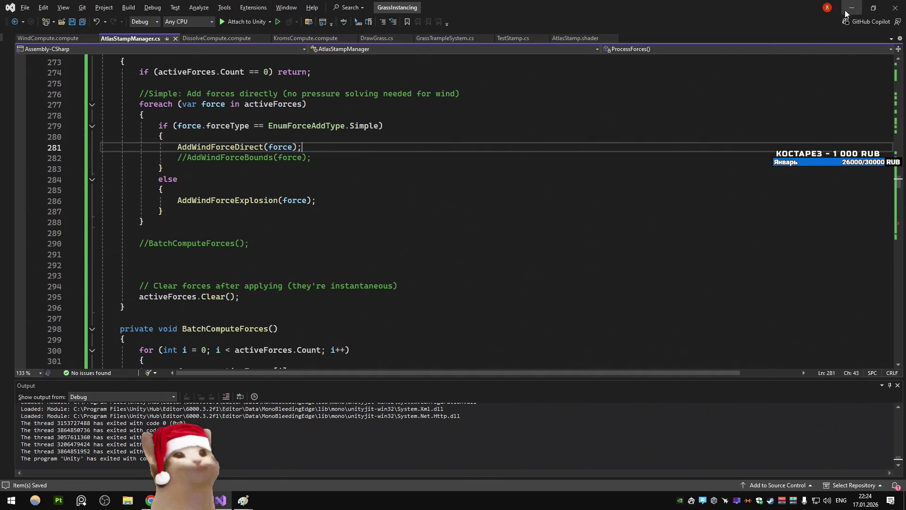
pyautogui.click(851, 8)
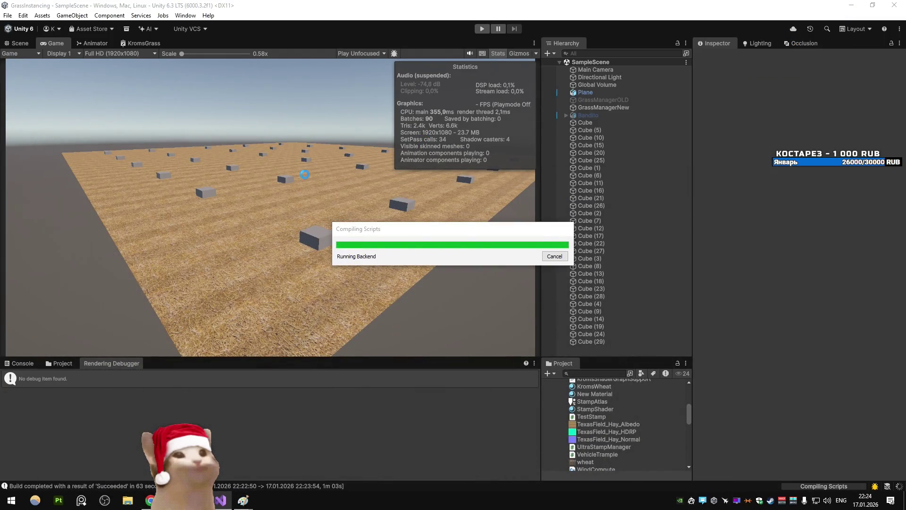
pyautogui.click(8, 16)
# Build and run the player with the updated wind code, then review MSI Afterburner's monitor graphs
pyautogui.click(58, 141)
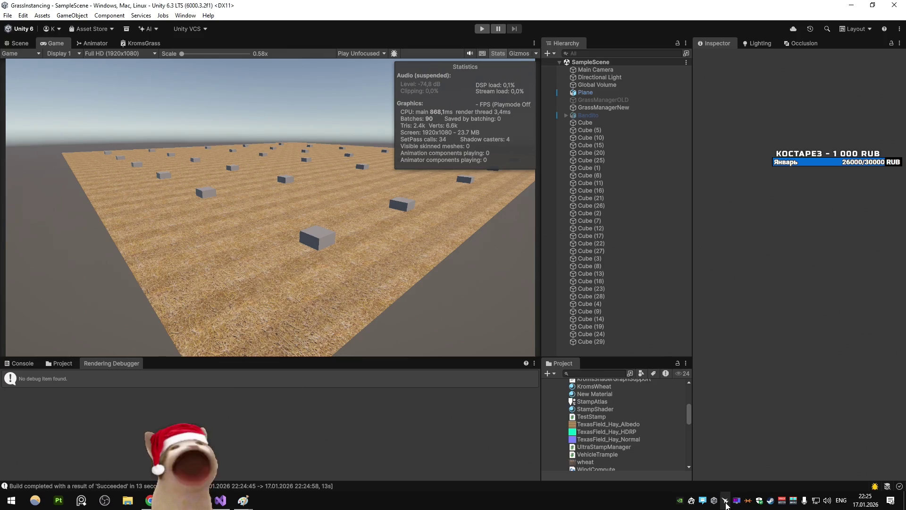
pyautogui.click(726, 501)
pyautogui.scroll(-3, 708, 302)
pyautogui.scroll(-3, 703, 279)
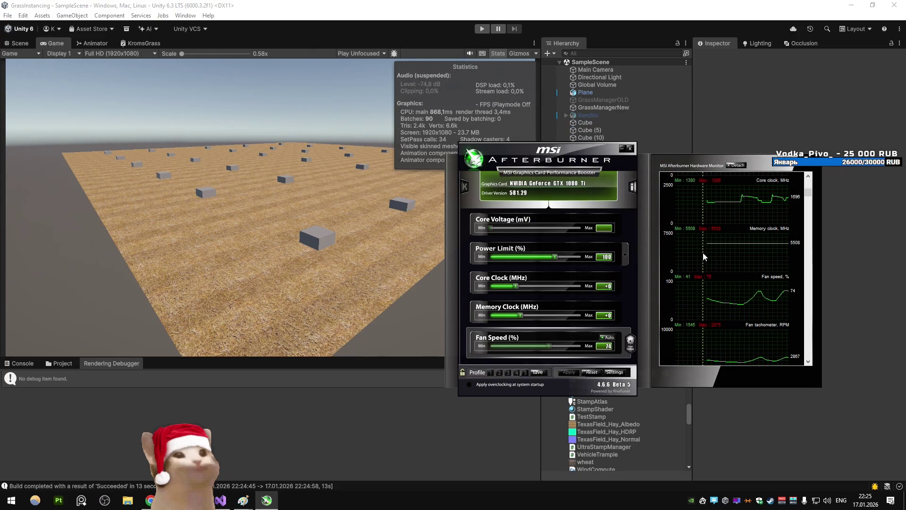
pyautogui.scroll(2, 698, 243)
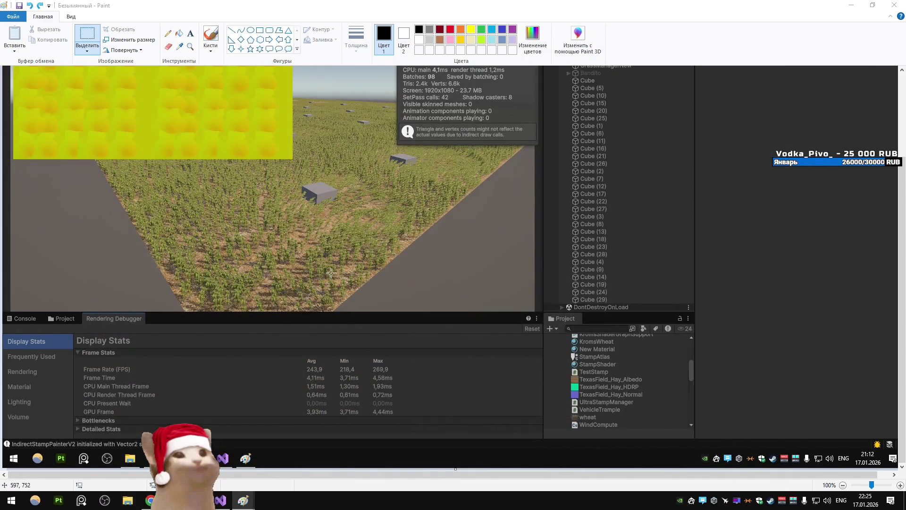
pyautogui.press('super+e')
# Launch the rebuilt GrassInstancing.exe from D:\Downloads\Grass, then close the Explorer window
pyautogui.doubleClick(481, 194)
pyautogui.doubleClick(429, 176)
pyautogui.doubleClick(382, 190)
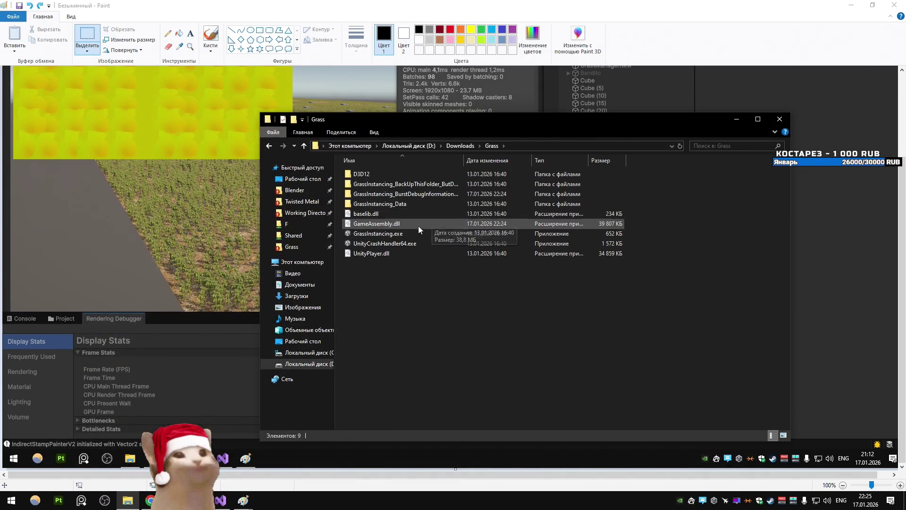
pyautogui.doubleClick(419, 234)
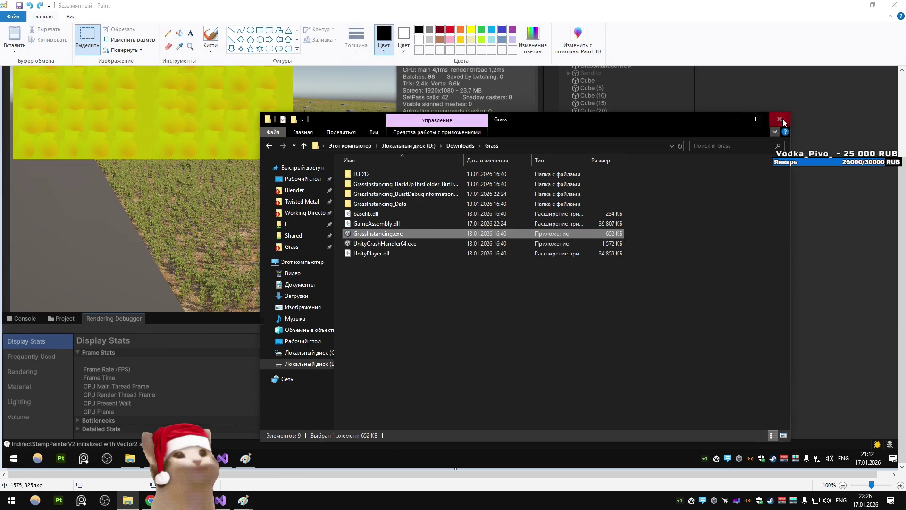
pyautogui.click(781, 120)
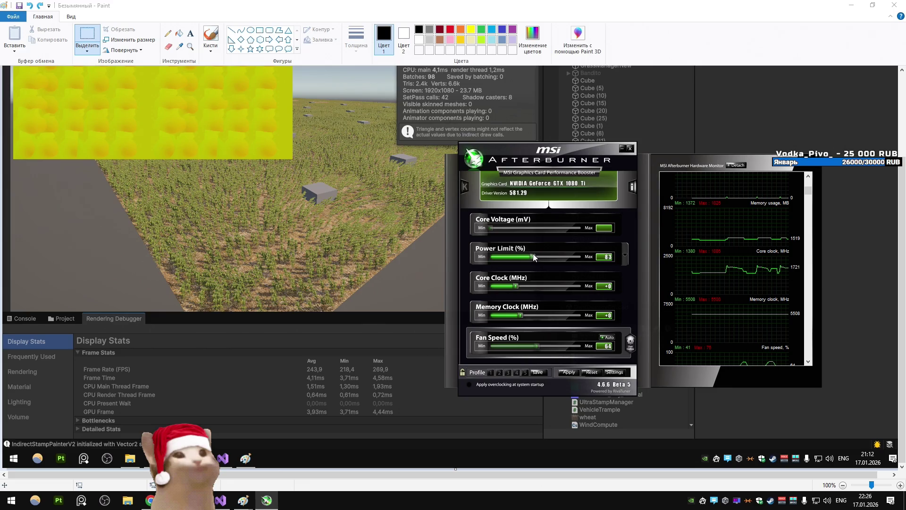
# Lower the GPU power limit to 79 in MSI Afterburner and hide the utility
pyautogui.moveTo(536, 259); pyautogui.dragTo(530, 257)
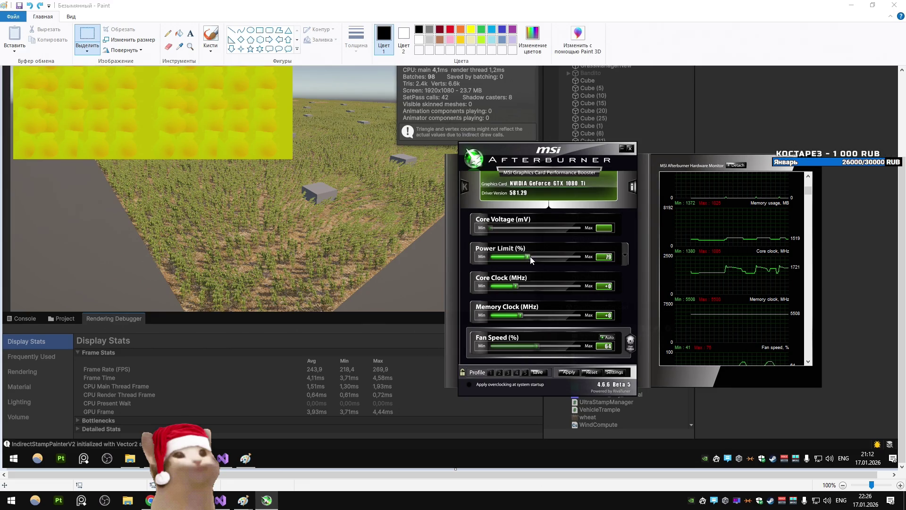
pyautogui.click(568, 372)
pyautogui.click(622, 148)
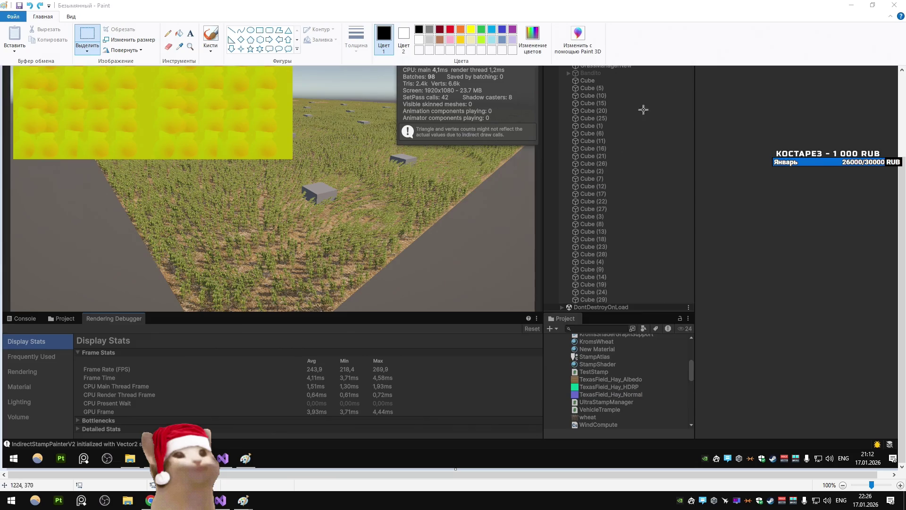
# Close both Paint drawings with Don't Save and start playing the Unity scene
pyautogui.hotkey('alt', 'F4')
pyautogui.click(466, 257)
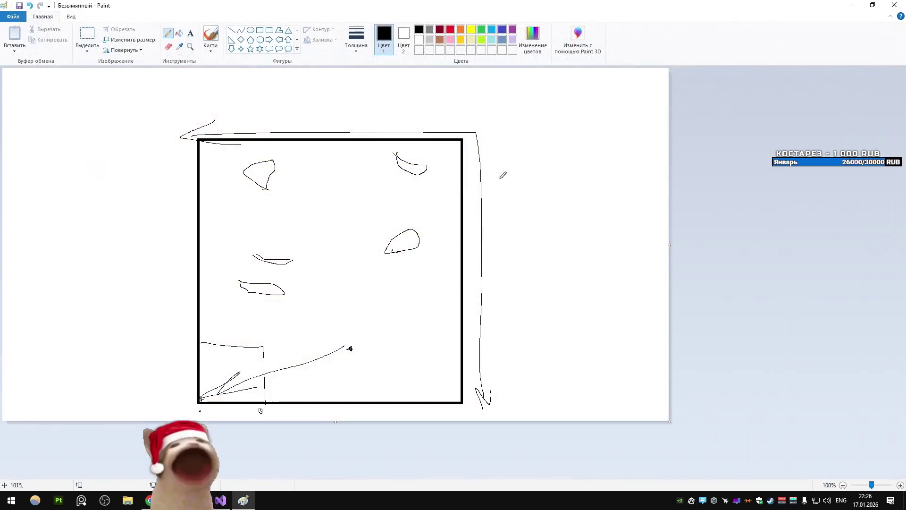
pyautogui.click(896, 5)
pyautogui.click(460, 256)
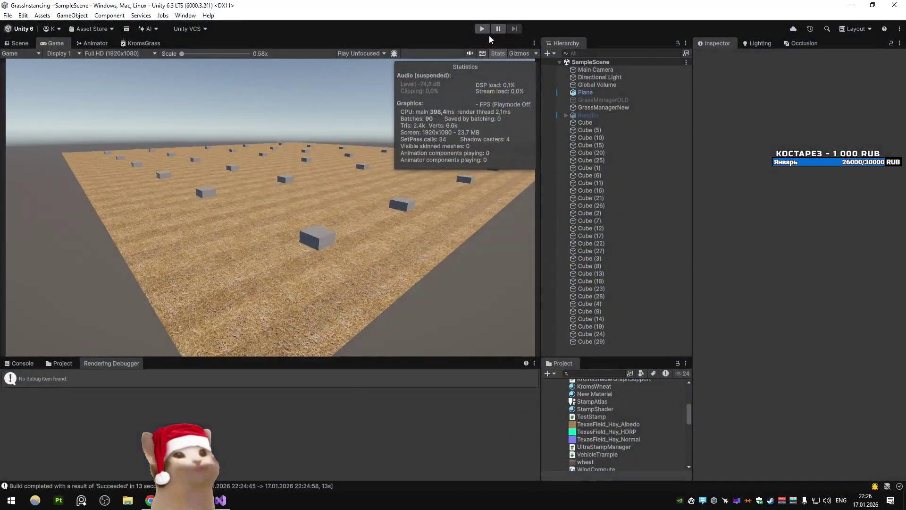
pyautogui.click(481, 28)
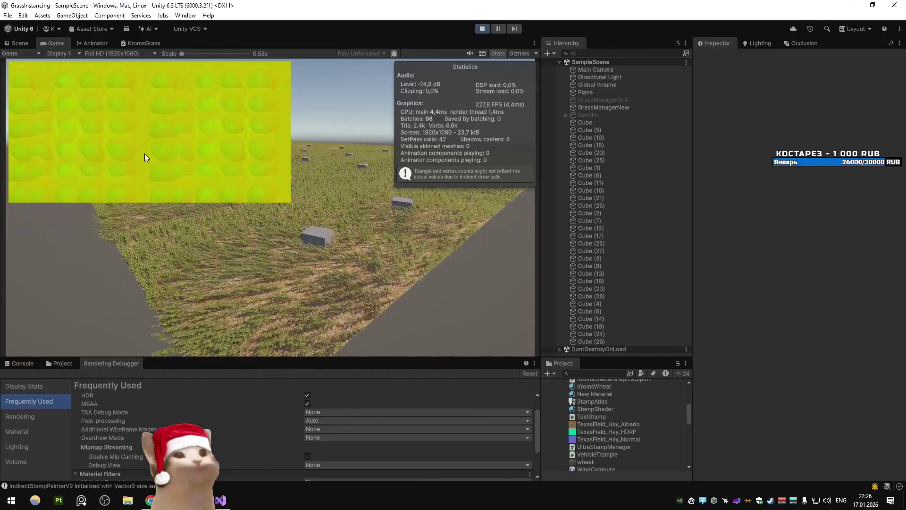
# Orbit and zoom the Scene camera over the running grass around the cubes, then stop playback
pyautogui.click(23, 43)
pyautogui.moveTo(307, 185)
pyautogui.mouseDown()
pyautogui.moveTo(325, 236)
pyautogui.moveTo(308, 159)
pyautogui.mouseUp()
pyautogui.scroll(-5, 307, 157)
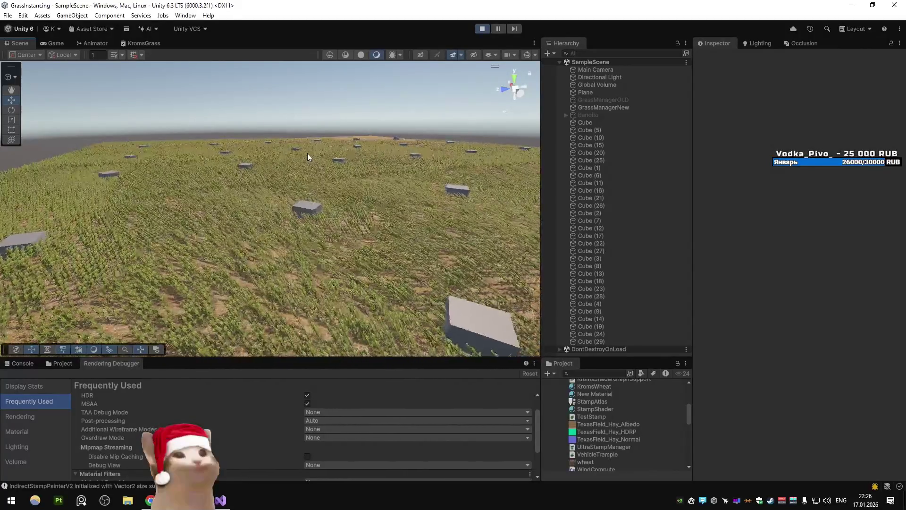
pyautogui.moveTo(303, 153)
pyautogui.mouseDown()
pyautogui.moveTo(237, 220)
pyautogui.moveTo(181, 231)
pyautogui.mouseUp()
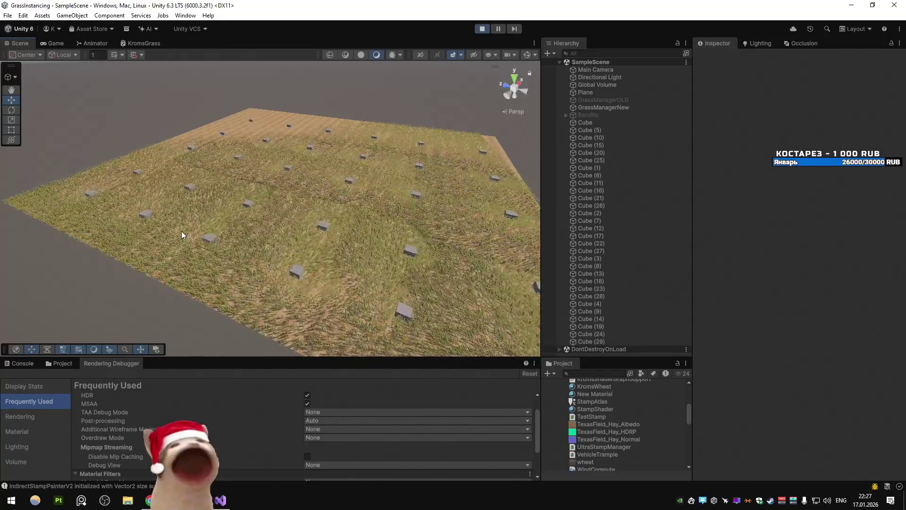
pyautogui.click(482, 29)
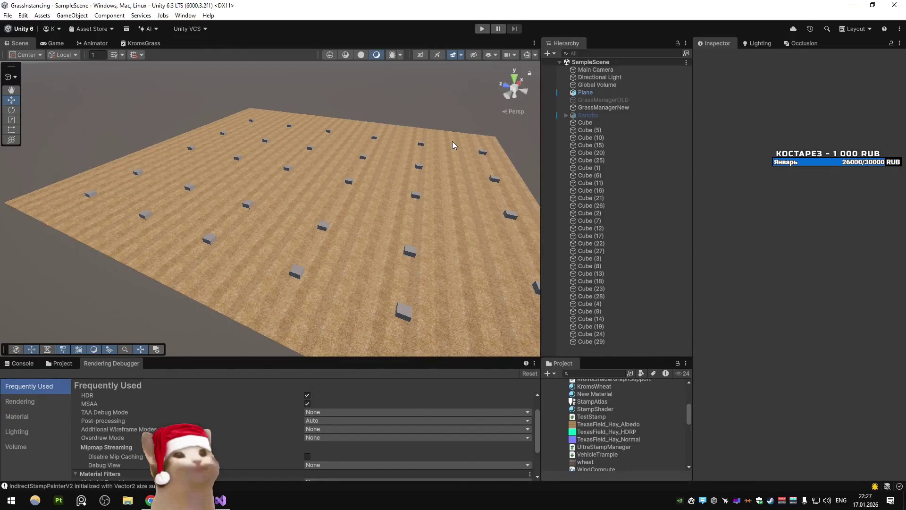
# Launch Paint from Windows search by typing 'pa'
pyautogui.press('super')
pyautogui.write('pa')
pyautogui.press('Return')
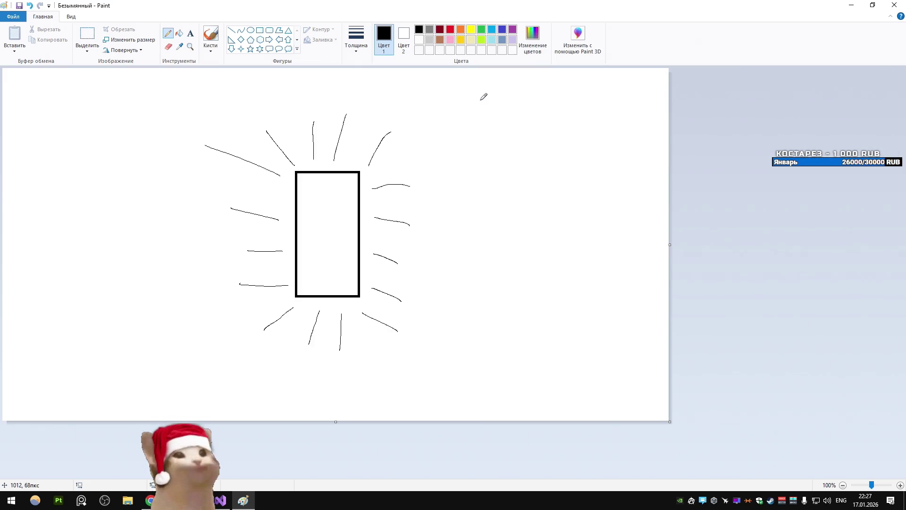
# Try an oval, arrowhead and diagonal strokes beside the rectangle, undoing all of them
pyautogui.moveTo(406, 145)
pyautogui.mouseDown()
pyautogui.moveTo(363, 242)
pyautogui.moveTo(343, 234)
pyautogui.mouseUp()
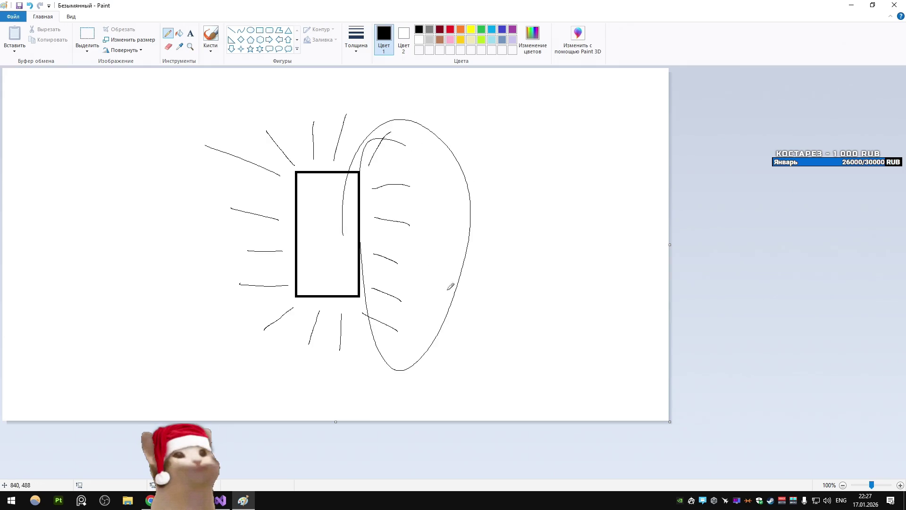
pyautogui.hotkey('ctrl', 'z')
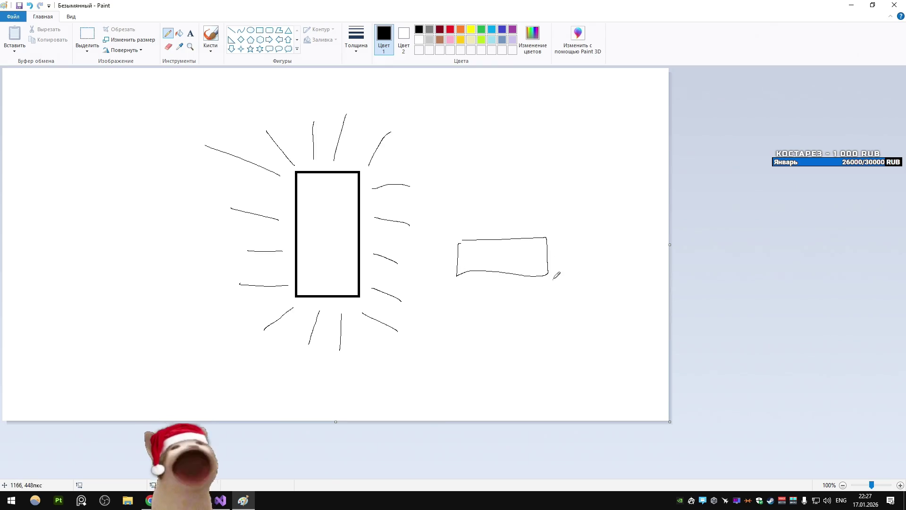
pyautogui.moveTo(589, 219); pyautogui.dragTo(593, 238)
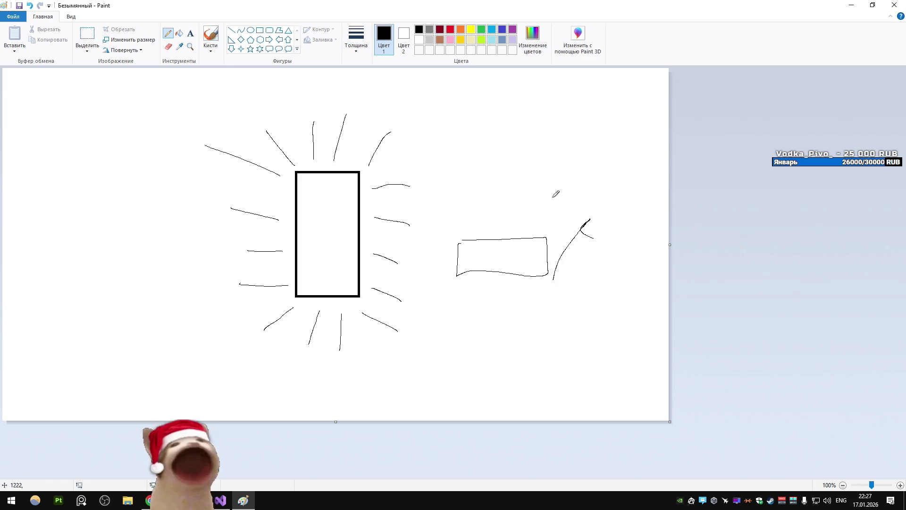
pyautogui.moveTo(568, 118); pyautogui.dragTo(570, 206)
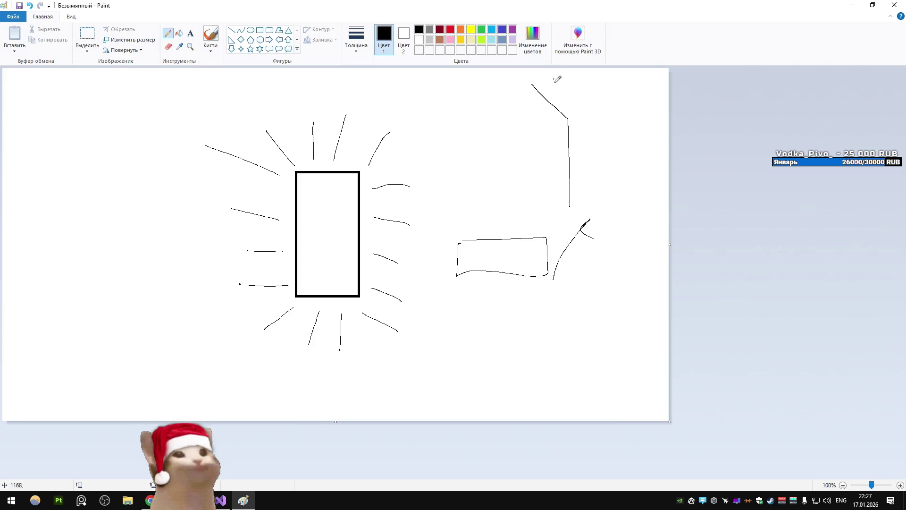
pyautogui.hotkey('ctrl', 'z')
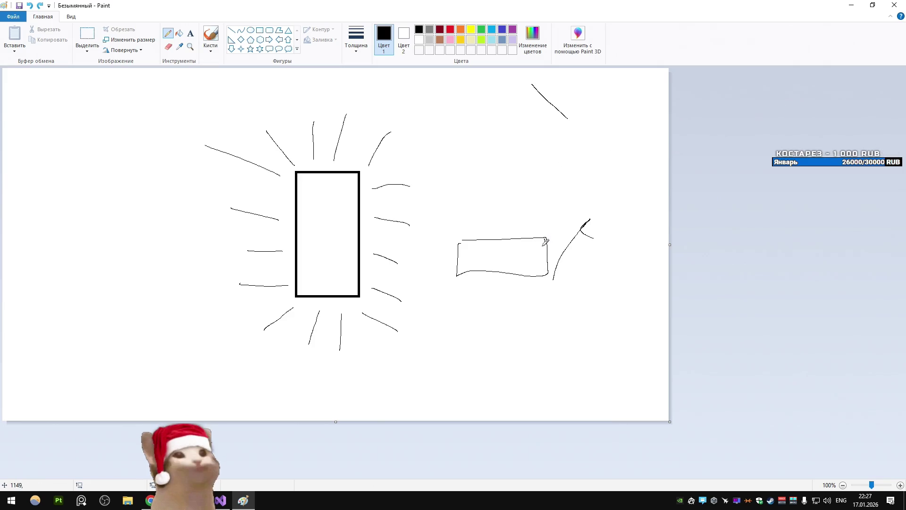
pyautogui.hotkey('ctrl', 'z')
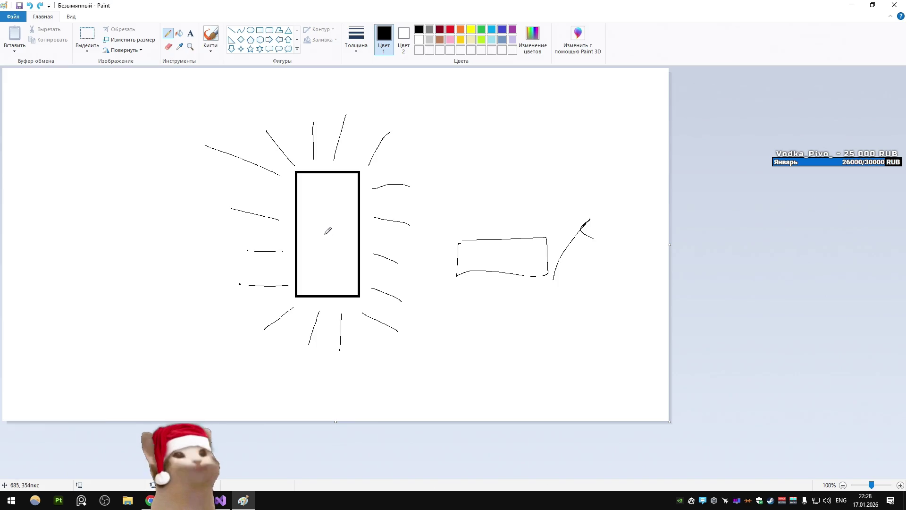
# Draw a dividing line with an arrowhead inside the tall rectangle, then return to Unity
pyautogui.moveTo(326, 231)
pyautogui.mouseDown()
pyautogui.moveTo(293, 228)
pyautogui.moveTo(358, 232)
pyautogui.moveTo(326, 181)
pyautogui.moveTo(333, 189)
pyautogui.mouseUp()
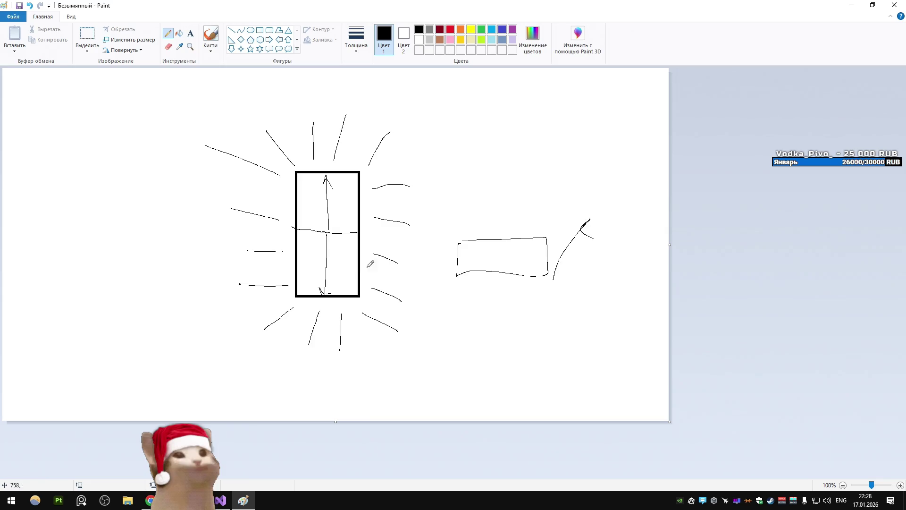
pyautogui.moveTo(320, 288); pyautogui.dragTo(336, 282)
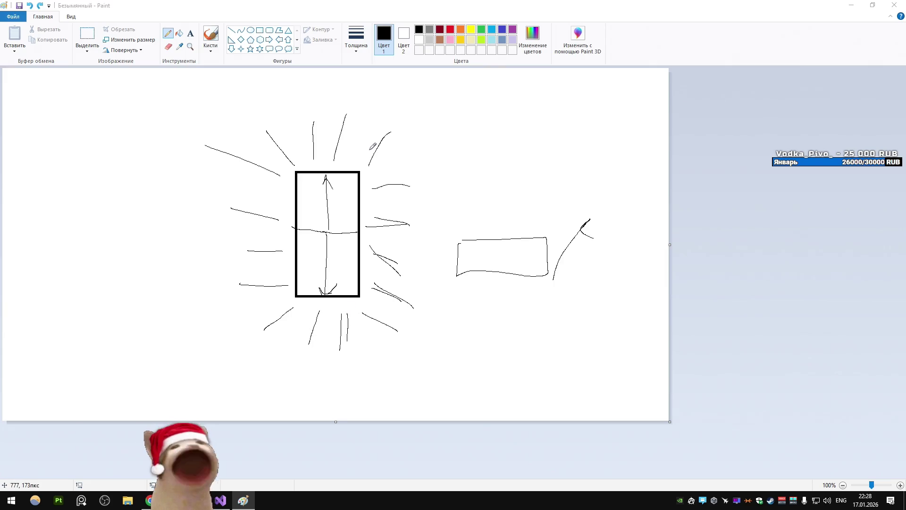
pyautogui.hotkey('alt', 'Tab')
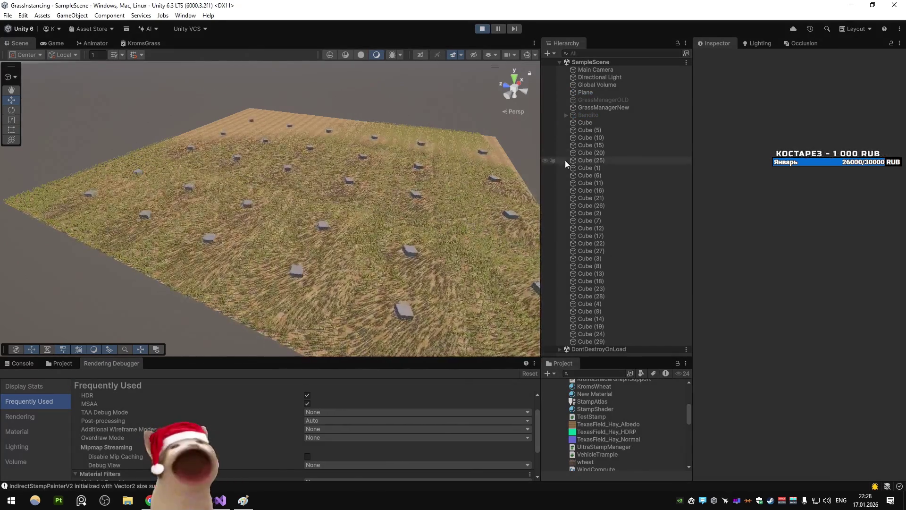
# Deactivate Cube (5) through Cube (29) in the Hierarchy
pyautogui.click(602, 129)
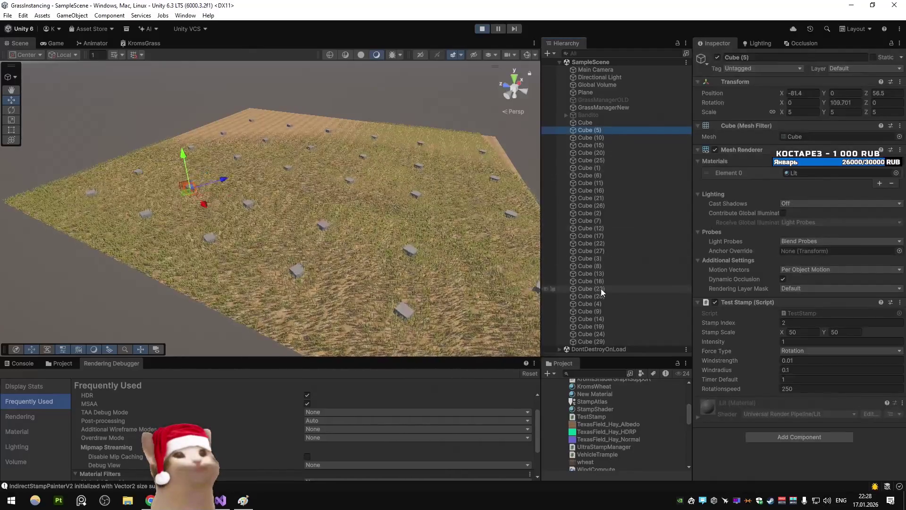
pyautogui.keyDown('shift'); pyautogui.click(598, 340); pyautogui.keyUp('shift')
pyautogui.hotkey('alt', 'shift', 'a')
# Centre the remaining Cube at the origin and set its Test Stamp Windstrength to 1
pyautogui.click(599, 124)
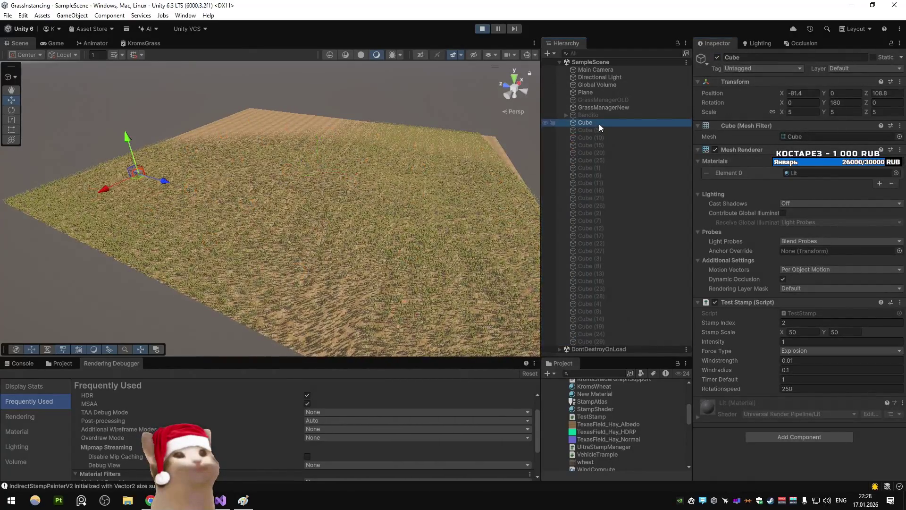
pyautogui.moveTo(424, 202)
pyautogui.mouseDown()
pyautogui.moveTo(460, 142)
pyautogui.moveTo(298, 153)
pyautogui.mouseUp()
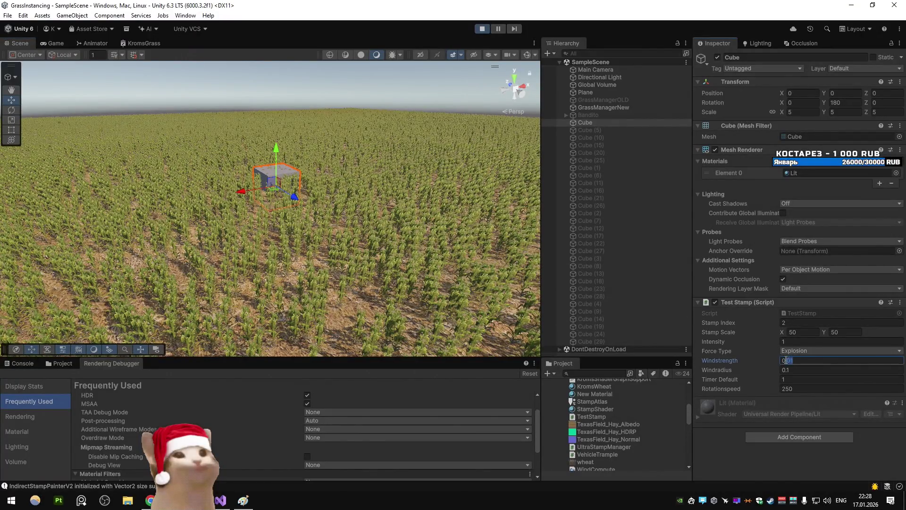
pyautogui.write('1')
pyautogui.press('Return')
pyautogui.moveTo(414, 160)
pyautogui.mouseDown()
pyautogui.moveTo(415, 201)
pyautogui.moveTo(414, 181)
pyautogui.mouseUp()
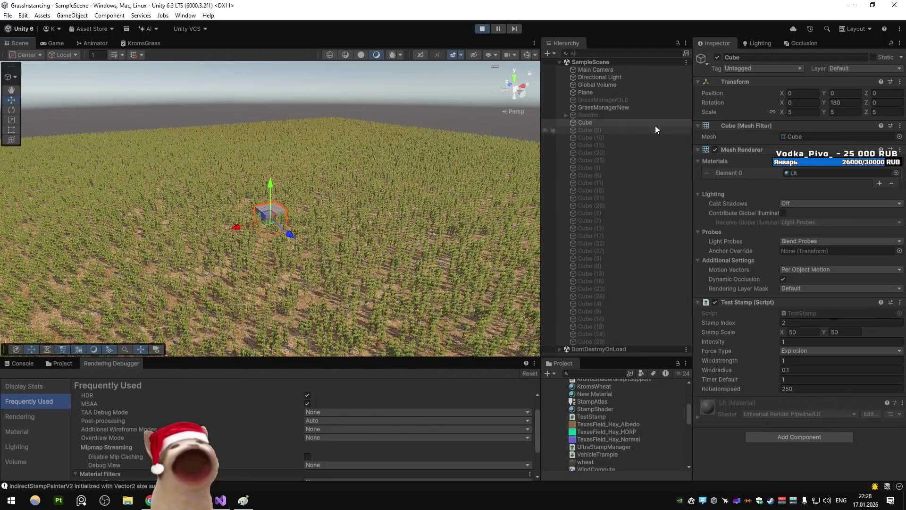
pyautogui.click(604, 107)
pyautogui.click(840, 344)
# Give GrassManagerNew Advection Strength 1.5 and Decay Rate 1, and untick Atlas Stamp Manager
pyautogui.write('1')
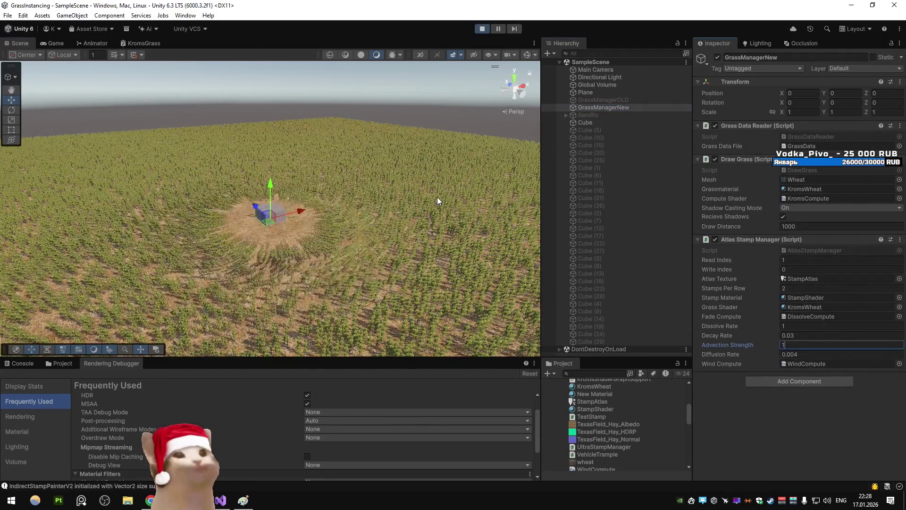
pyautogui.press('BackSpace')
pyautogui.write('0.8')
pyautogui.press('BackSpace')
pyautogui.press('BackSpace')
pyautogui.press('BackSpace')
pyautogui.write('1.5')
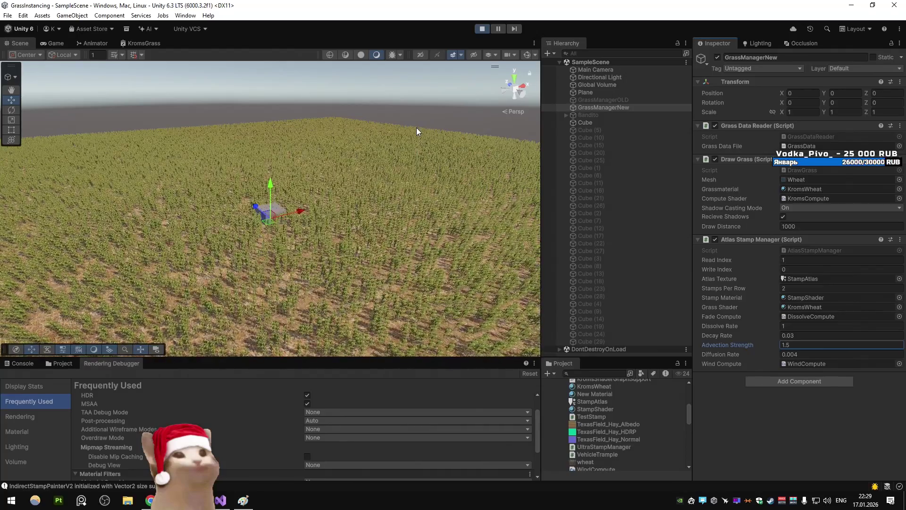
pyautogui.hotkey('shift', 'Tab')
pyautogui.write('1')
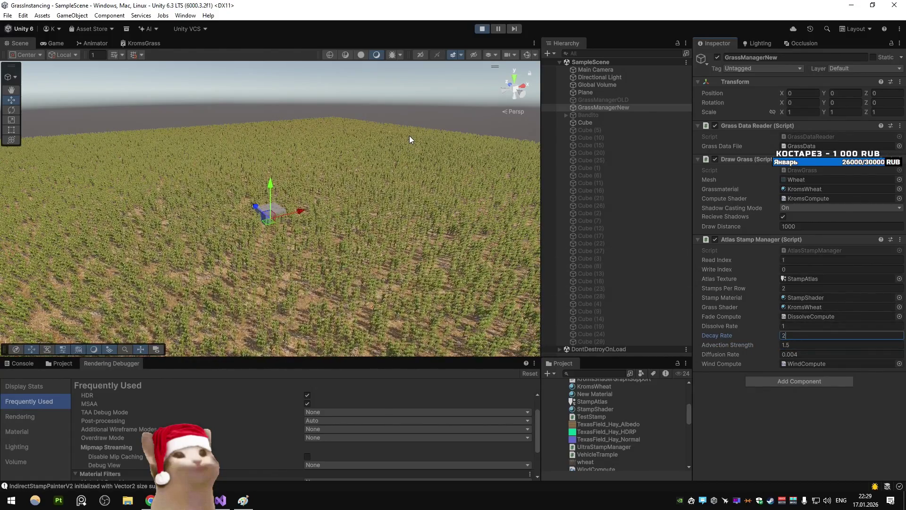
pyautogui.press('BackSpace')
pyautogui.write('1')
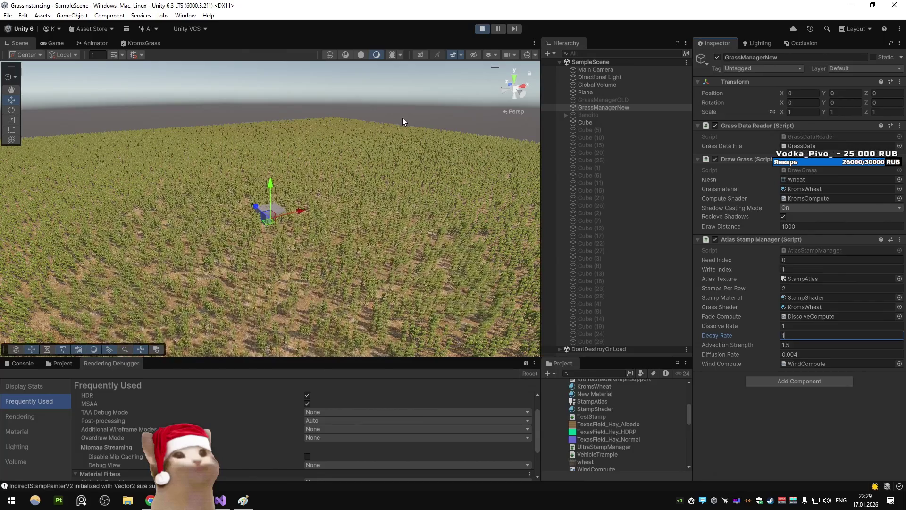
pyautogui.click(715, 239)
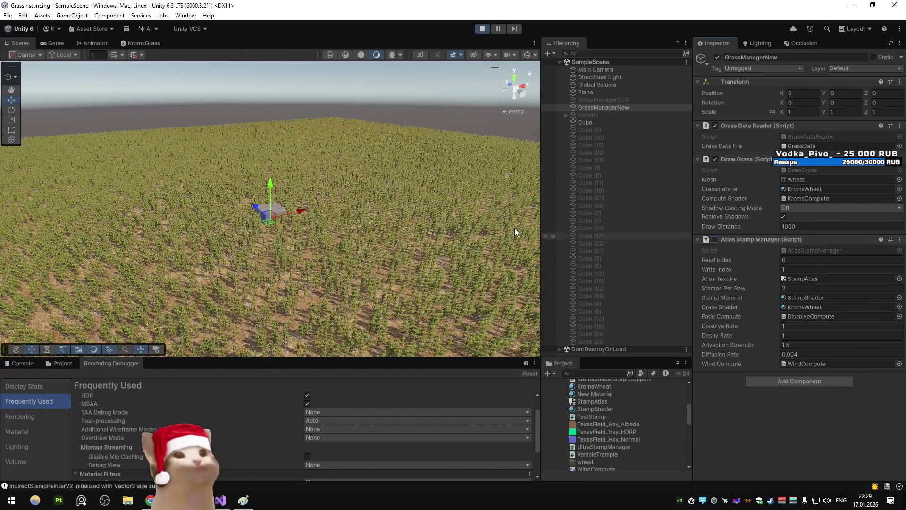
# Select the Cube and drag it along Z to 0.94
pyautogui.moveTo(454, 247)
pyautogui.mouseDown()
pyautogui.moveTo(361, 225)
pyautogui.moveTo(382, 223)
pyautogui.moveTo(373, 252)
pyautogui.mouseUp()
pyautogui.click(392, 245)
pyautogui.scroll(-5, 377, 236)
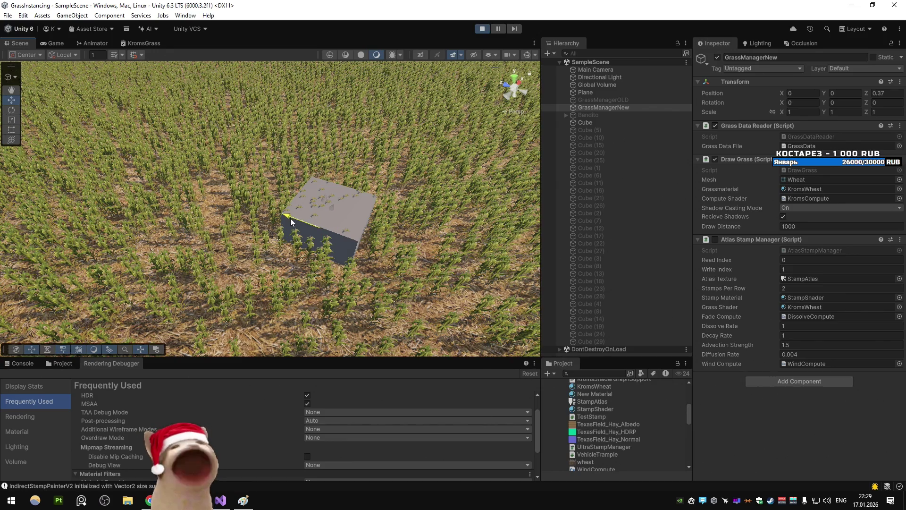
pyautogui.click(585, 122)
pyautogui.moveTo(471, 171)
pyautogui.mouseDown()
pyautogui.moveTo(241, 255)
pyautogui.moveTo(291, 249)
pyautogui.moveTo(300, 259)
pyautogui.mouseUp()
pyautogui.moveTo(319, 297); pyautogui.dragTo(309, 275)
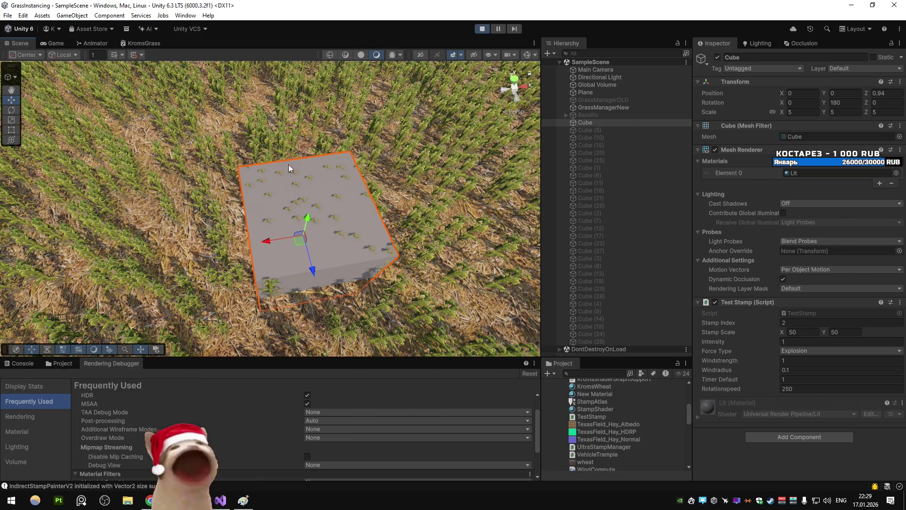
# Inspect the wheat around the moved cube from top-down and low angles, then switch to Visual Studio
pyautogui.moveTo(409, 208); pyautogui.dragTo(338, 212)
pyautogui.scroll(3, 339, 212)
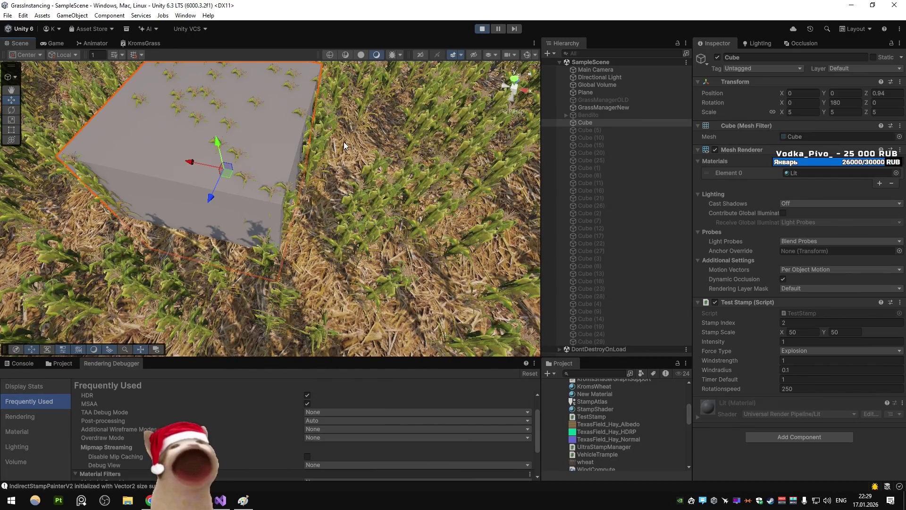
pyautogui.scroll(-5, 338, 113)
pyautogui.moveTo(338, 112); pyautogui.dragTo(380, 112)
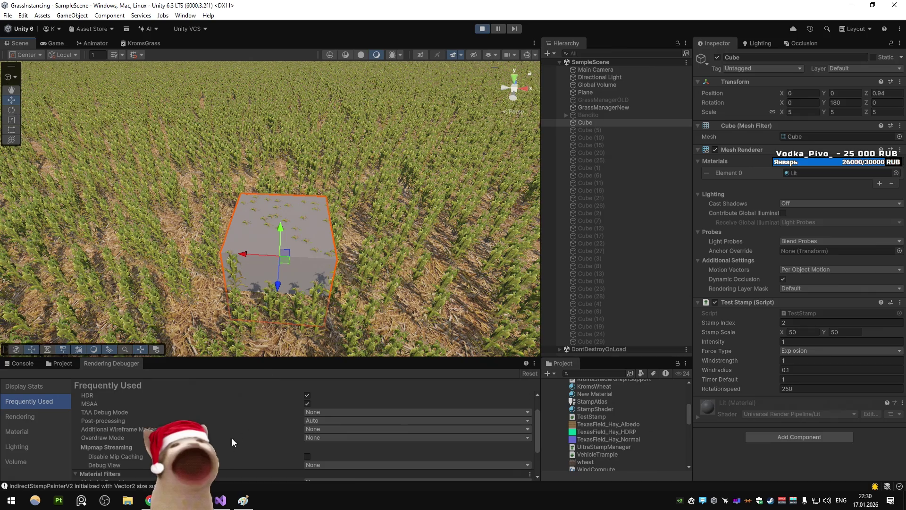
pyautogui.hotkey('alt', 'Tab')
pyautogui.click(570, 38)
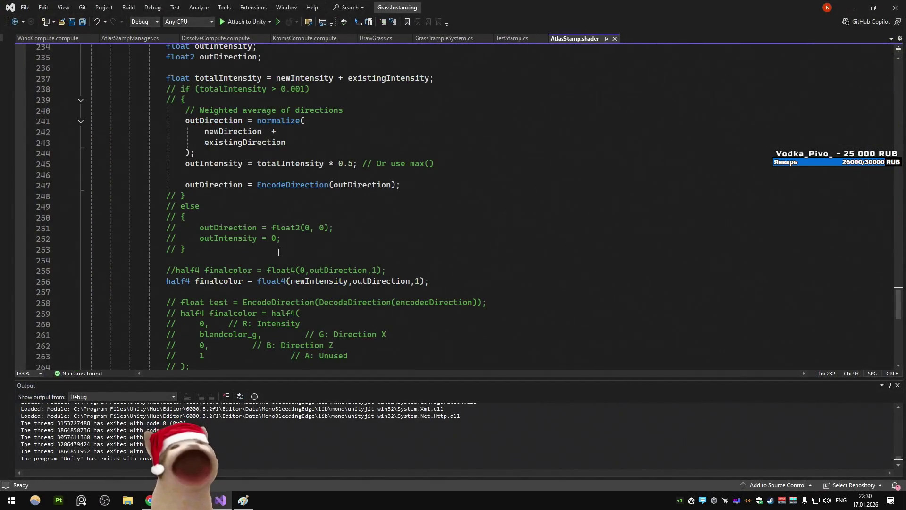
# Scroll through the AtlasStamp.shader blending code
pyautogui.scroll(-4, 279, 246)
pyautogui.scroll(6, 279, 246)
pyautogui.scroll(3, 266, 167)
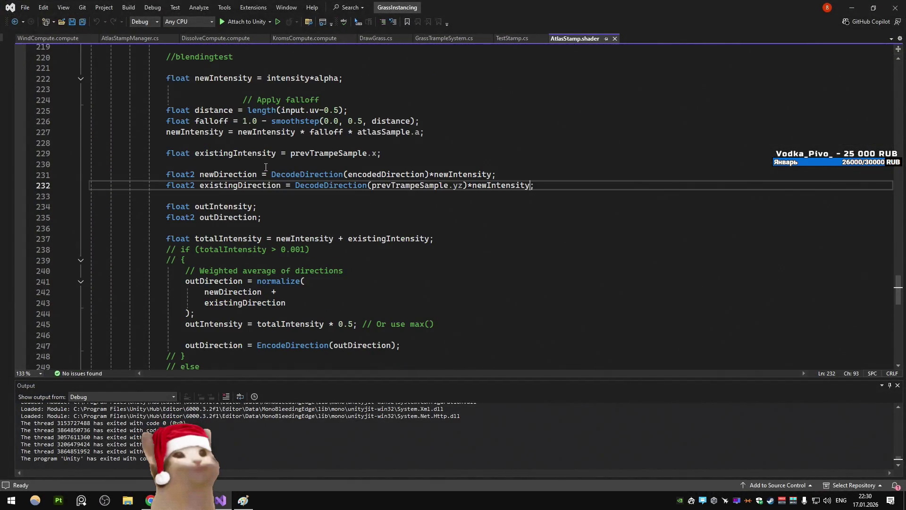
pyautogui.scroll(2, 260, 166)
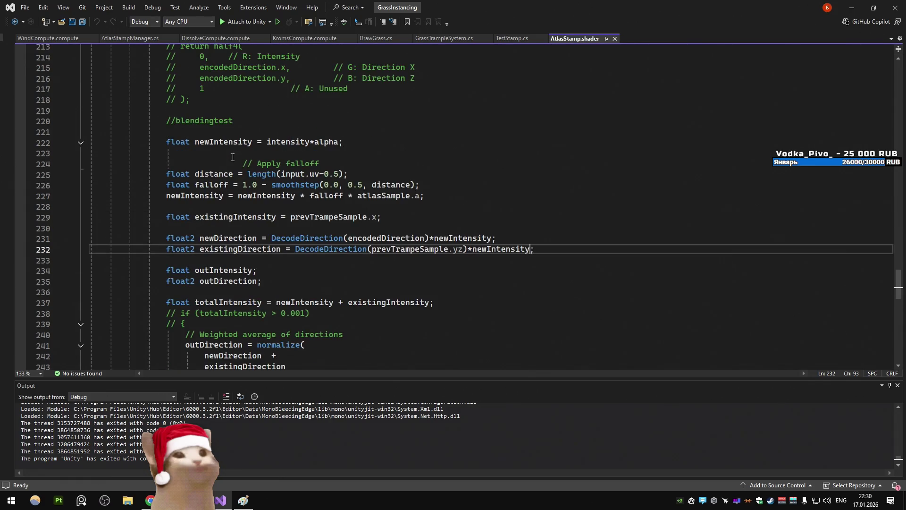
# Draw two overlapping circles left of the rectangle in Paint
pyautogui.click(243, 499)
pyautogui.moveTo(88, 178)
pyautogui.mouseDown()
pyautogui.moveTo(143, 221)
pyautogui.moveTo(68, 182)
pyautogui.mouseUp()
pyautogui.moveTo(201, 168)
pyautogui.mouseDown()
pyautogui.moveTo(137, 168)
pyautogui.moveTo(163, 268)
pyautogui.moveTo(201, 169)
pyautogui.mouseUp()
# Erase the first circle's arc inside the overlap, along with leftover pieces and a stray stroke
pyautogui.click(169, 47)
pyautogui.moveTo(117, 185); pyautogui.dragTo(147, 217)
pyautogui.moveTo(137, 248)
pyautogui.mouseDown()
pyautogui.moveTo(130, 258)
pyautogui.moveTo(137, 251)
pyautogui.mouseUp()
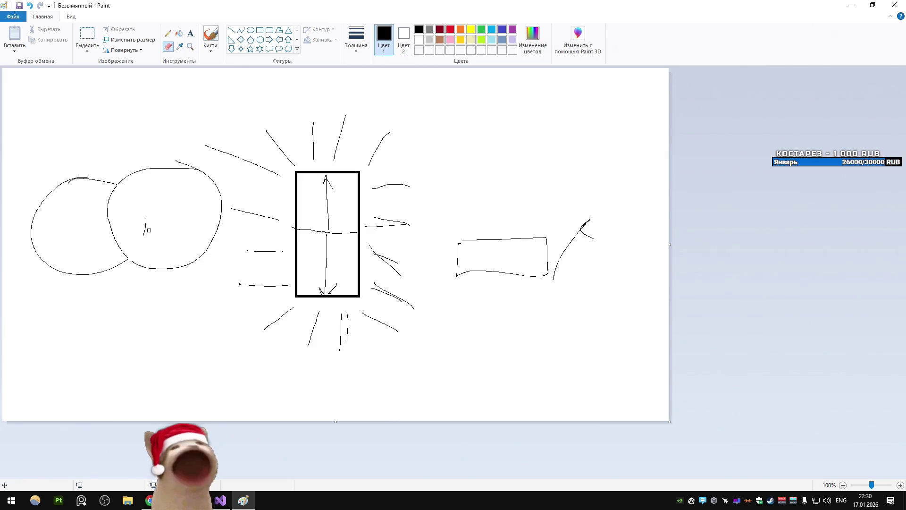
pyautogui.click(144, 235)
# With the Pencil, sketch a short vertical line to the right, then undo the box-shaped stroke
pyautogui.click(168, 35)
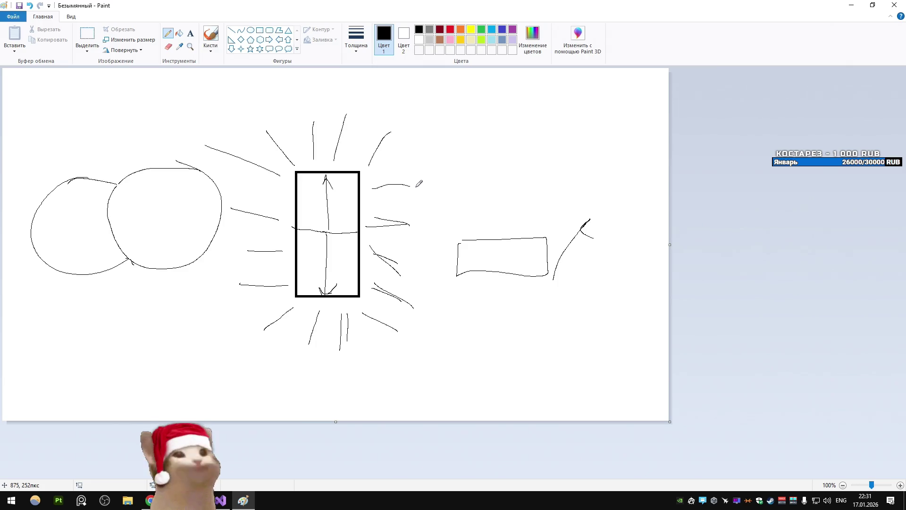
pyautogui.moveTo(469, 135); pyautogui.dragTo(468, 213)
pyautogui.moveTo(471, 135)
pyautogui.mouseDown()
pyautogui.moveTo(521, 141)
pyautogui.moveTo(470, 205)
pyautogui.mouseUp()
pyautogui.hotkey('ctrl', 'z')
pyautogui.hotkey('ctrl', 'z')
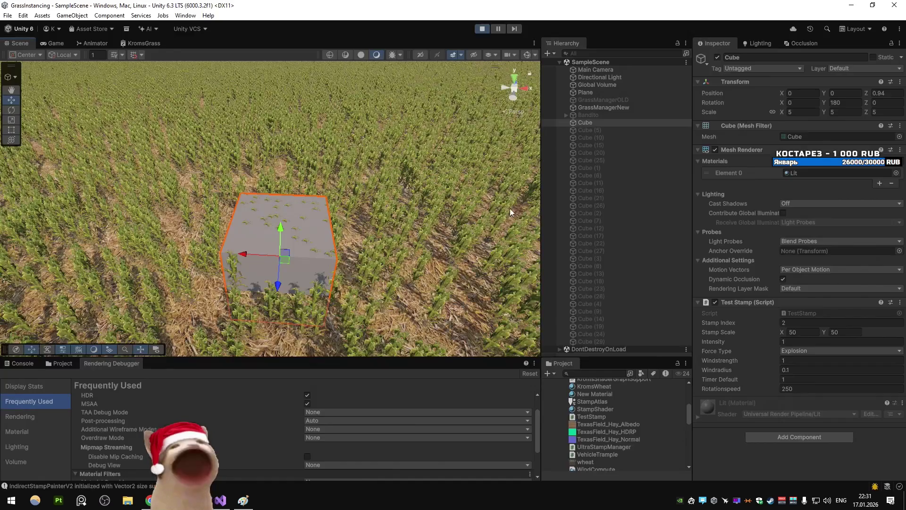
# Select the Cube in the wheat and slide it back and forth along Z, ending at Z 0.29
pyautogui.moveTo(326, 163)
pyautogui.mouseDown()
pyautogui.moveTo(292, 315)
pyautogui.moveTo(283, 117)
pyautogui.moveTo(271, 232)
pyautogui.moveTo(163, 216)
pyautogui.mouseUp()
pyautogui.click(164, 217)
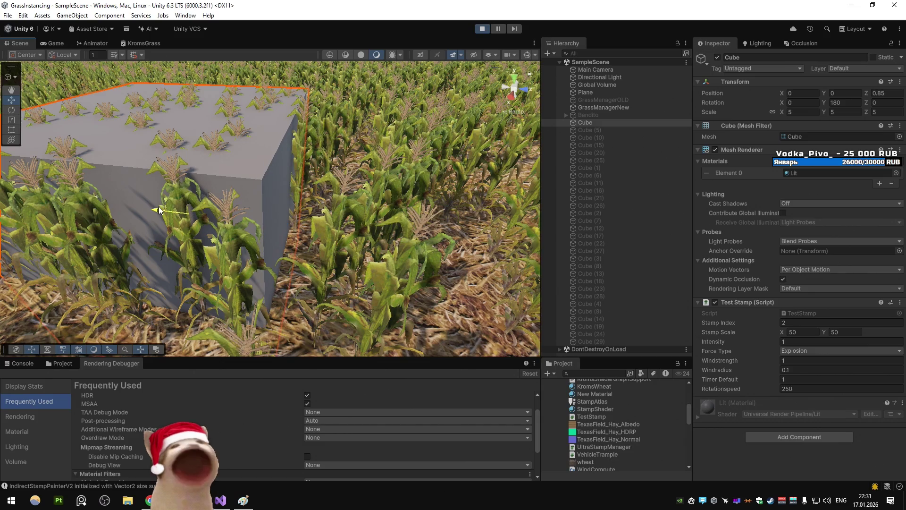
pyautogui.moveTo(158, 209)
pyautogui.mouseDown()
pyautogui.moveTo(174, 206)
pyautogui.moveTo(136, 204)
pyautogui.moveTo(293, 234)
pyautogui.moveTo(135, 222)
pyautogui.moveTo(322, 208)
pyautogui.mouseUp()
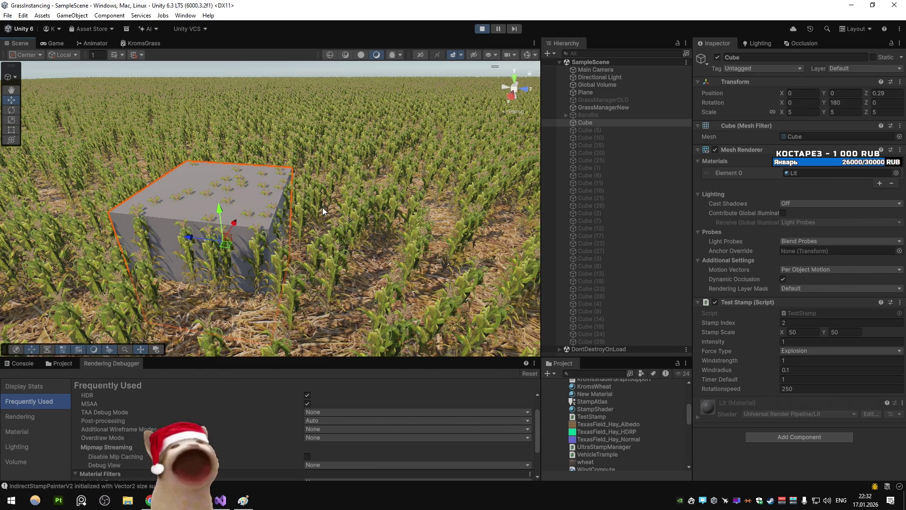
# Slide the cube forward along Z and orbit in to a higher, closer view of it
pyautogui.moveTo(194, 239); pyautogui.dragTo(209, 239)
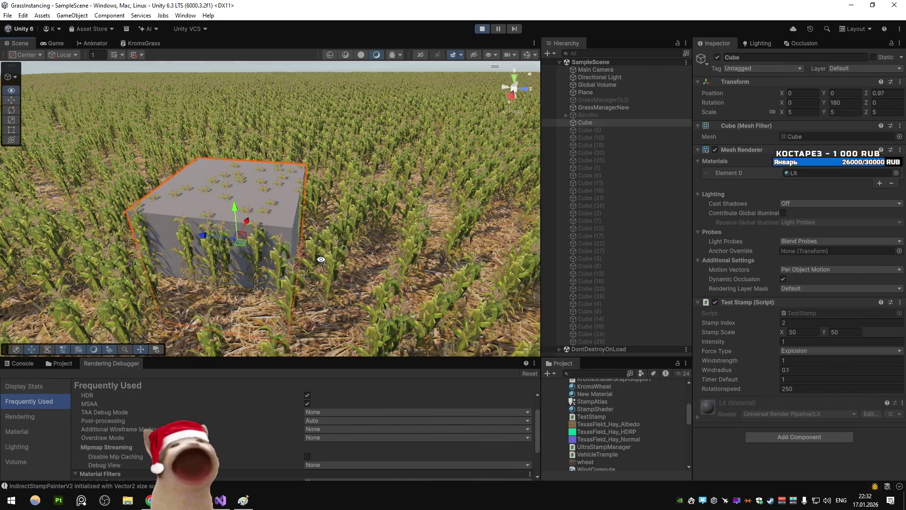
pyautogui.scroll(5, 323, 257)
pyautogui.scroll(-4, 328, 256)
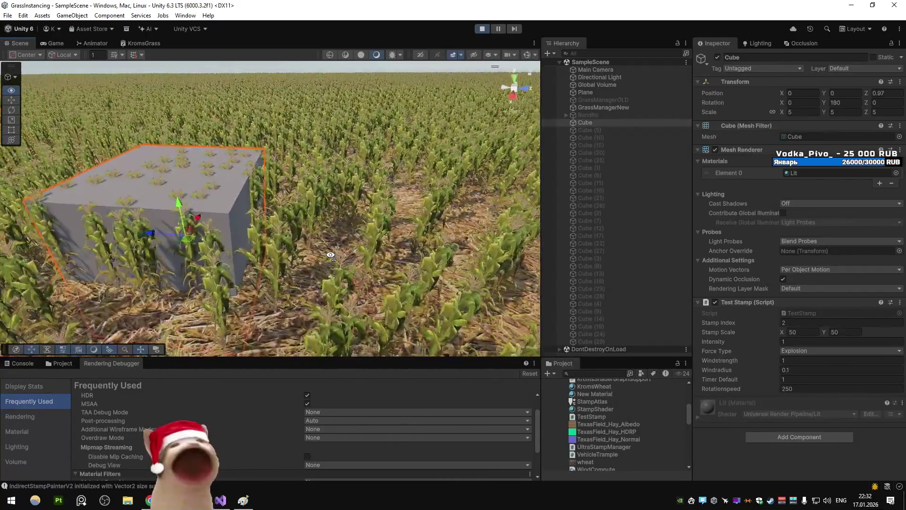
pyautogui.moveTo(330, 255); pyautogui.dragTo(265, 243)
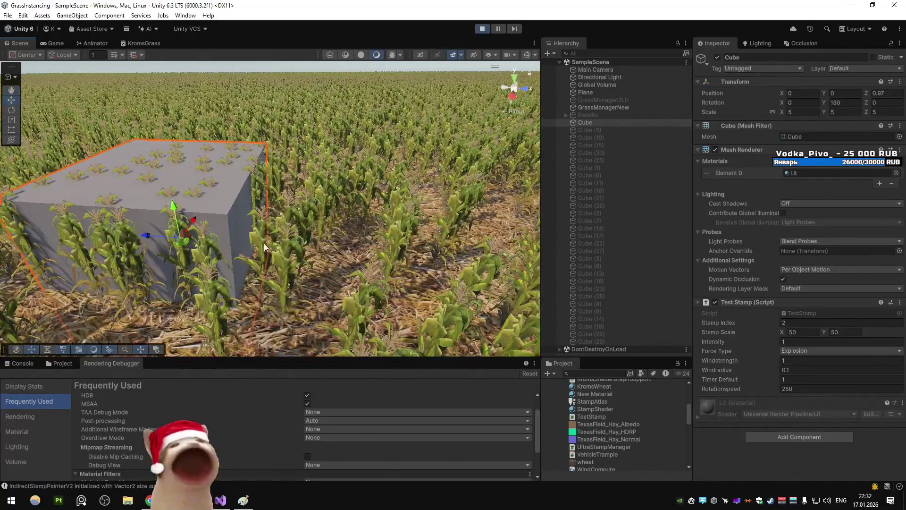
pyautogui.click(161, 236)
pyautogui.click(259, 195)
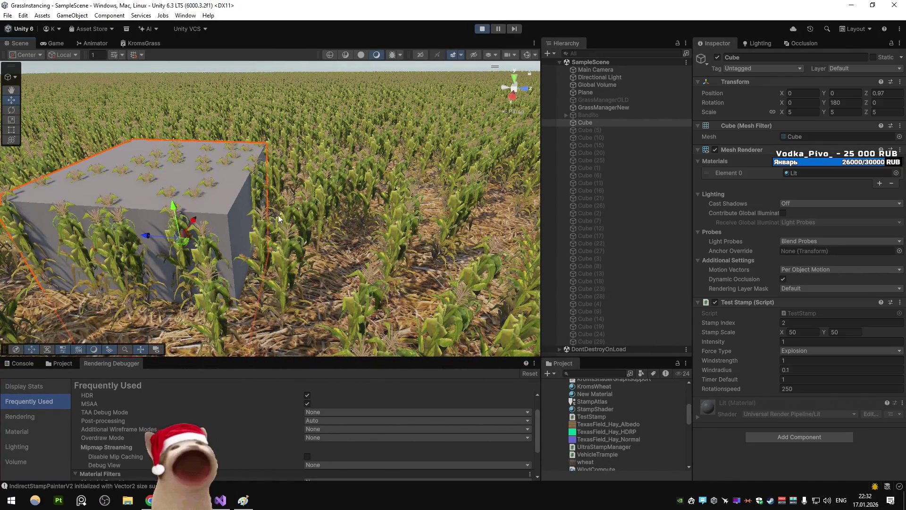
pyautogui.moveTo(213, 187)
pyautogui.mouseDown()
pyautogui.moveTo(256, 209)
pyautogui.moveTo(332, 176)
pyautogui.moveTo(245, 202)
pyautogui.moveTo(320, 222)
pyautogui.moveTo(338, 218)
pyautogui.moveTo(210, 226)
pyautogui.moveTo(222, 228)
pyautogui.mouseUp()
pyautogui.click(222, 228)
# Nudge the cube left along X and push it into the grass, reaching X -6.57, Z 2.23
pyautogui.click(239, 230)
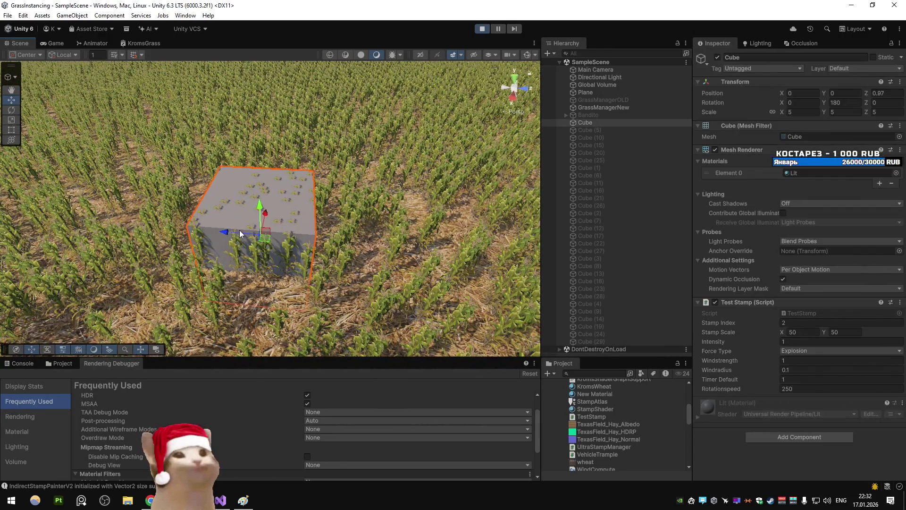
pyautogui.click(234, 230)
pyautogui.click(235, 229)
pyautogui.click(232, 228)
pyautogui.click(229, 233)
pyautogui.click(229, 232)
pyautogui.moveTo(228, 232); pyautogui.dragTo(222, 231)
pyautogui.moveTo(299, 223); pyautogui.dragTo(325, 228)
pyautogui.moveTo(183, 228); pyautogui.dragTo(204, 235)
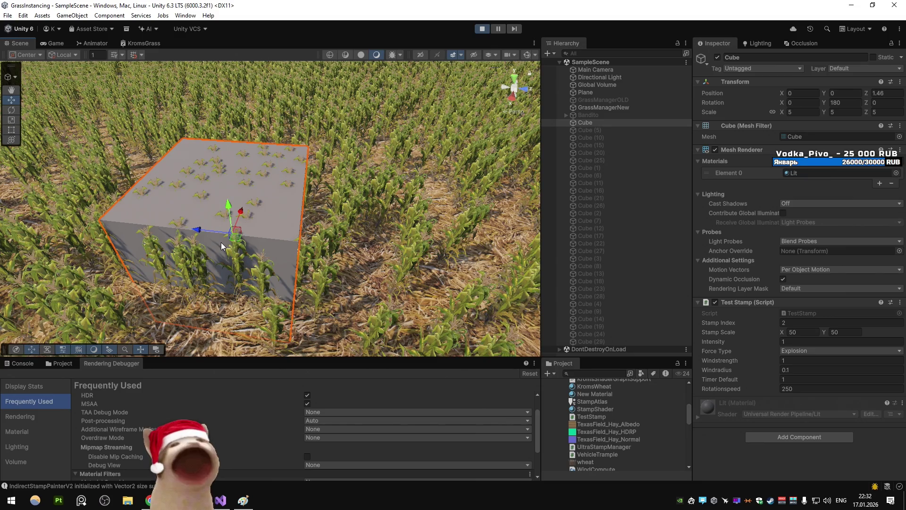
pyautogui.scroll(-2, 221, 242)
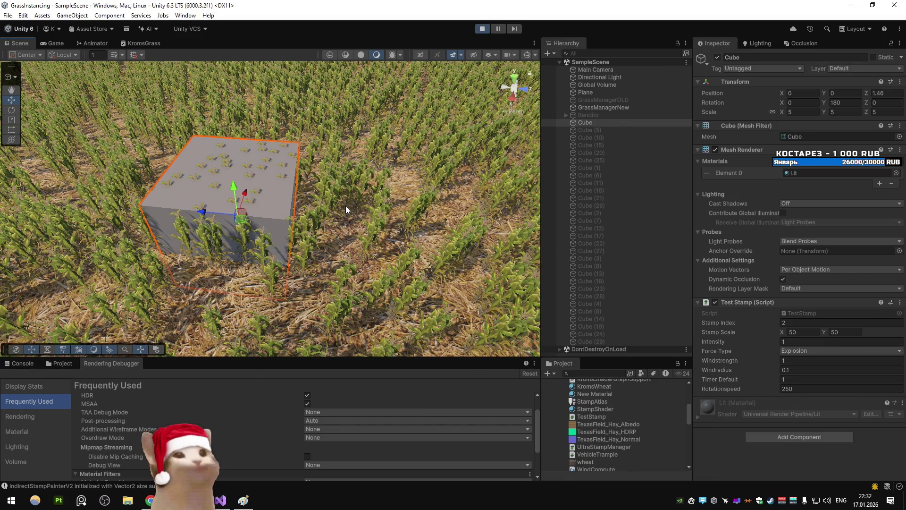
# Rotate the cube around Y to 275.255°
pyautogui.press('e')
pyautogui.moveTo(266, 233)
pyautogui.mouseDown()
pyautogui.moveTo(186, 253)
pyautogui.moveTo(219, 240)
pyautogui.moveTo(267, 177)
pyautogui.moveTo(259, 152)
pyautogui.moveTo(279, 146)
pyautogui.moveTo(271, 178)
pyautogui.moveTo(279, 143)
pyautogui.moveTo(245, 222)
pyautogui.moveTo(268, 149)
pyautogui.moveTo(280, 151)
pyautogui.mouseUp()
pyautogui.press('w')
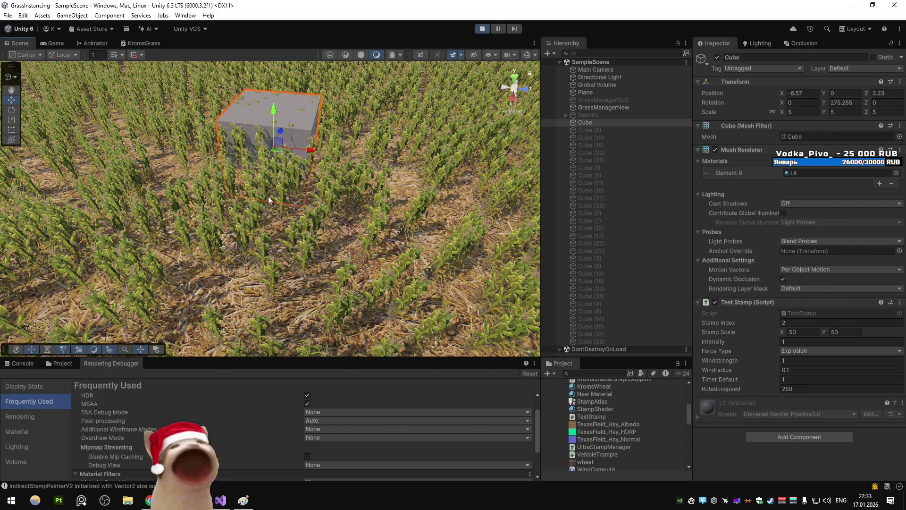
pyautogui.hotkey('alt', 'Tab')
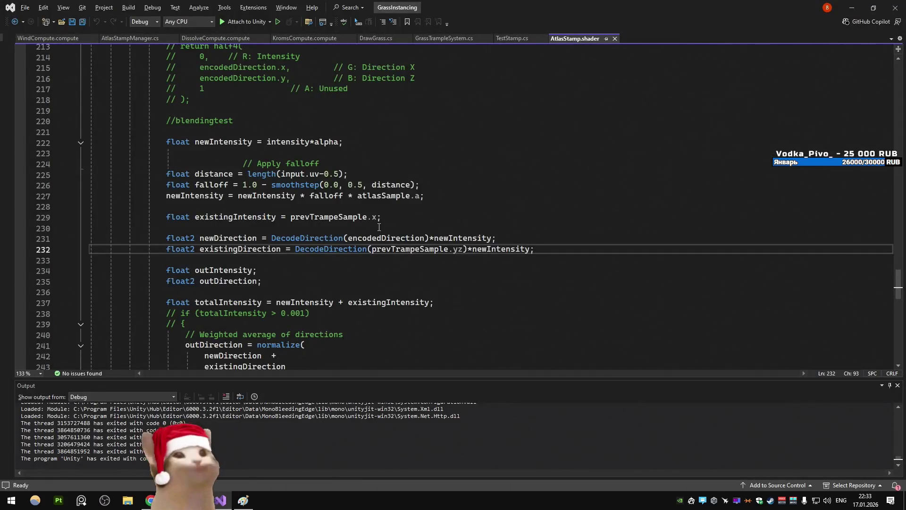
# Scroll through the direction-blending code in AtlasStamp.shader, then return to the Unity scene
pyautogui.scroll(-3, 380, 200)
pyautogui.scroll(-2, 380, 201)
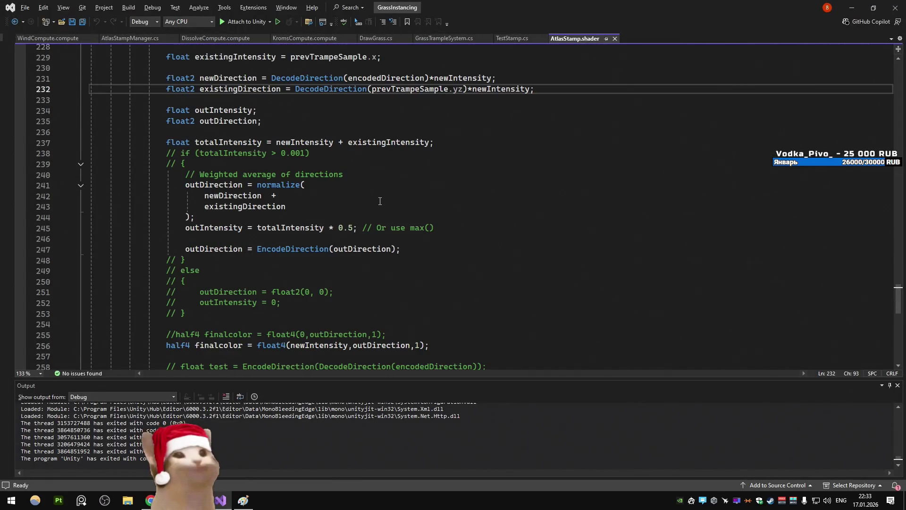
pyautogui.scroll(-2, 380, 200)
pyautogui.scroll(-2, 380, 201)
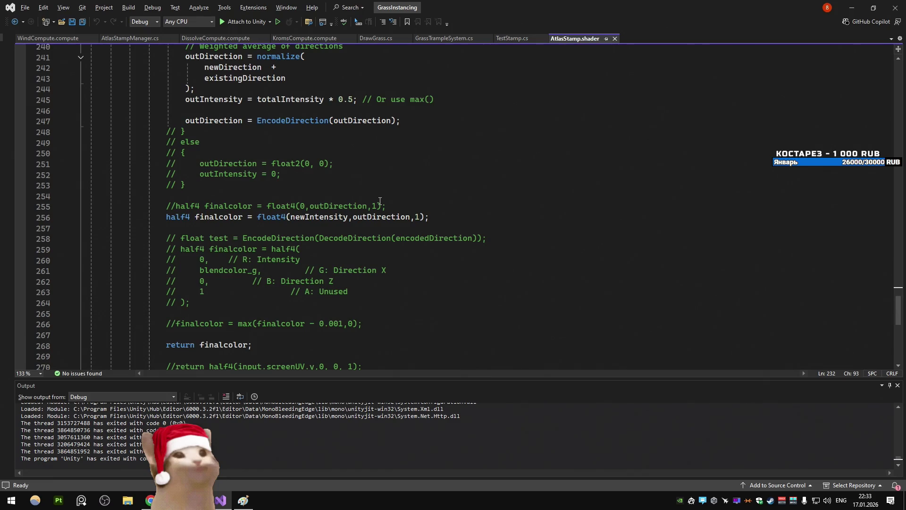
pyautogui.scroll(-2, 380, 200)
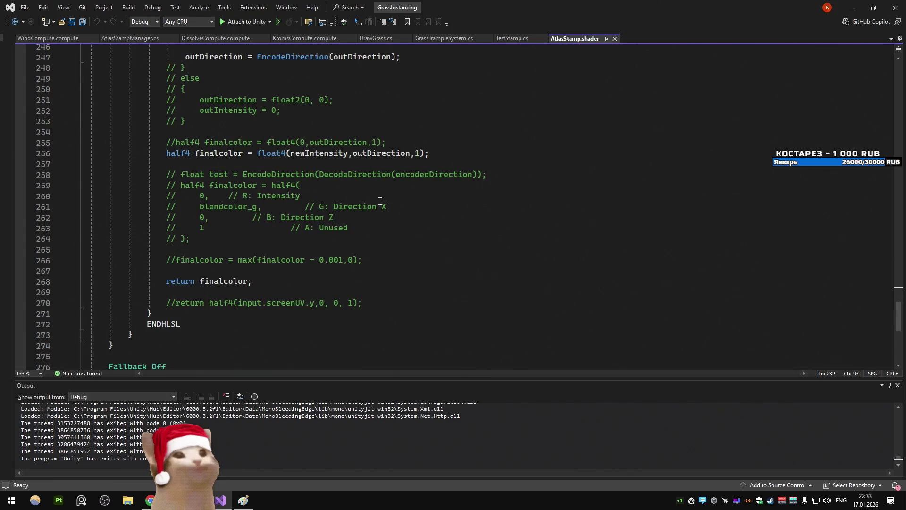
pyautogui.scroll(2, 380, 200)
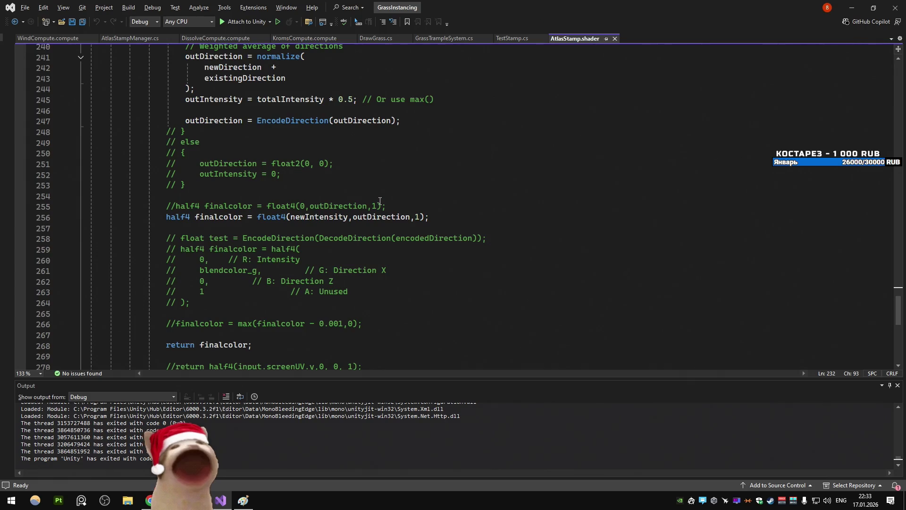
pyautogui.scroll(-2, 379, 201)
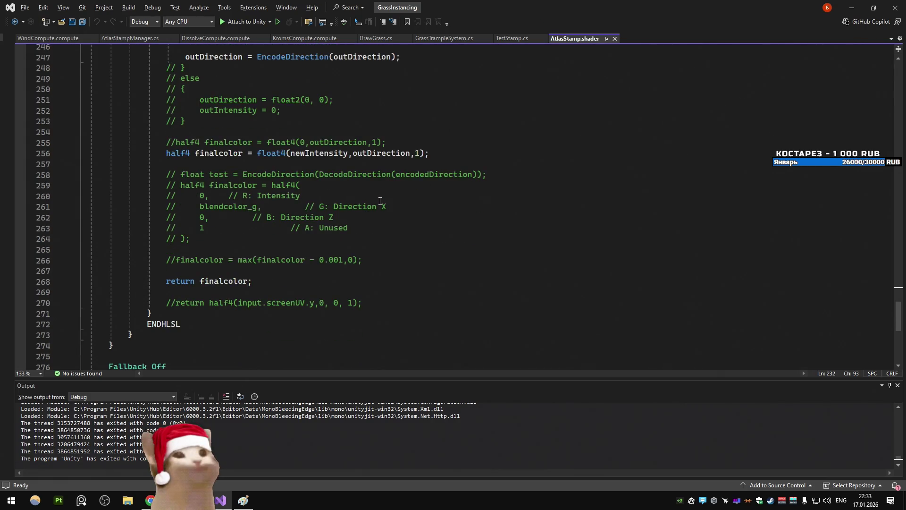
pyautogui.hotkey('alt', 'Tab')
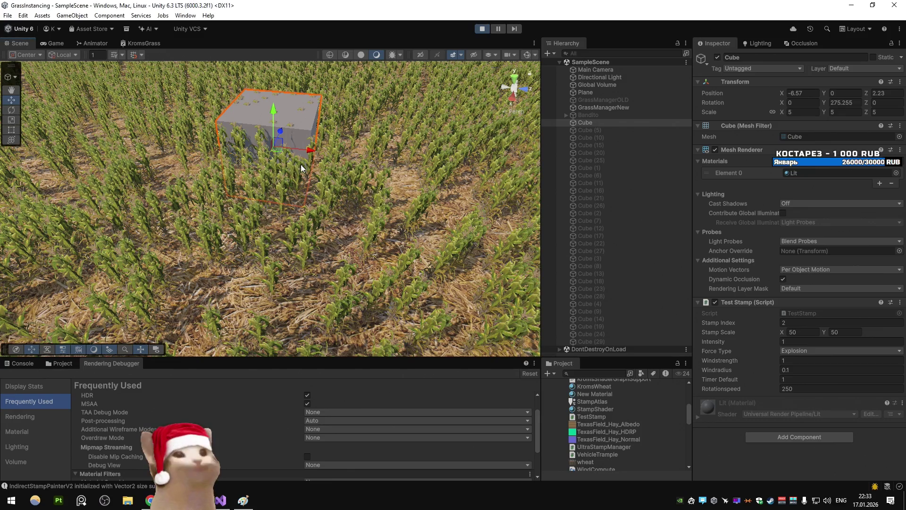
# Drag the stamp cube to X -5.51, Z 2.46, then place the caret on AtlasStamp.shader line 257
pyautogui.moveTo(281, 152)
pyautogui.mouseDown()
pyautogui.moveTo(307, 108)
pyautogui.moveTo(284, 162)
pyautogui.moveTo(279, 151)
pyautogui.mouseUp()
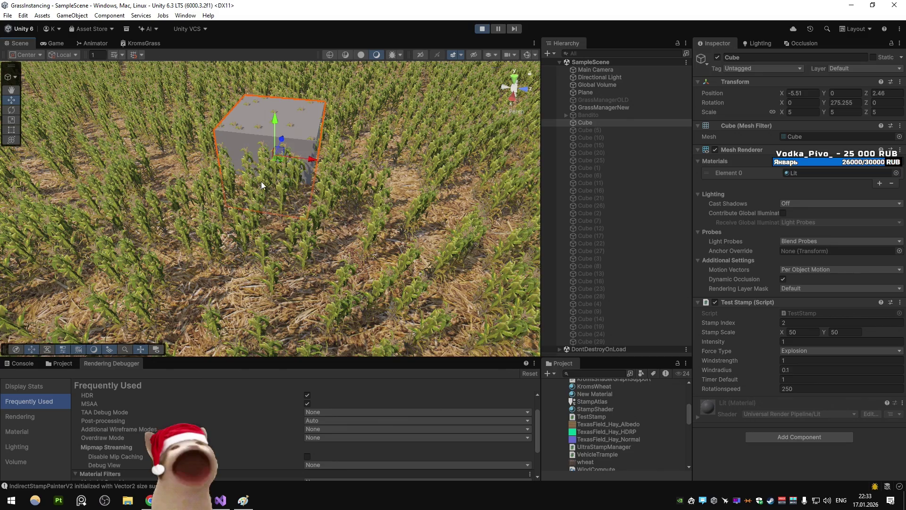
pyautogui.hotkey('alt', 'Tab')
pyautogui.click(279, 174)
pyautogui.click(277, 168)
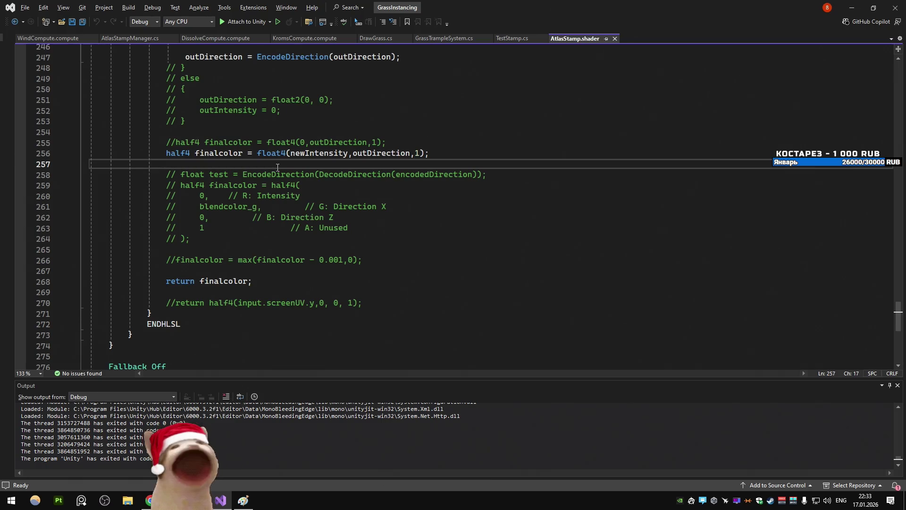
# Select the float4 final-colour expression on line 256 of AtlasStamp.shader, then return to Unity
pyautogui.rightClick(277, 168)
pyautogui.press('Escape')
pyautogui.moveTo(277, 167); pyautogui.dragTo(257, 160)
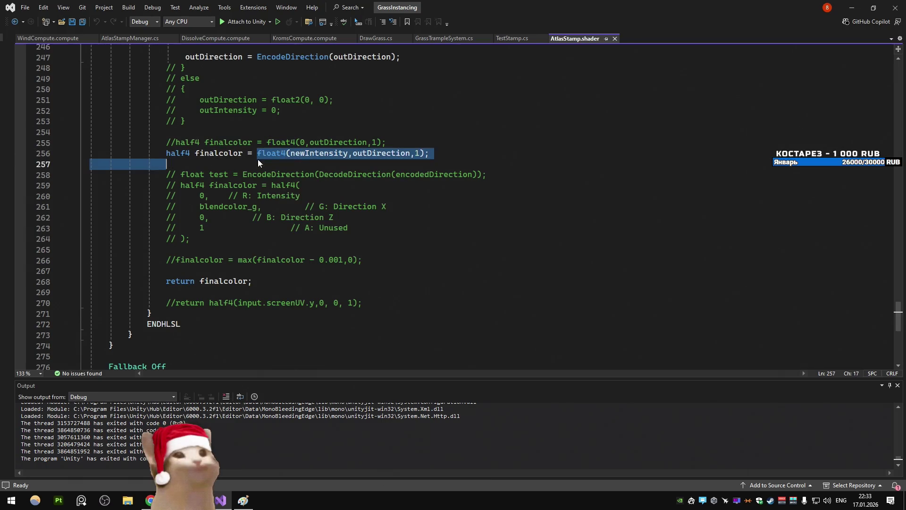
pyautogui.hotkey('alt', 'Tab')
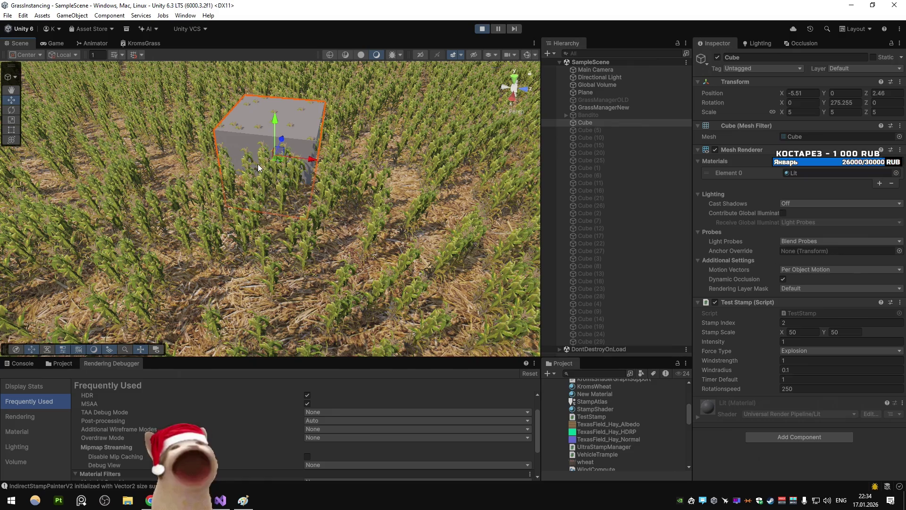
# Rotate the stamp cube to Y 194.583 and tilt the view up to show more of the field
pyautogui.press('e')
pyautogui.moveTo(259, 247)
pyautogui.mouseDown()
pyautogui.moveTo(323, 219)
pyautogui.moveTo(352, 129)
pyautogui.moveTo(293, 114)
pyautogui.moveTo(370, 124)
pyautogui.moveTo(342, 163)
pyautogui.mouseUp()
pyautogui.press('w')
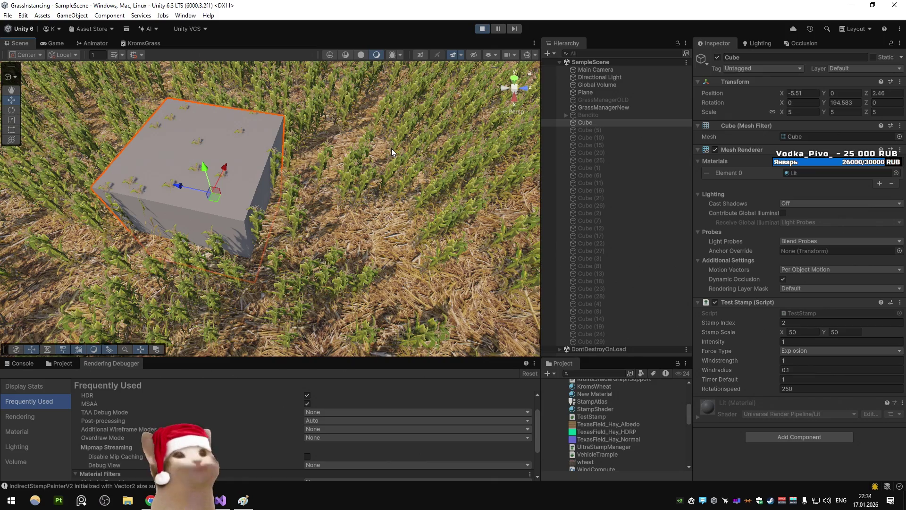
pyautogui.moveTo(326, 187)
pyautogui.mouseDown()
pyautogui.moveTo(325, 123)
pyautogui.moveTo(316, 143)
pyautogui.mouseUp()
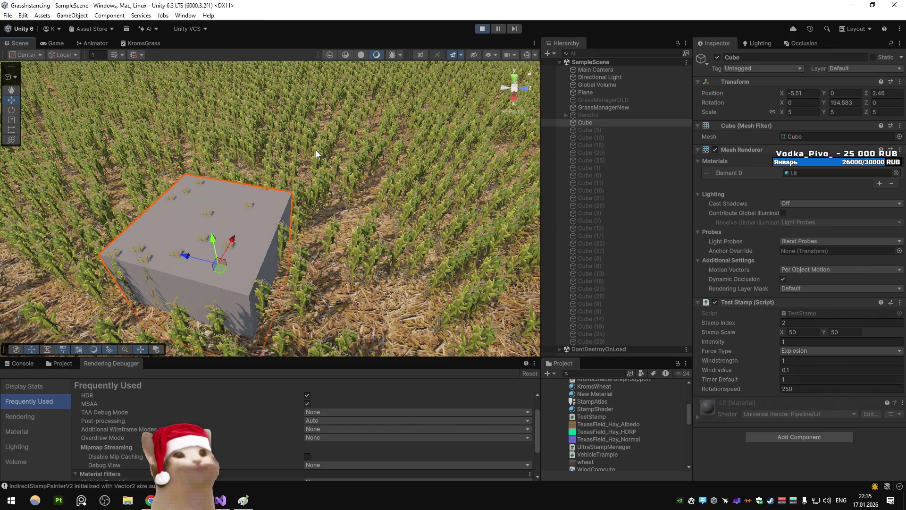
pyautogui.click(222, 500)
# Remove the extra indent before the // Apply falloff comment on line 224
pyautogui.scroll(10, 333, 231)
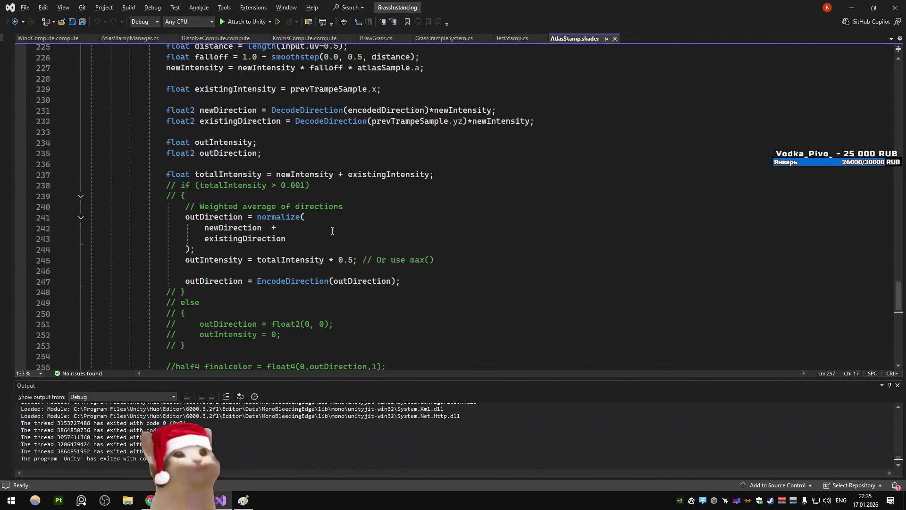
pyautogui.scroll(5, 332, 231)
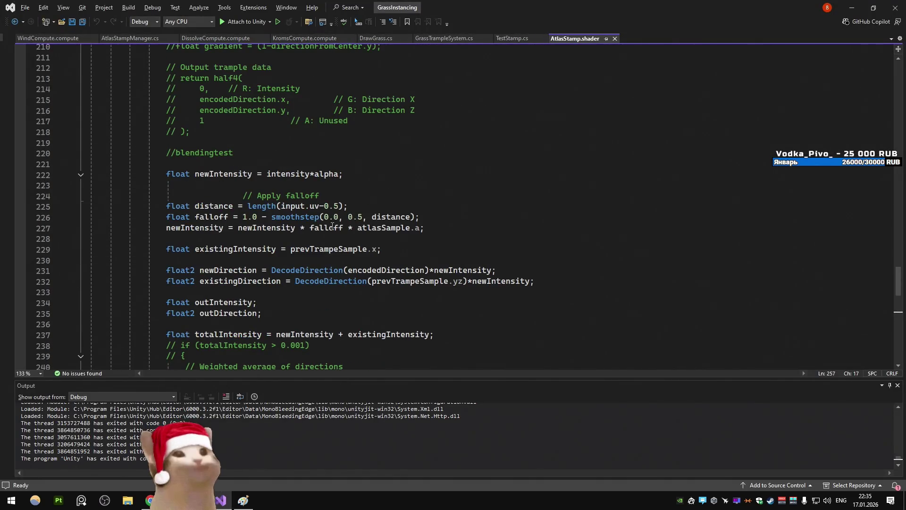
pyautogui.moveTo(242, 196); pyautogui.dragTo(167, 196)
pyautogui.press('BackSpace')
pyautogui.press('Up')
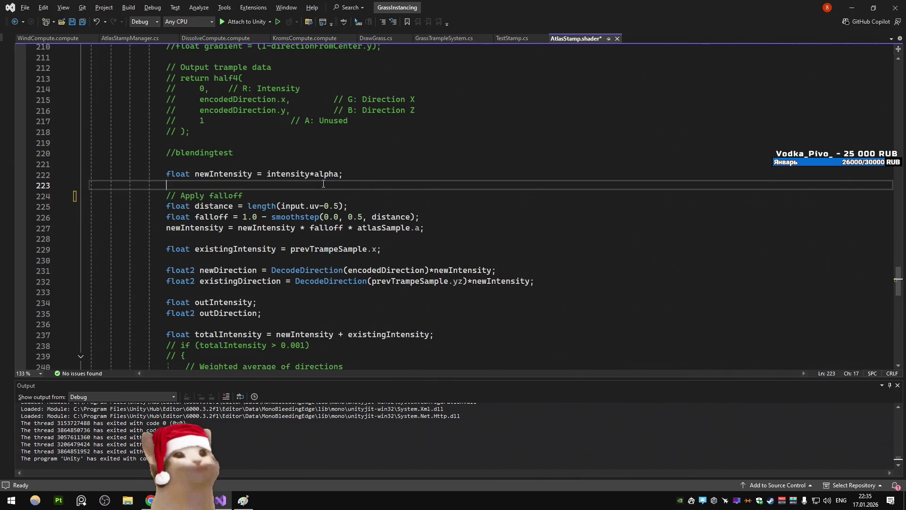
# Review the blending lines 229 to 245, leaving the caret at the end of line 245
pyautogui.scroll(-2, 331, 203)
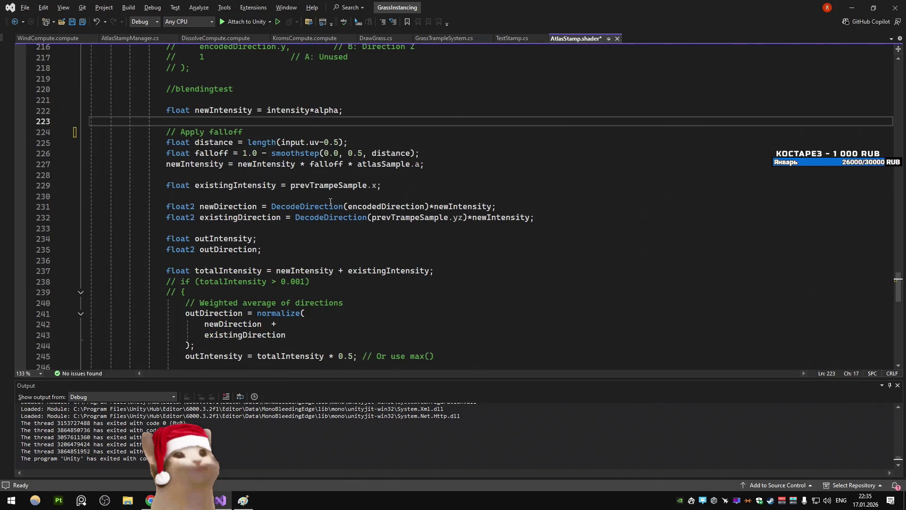
pyautogui.scroll(-2, 341, 162)
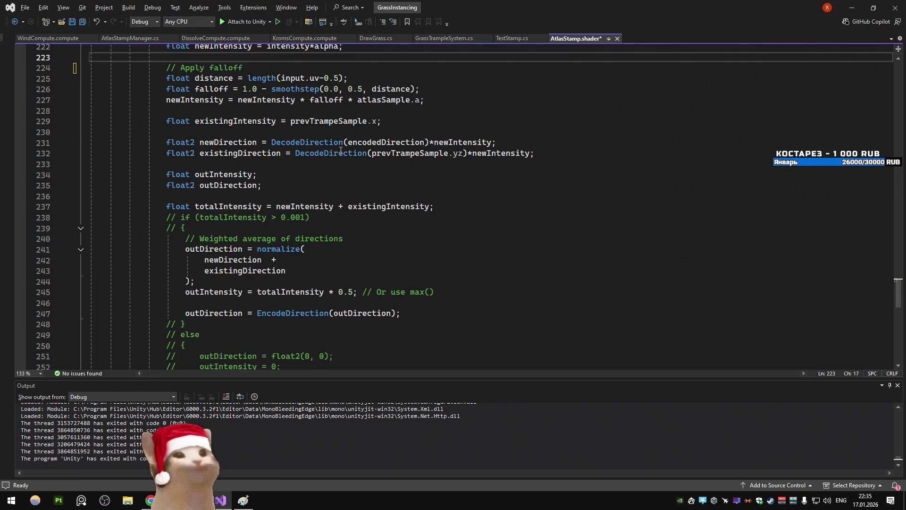
pyautogui.moveTo(92, 120); pyautogui.dragTo(434, 292)
pyautogui.click(367, 291)
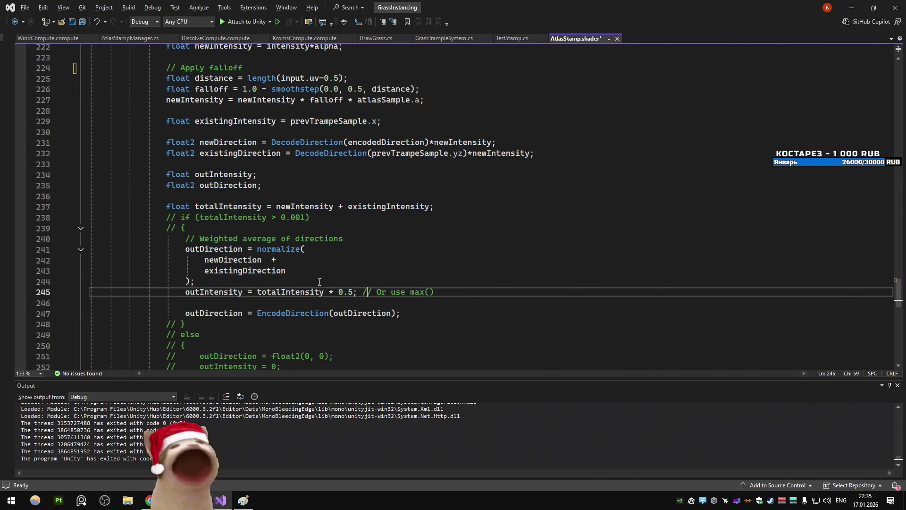
pyautogui.click(245, 503)
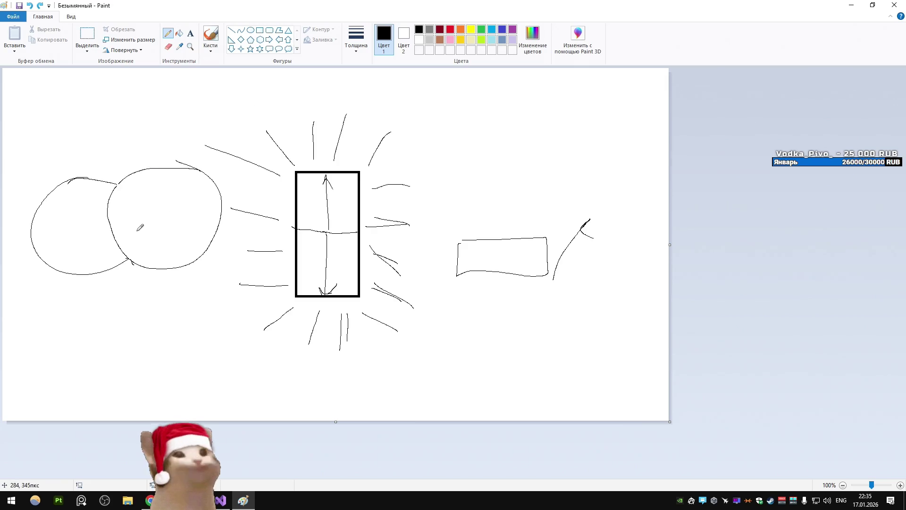
# Sketch a lens shape between the circles, undo the last stroke, and close Paint without saving
pyautogui.moveTo(121, 181); pyautogui.dragTo(134, 259)
pyautogui.moveTo(118, 186)
pyautogui.mouseDown()
pyautogui.moveTo(128, 256)
pyautogui.moveTo(120, 191)
pyautogui.moveTo(121, 237)
pyautogui.moveTo(136, 217)
pyautogui.mouseUp()
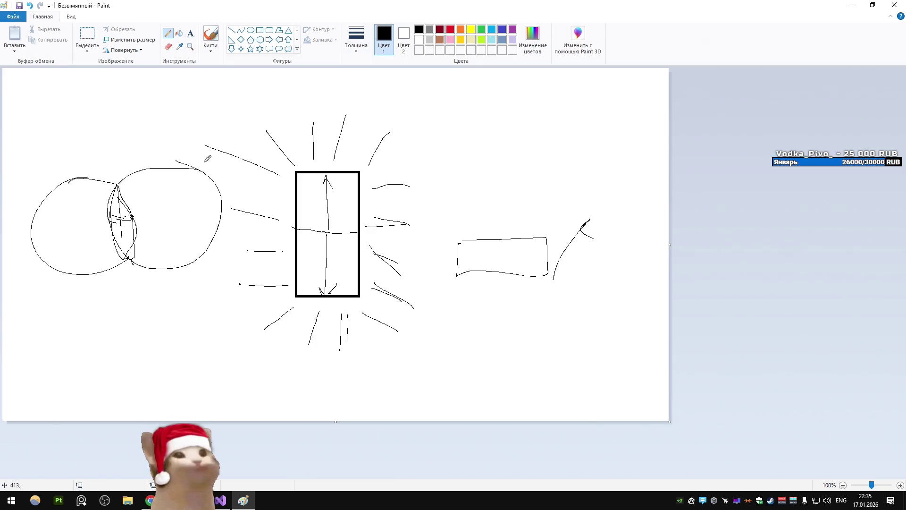
pyautogui.hotkey('ctrl', 'z')
pyautogui.hotkey('ctrl', 'z')
pyautogui.hotkey('ctrl', 'z')
pyautogui.hotkey('ctrl', 'z')
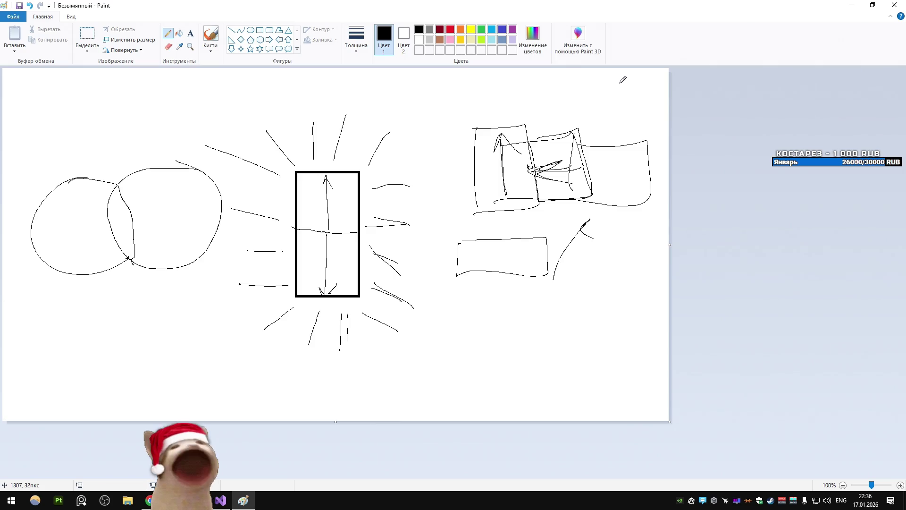
pyautogui.hotkey('alt', 'F4')
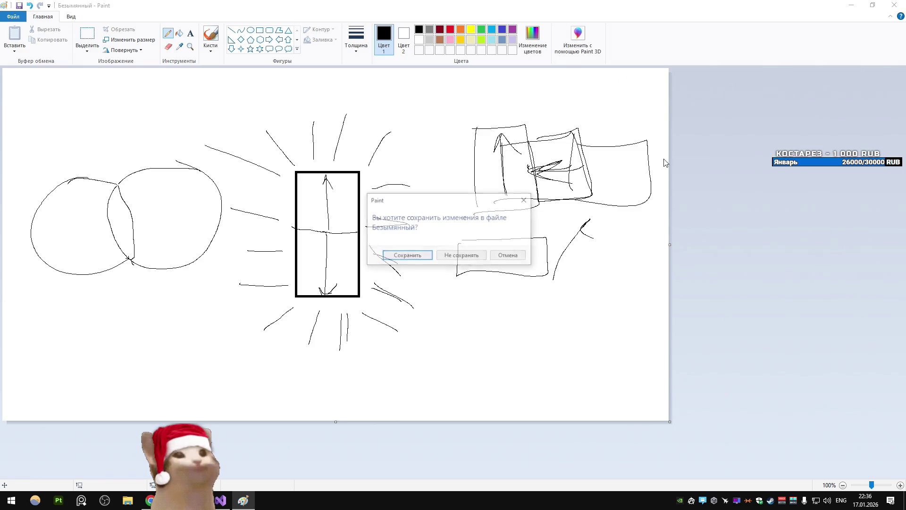
pyautogui.click(464, 256)
# Glance over line 242 of AtlasStamp.shader, then find ProcessWindSim in AtlasStampManager.cs
pyautogui.click(349, 260)
pyautogui.scroll(17, 323, 221)
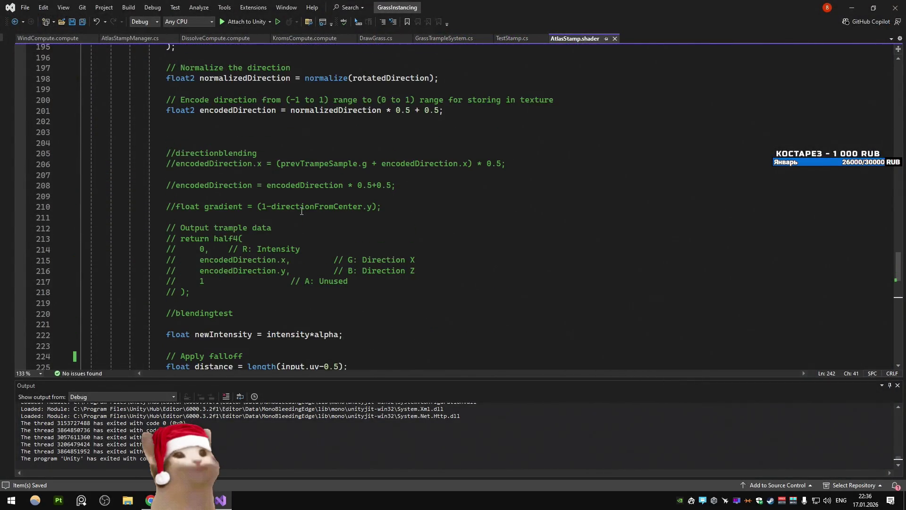
pyautogui.scroll(4, 300, 211)
pyautogui.scroll(-20, 298, 220)
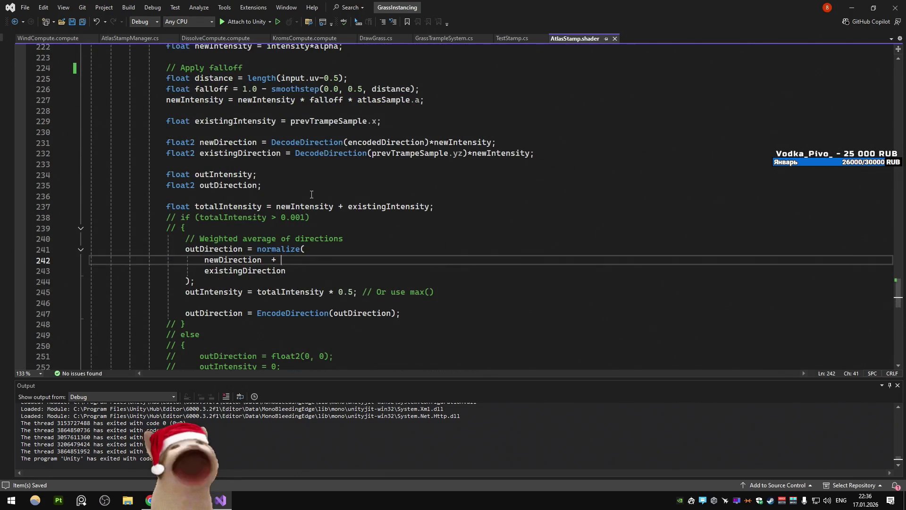
pyautogui.hotkey('ctrl', 'Tab')
pyautogui.scroll(-6, 256, 200)
pyautogui.scroll(11, 256, 200)
pyautogui.scroll(-1, 254, 203)
pyautogui.scroll(7, 255, 203)
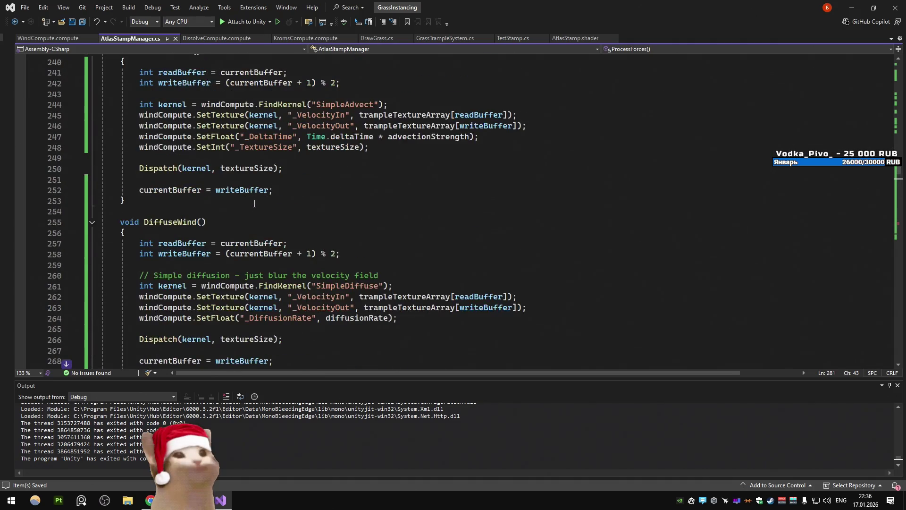
pyautogui.scroll(10, 254, 204)
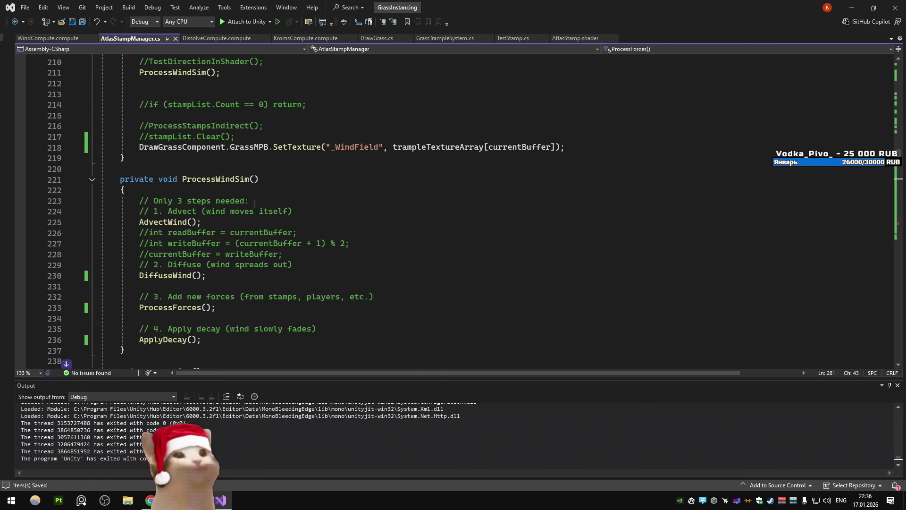
# Delete the Advect, buffer and Apply decay comment lines between the ProcessWindSim calls
pyautogui.moveTo(335, 209); pyautogui.dragTo(101, 211)
pyautogui.press('BackSpace')
pyautogui.press('BackSpace')
pyautogui.moveTo(251, 200); pyautogui.dragTo(102, 201)
pyautogui.press('BackSpace')
pyautogui.moveTo(292, 243); pyautogui.dragTo(65, 214)
pyautogui.press('BackSpace')
pyautogui.press('BackSpace')
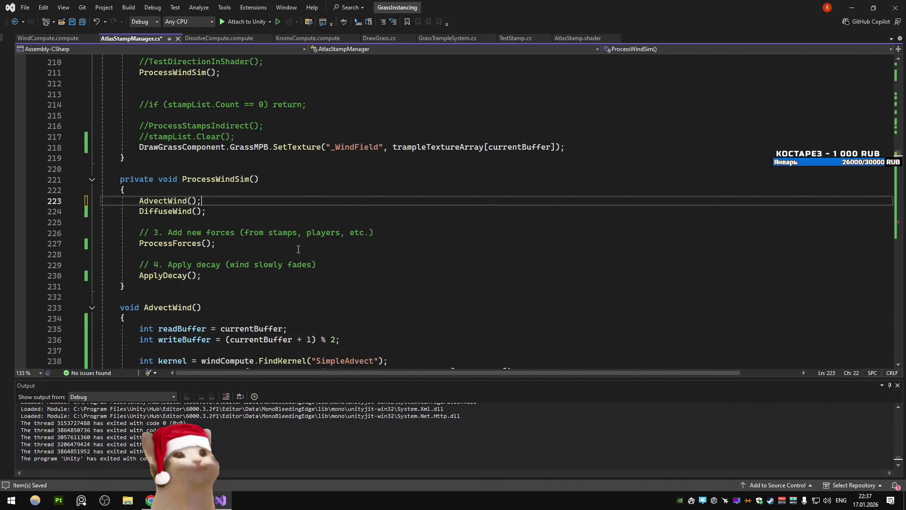
pyautogui.press('BackSpace')
pyautogui.press('BackSpace')
pyautogui.moveTo(317, 243); pyautogui.dragTo(101, 243)
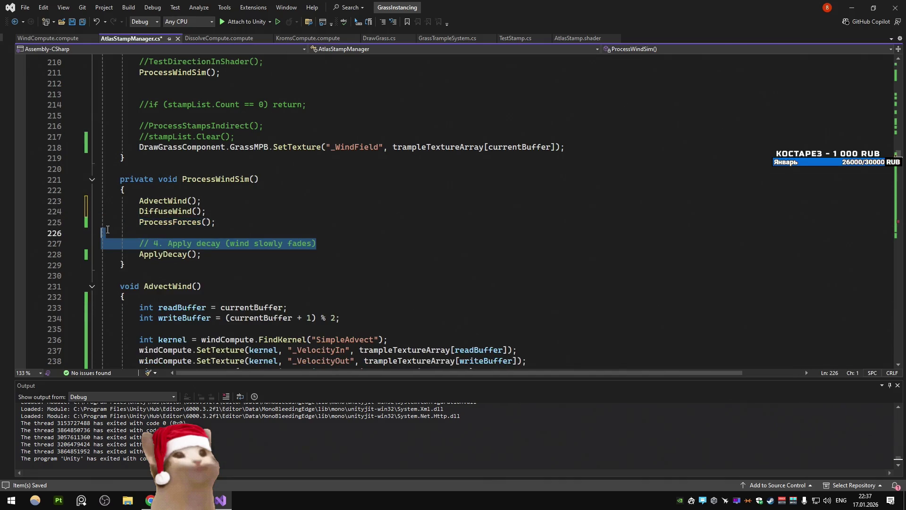
pyautogui.press('BackSpace')
pyautogui.press('BackSpace')
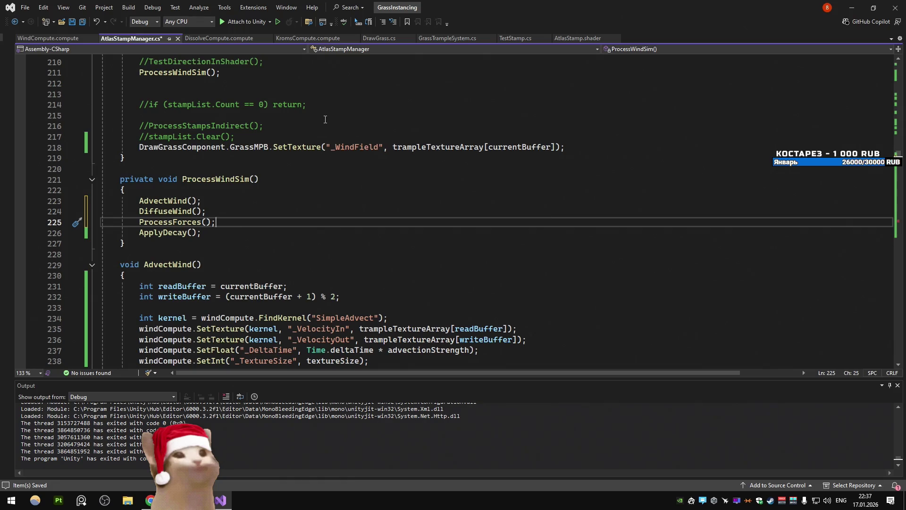
# Redo the comment cleanup so only the four wind calls remain, then run the Unity scene
pyautogui.hotkey('ctrl', 'z')
pyautogui.hotkey('ctrl', 'z')
pyautogui.hotkey('ctrl', 'z')
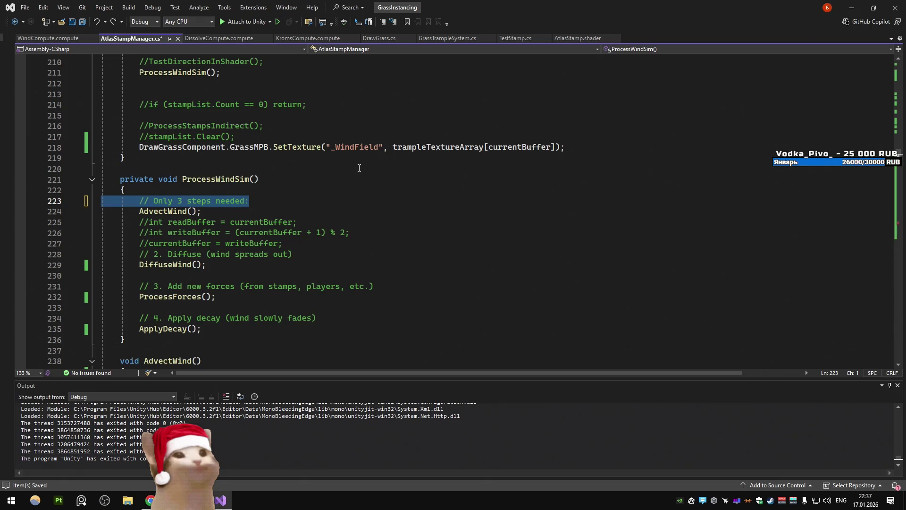
pyautogui.press('Delete')
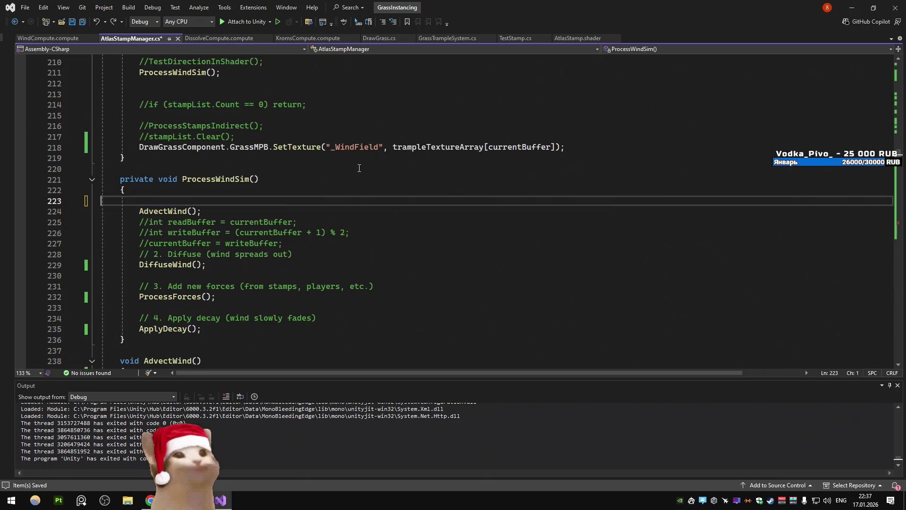
pyautogui.press('Tab')
pyautogui.press('Up')
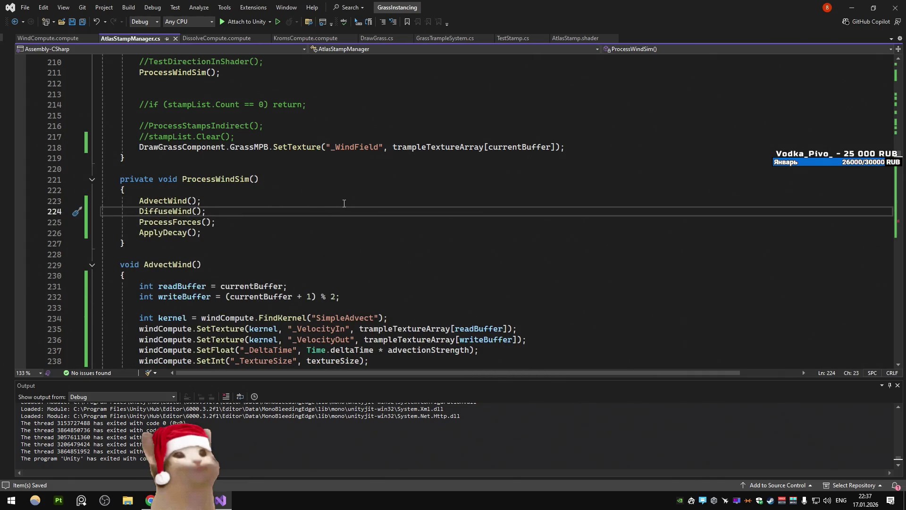
pyautogui.scroll(-1, 344, 203)
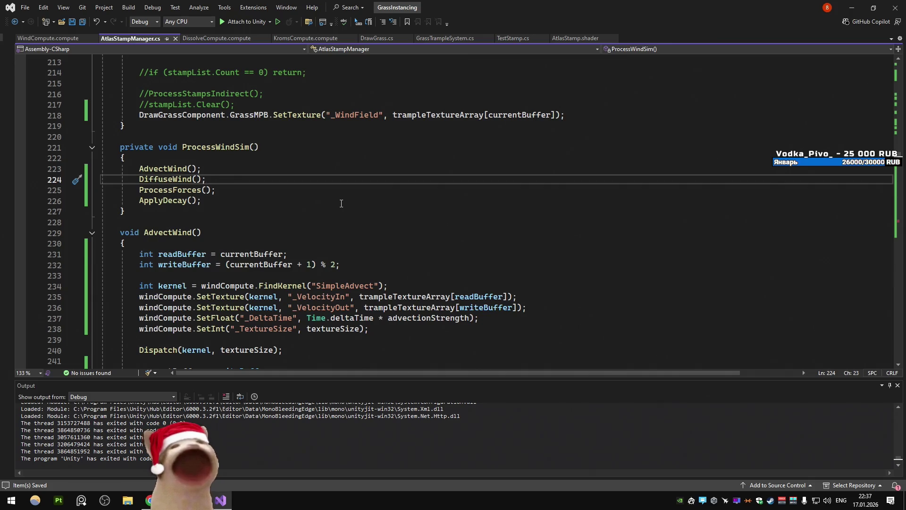
pyautogui.scroll(-6, 329, 205)
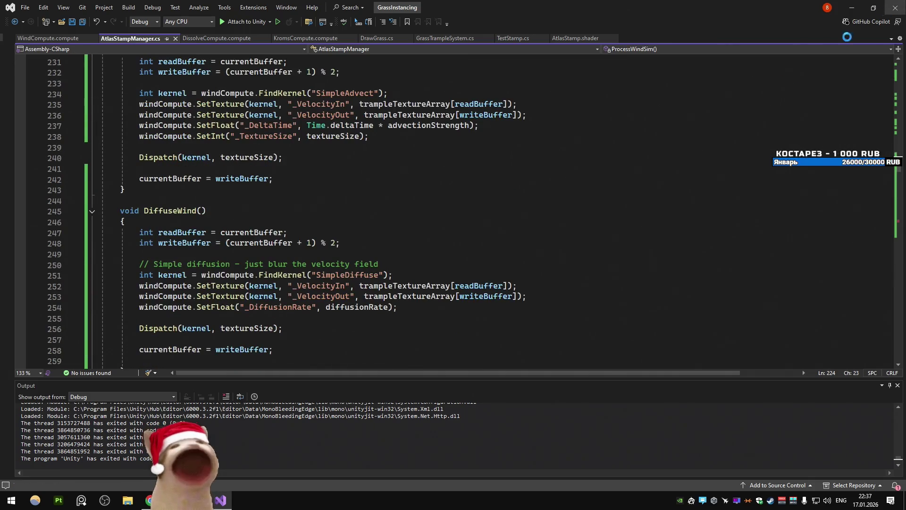
pyautogui.hotkey('alt', 'Tab')
pyautogui.click(481, 29)
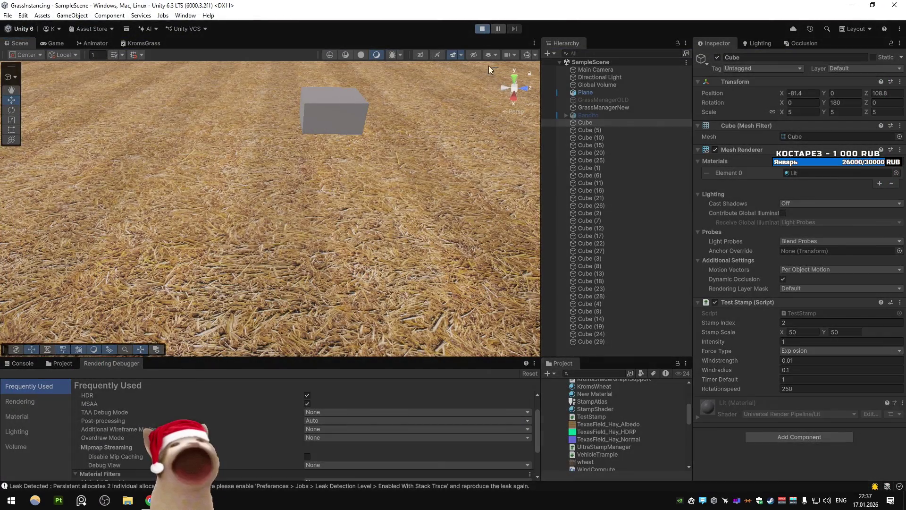
# Zoom the Scene view out and back in to frame the running grass field from above
pyautogui.scroll(-10, 472, 156)
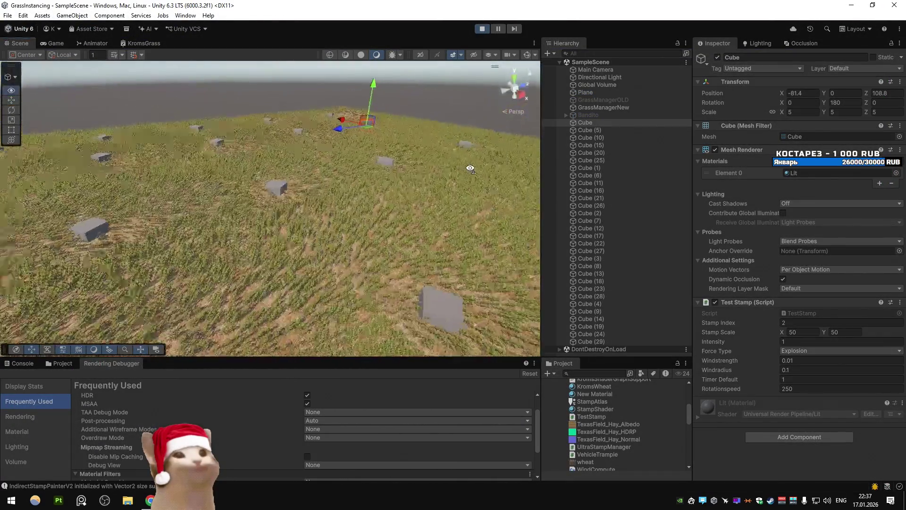
pyautogui.scroll(5, 443, 171)
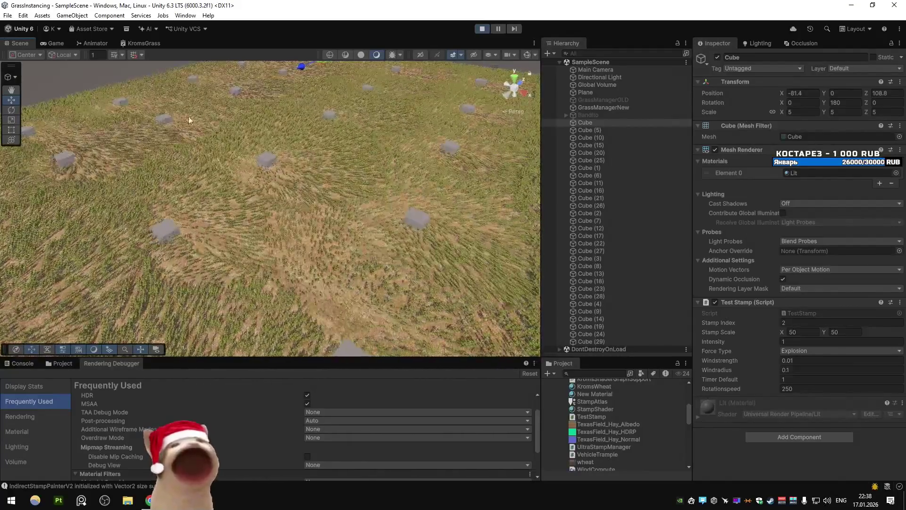
# Compare the Game and Scene views of the wind-swept field, then select GrassManagerNew in the Hierarchy
pyautogui.click(56, 43)
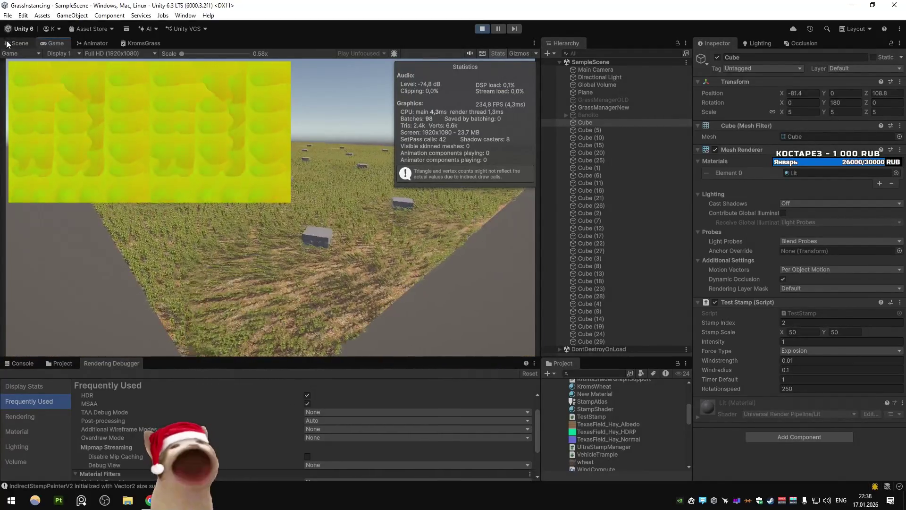
pyautogui.click(20, 43)
pyautogui.moveTo(257, 134)
pyautogui.mouseDown()
pyautogui.moveTo(527, 121)
pyautogui.moveTo(364, 126)
pyautogui.mouseUp()
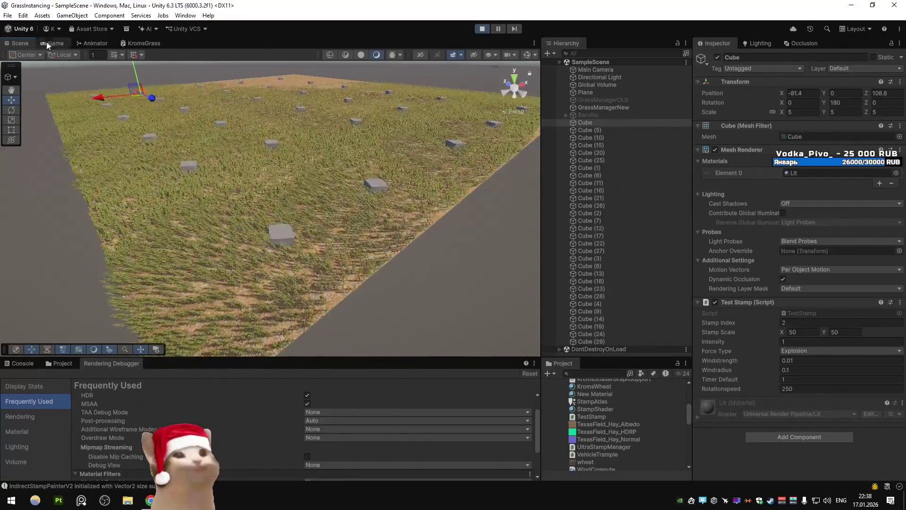
pyautogui.click(53, 42)
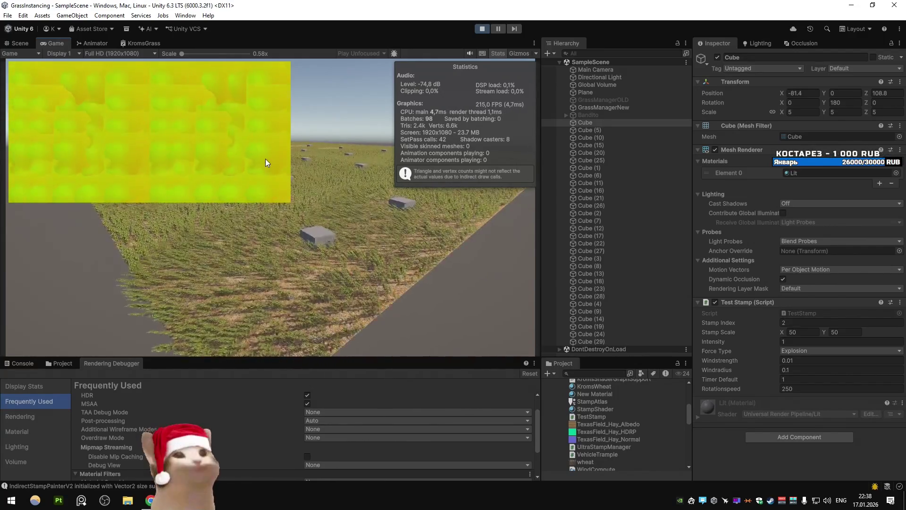
pyautogui.click(19, 43)
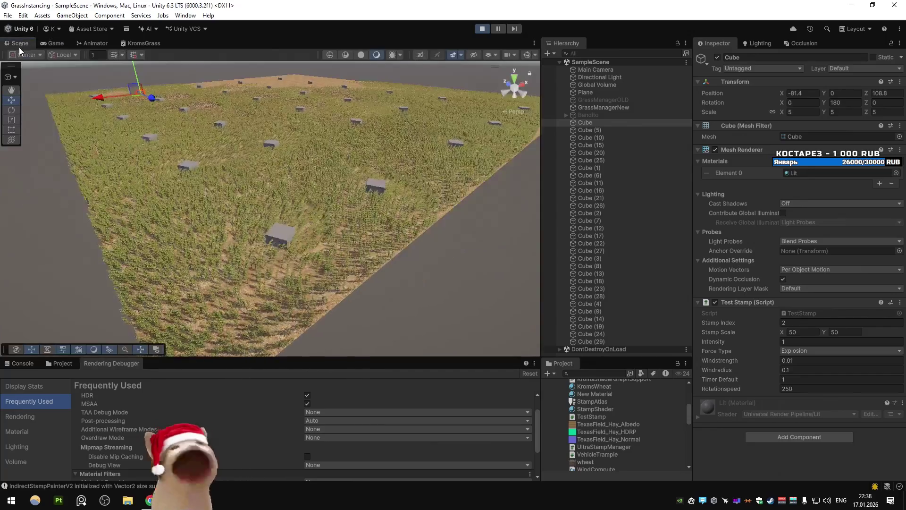
pyautogui.moveTo(281, 186); pyautogui.dragTo(308, 155)
pyautogui.scroll(-5, 307, 154)
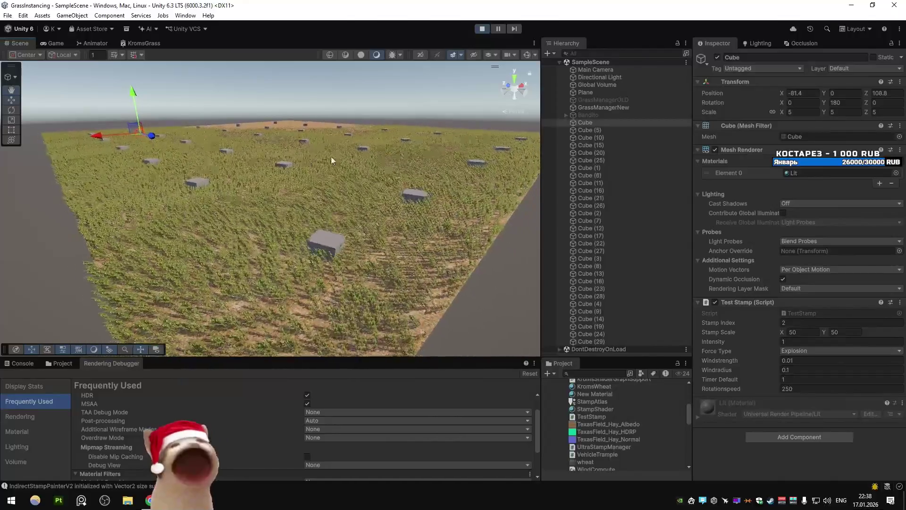
pyautogui.click(599, 106)
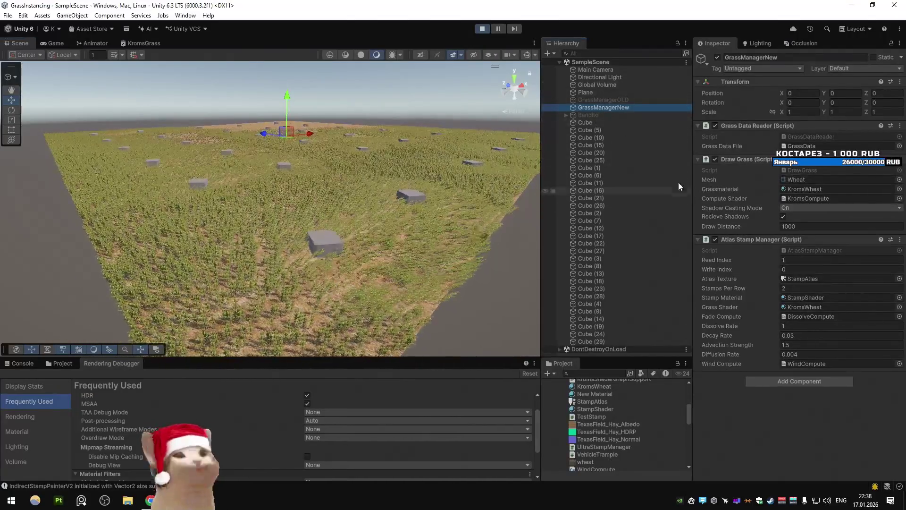
# Set GrassManagerNew's Draw Distance to 100, then maximize the Game view to fill the editor
pyautogui.moveTo(739, 222)
pyautogui.mouseDown()
pyautogui.moveTo(367, 203)
pyautogui.moveTo(316, 215)
pyautogui.mouseUp()
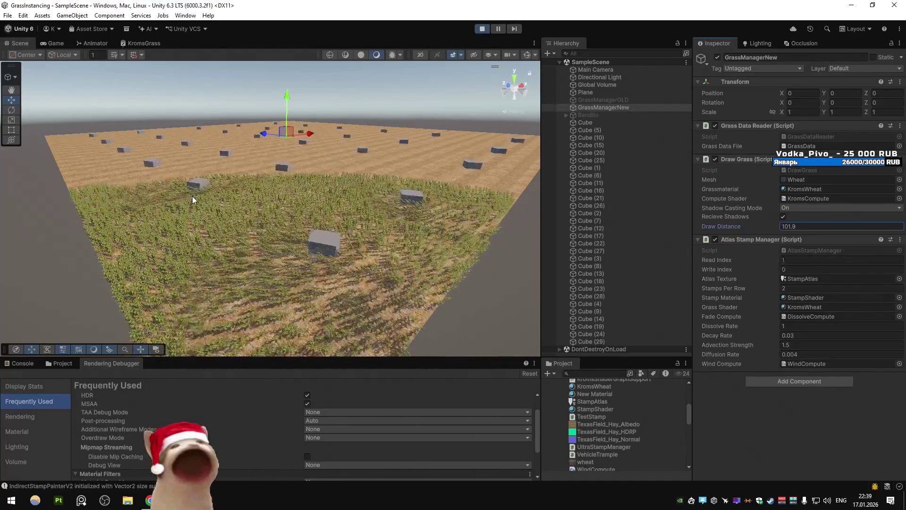
pyautogui.write('100')
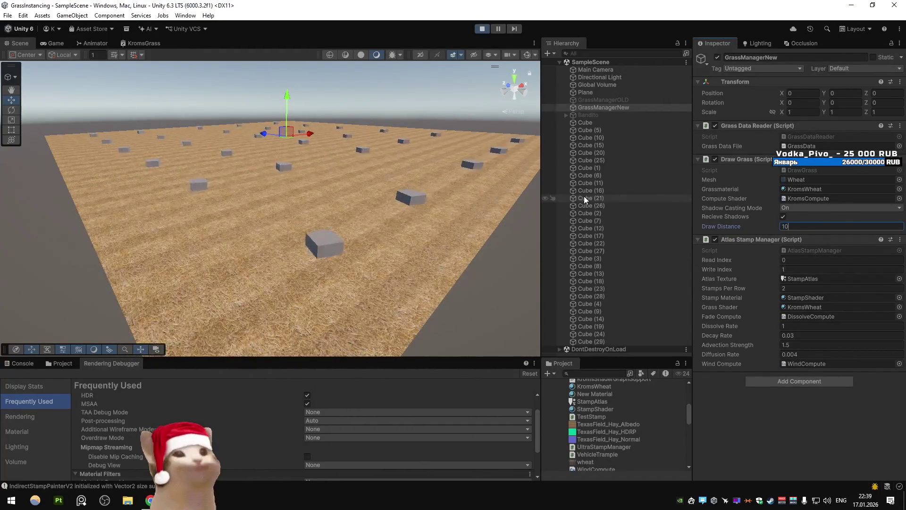
pyautogui.click(52, 43)
pyautogui.rightClick(60, 43)
pyautogui.click(91, 74)
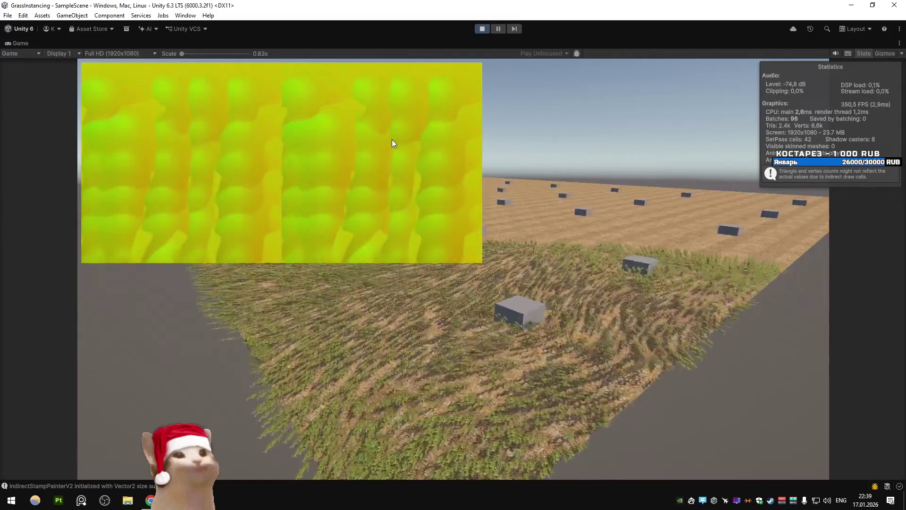